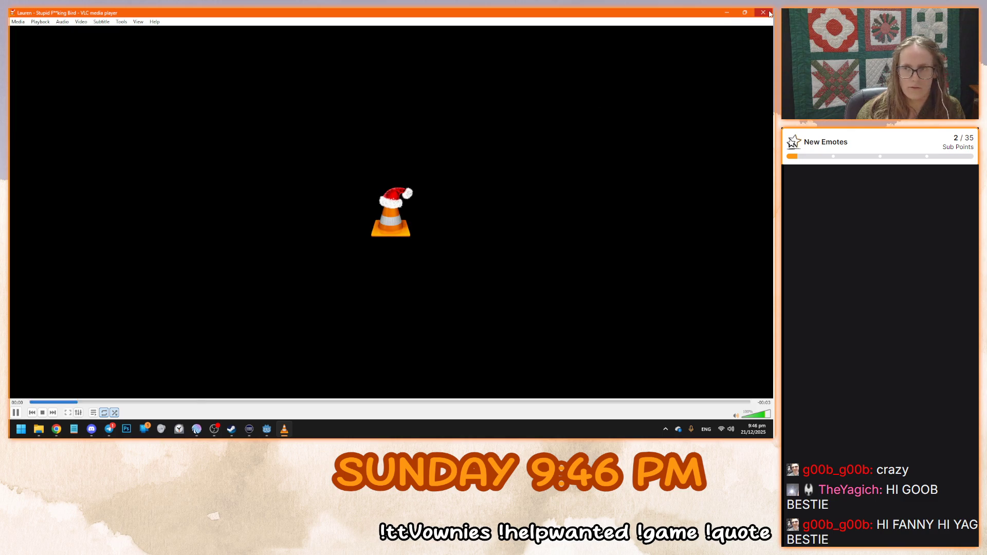
# Close the VLC media player window to return to the Godot editor
pyautogui.click(765, 14)
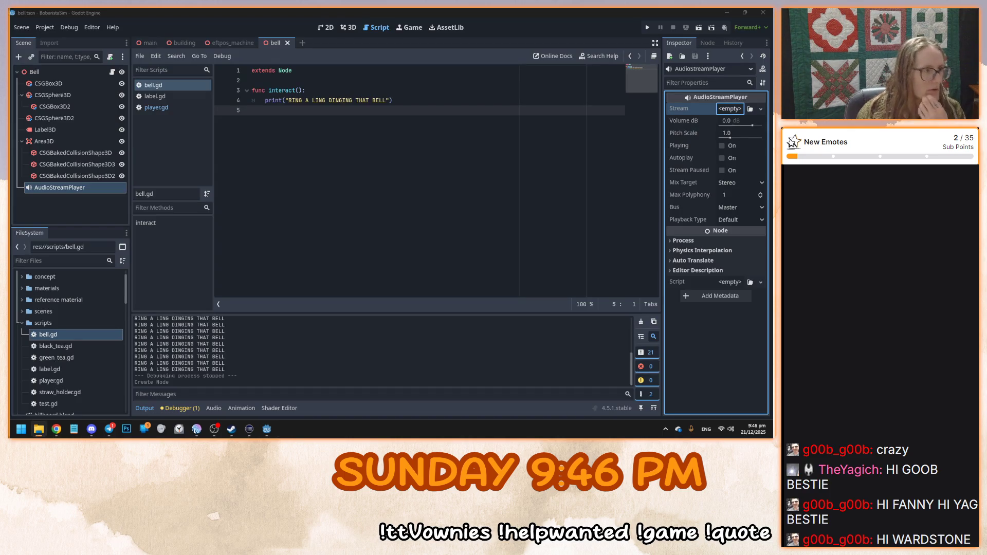
# Create a new folder named 'audio' under res://
pyautogui.scroll(2, 85, 359)
pyautogui.rightClick(45, 287)
pyautogui.moveTo(98, 294)
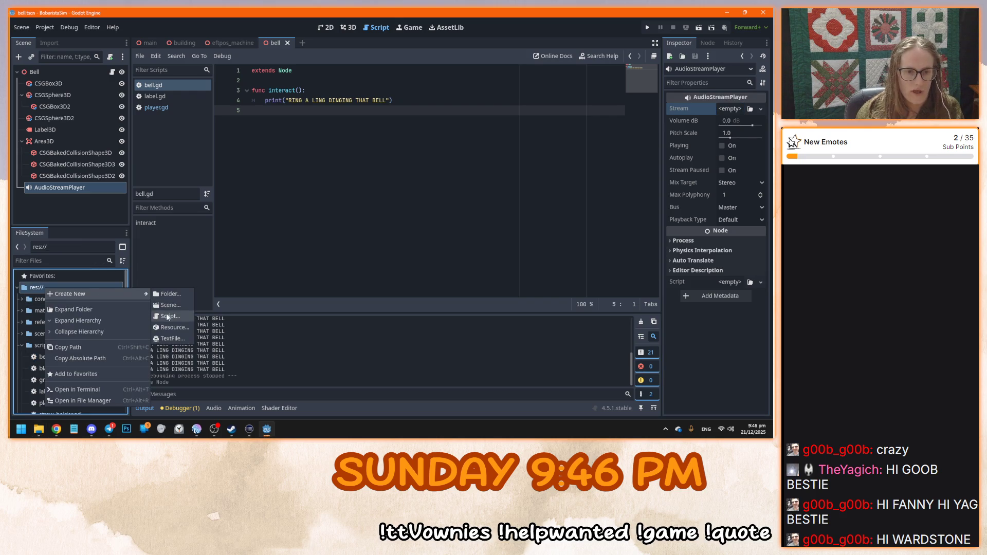
pyautogui.click(173, 294)
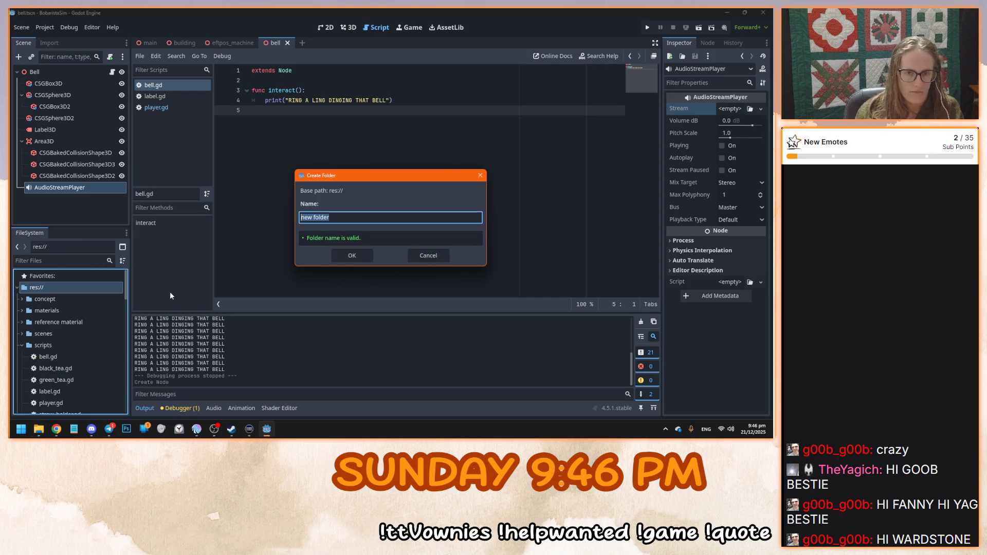
pyautogui.write('audio')
pyautogui.press('Return')
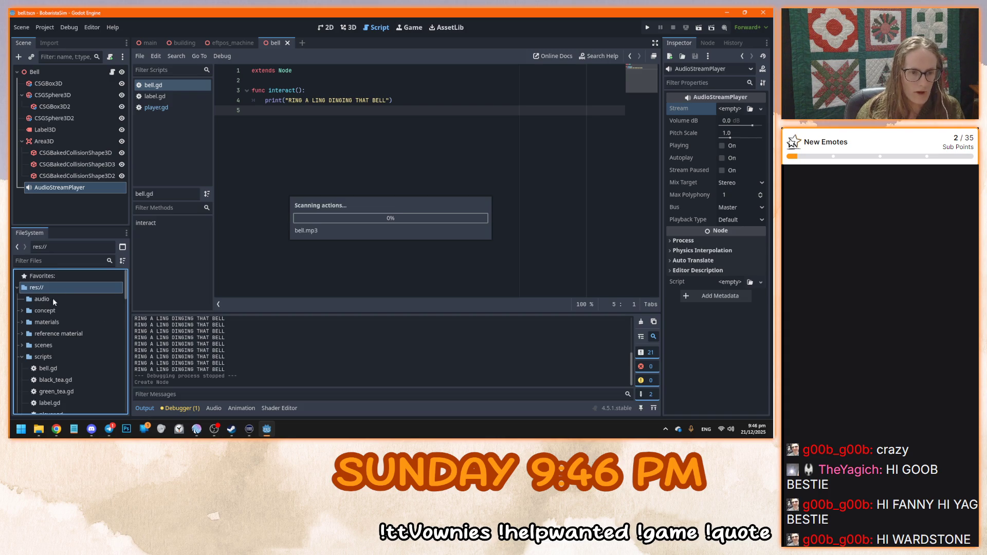
# Set the AudioStreamPlayer's Stream to bell.mp3 from the audio folder
pyautogui.click(41, 299)
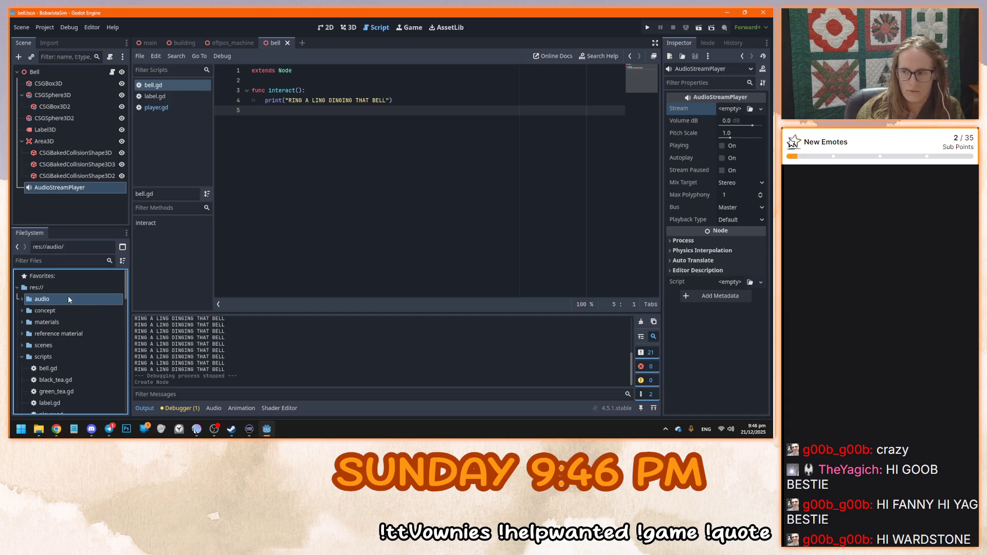
pyautogui.moveTo(38, 314)
pyautogui.moveTo(38, 314)
pyautogui.mouseDown()
pyautogui.moveTo(344, 183)
pyautogui.moveTo(728, 109)
pyautogui.mouseUp()
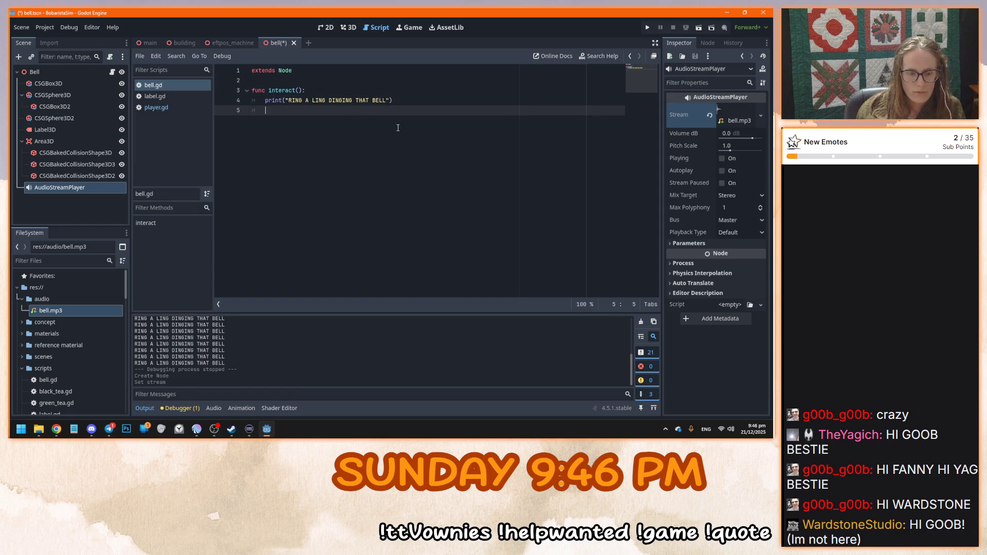
# Insert $AudioStreamPlayer on line 5 and read its documentation
pyautogui.write('$audi')
pyautogui.press('Return')
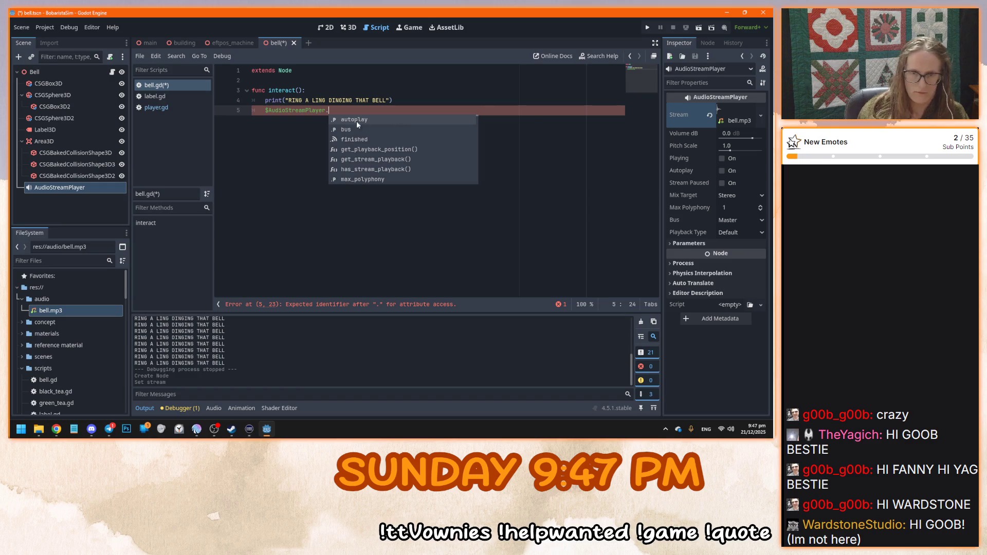
pyautogui.press('Escape')
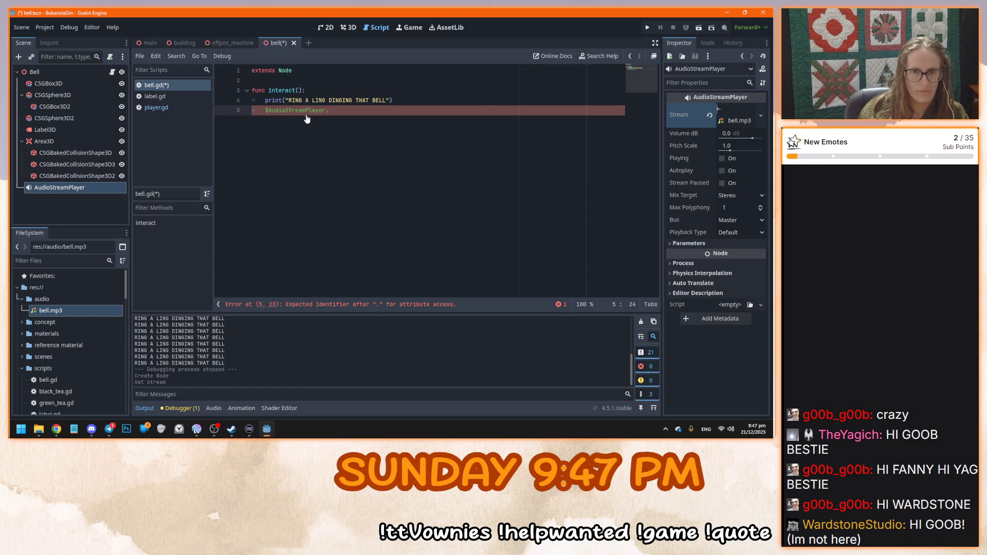
pyautogui.keyDown('ctrl'); pyautogui.click(306, 111); pyautogui.keyUp('ctrl')
pyautogui.scroll(-5, 400, 197)
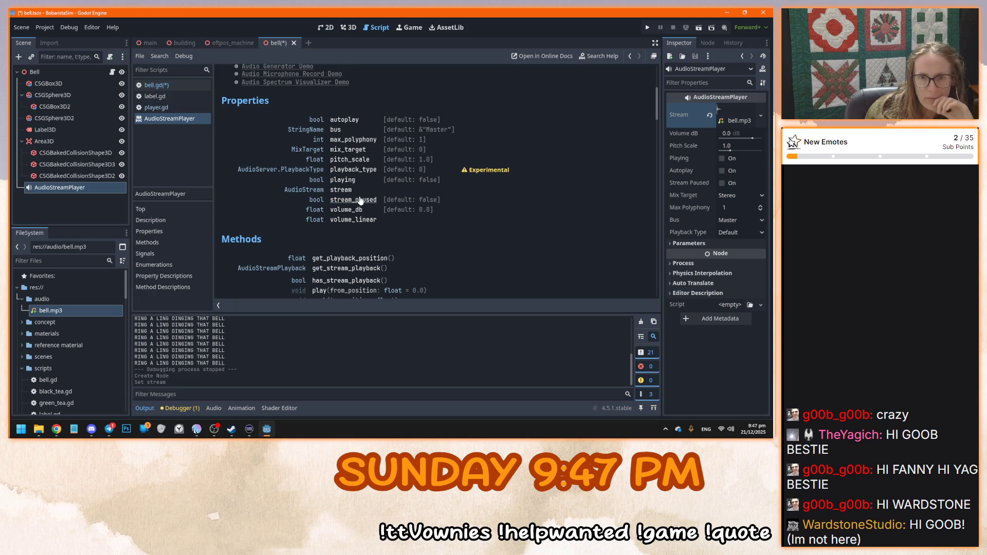
pyautogui.scroll(-4, 364, 197)
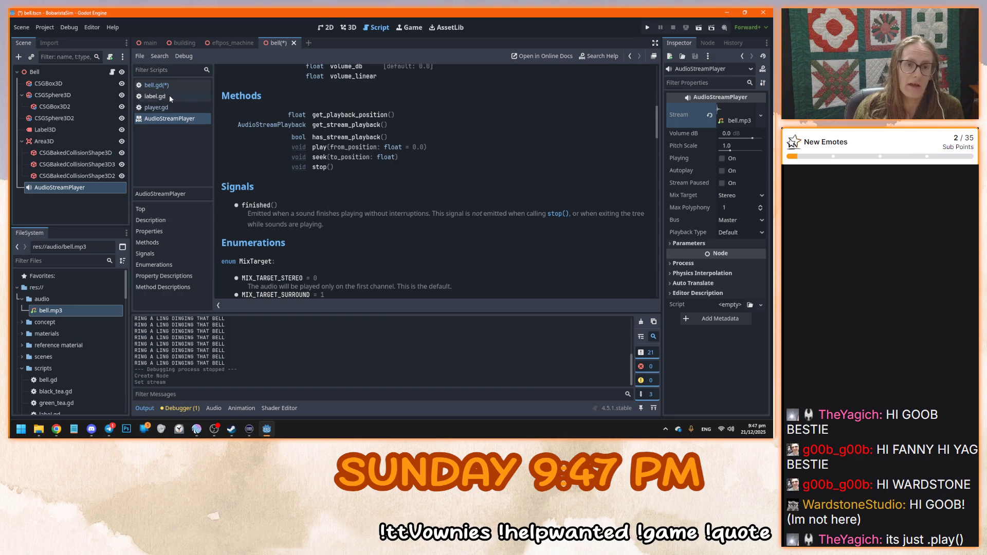
pyautogui.click(173, 87)
pyautogui.write('$AudioStreamPlayer.')
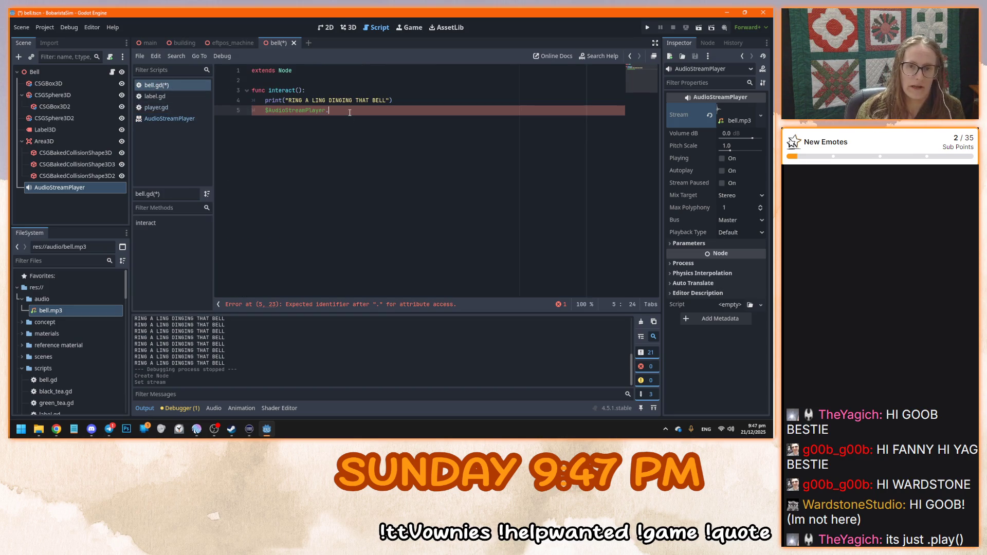
# Complete the call as $AudioStreamPlayer.play(), save bell.gd and run the game
pyautogui.write('play()')
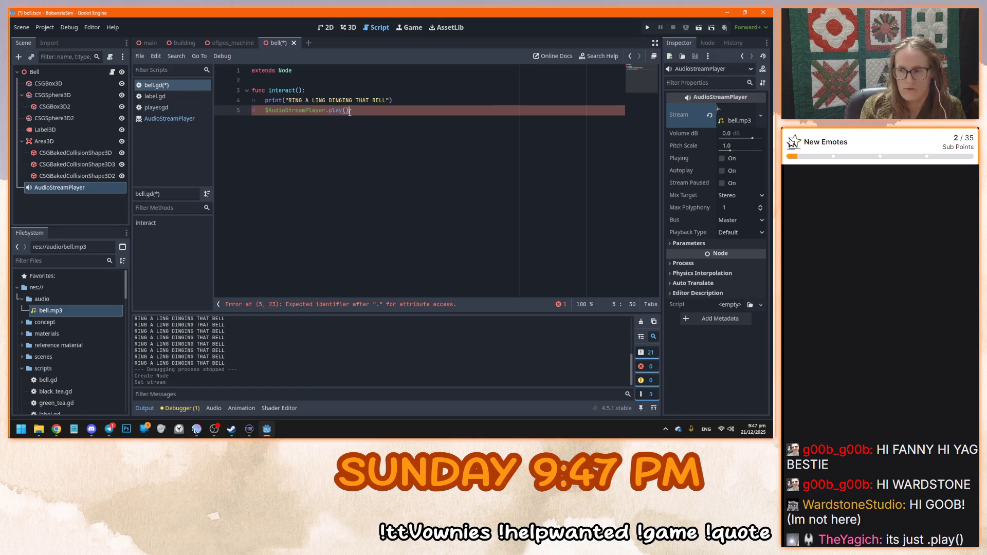
pyautogui.hotkey('ctrl', 's')
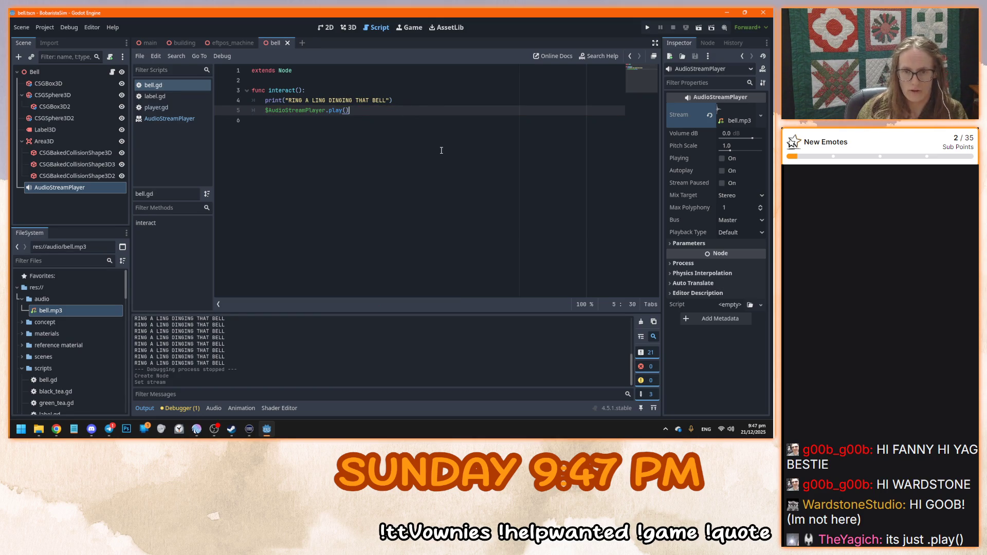
pyautogui.press('F5')
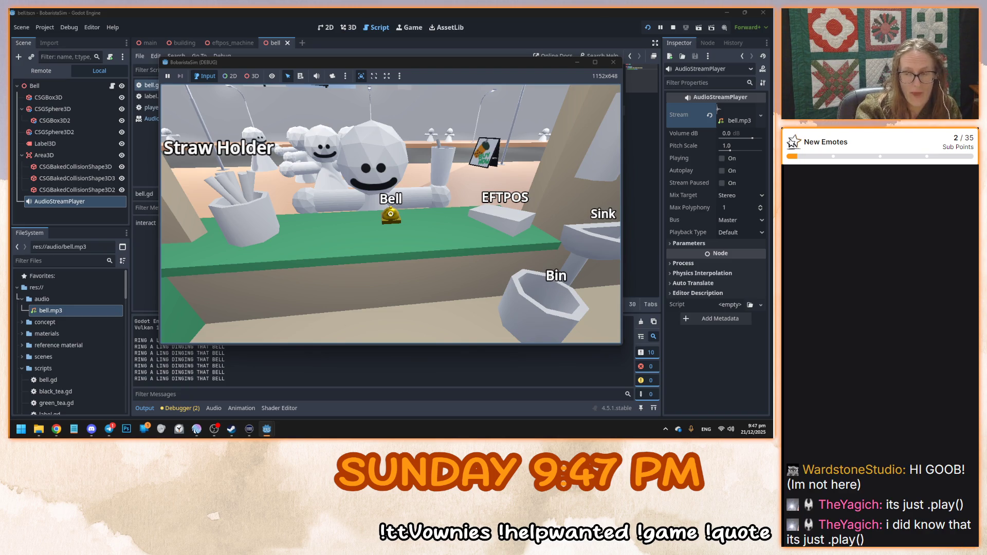
pyautogui.moveTo(391, 214)
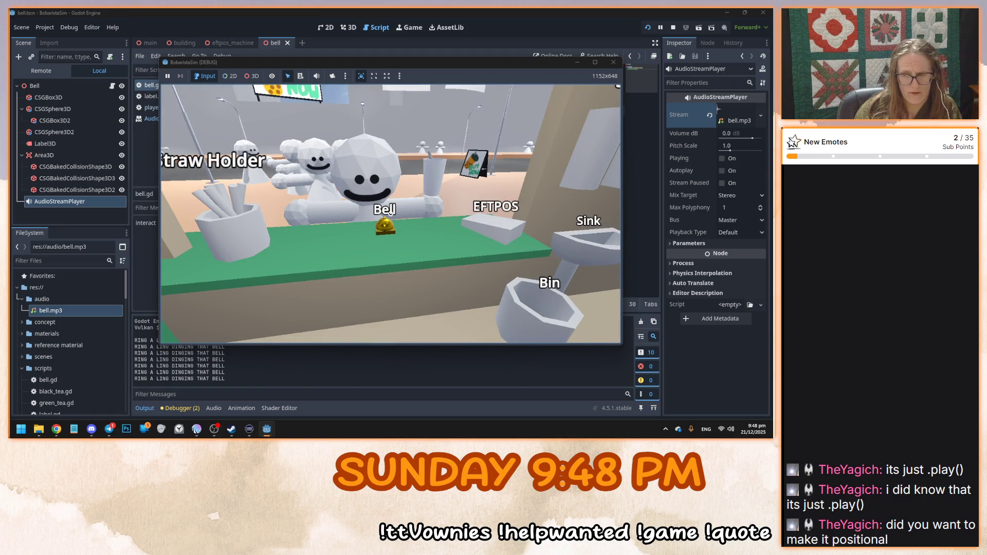
pyautogui.press('F8')
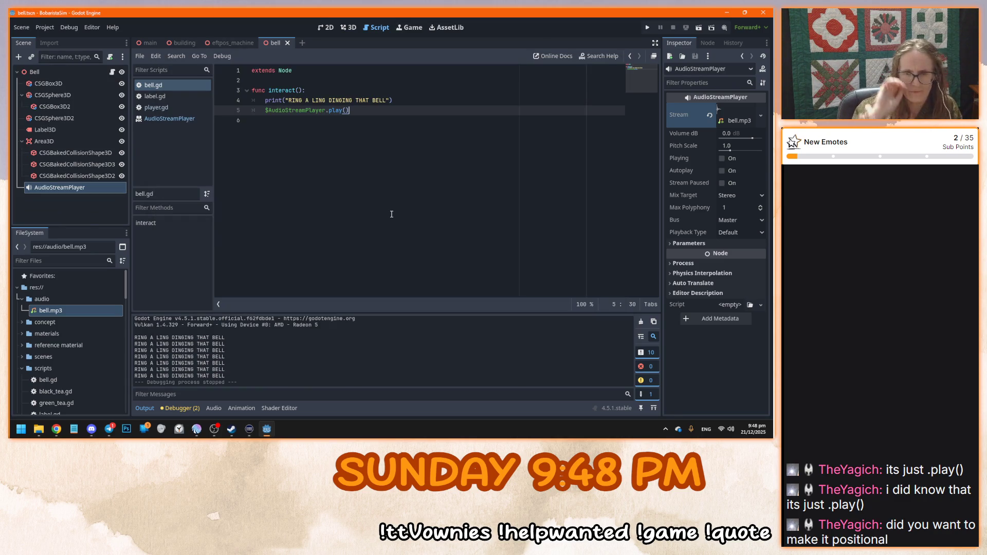
# Check bell.mp3's import settings and close them without changes
pyautogui.click(378, 108)
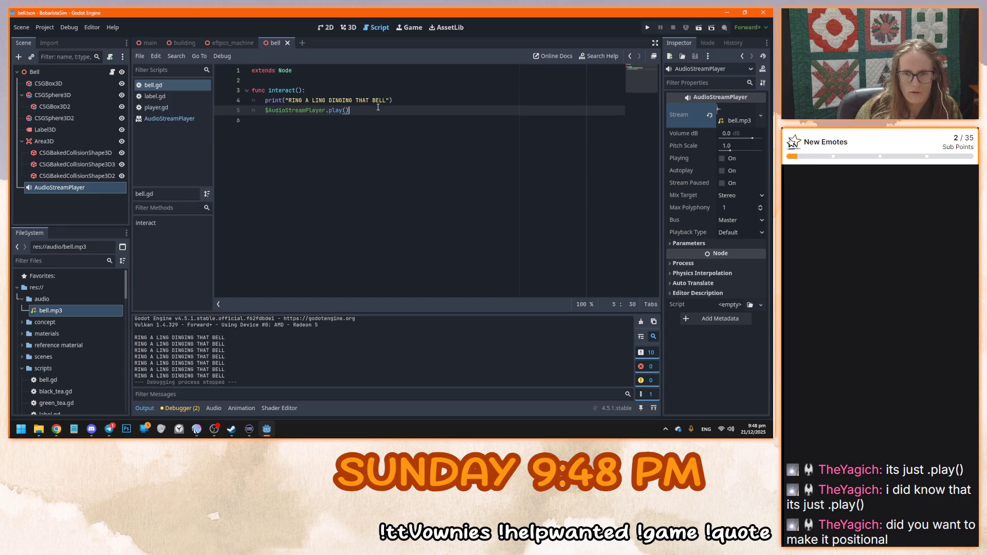
pyautogui.click(58, 313)
pyautogui.doubleClick(58, 314)
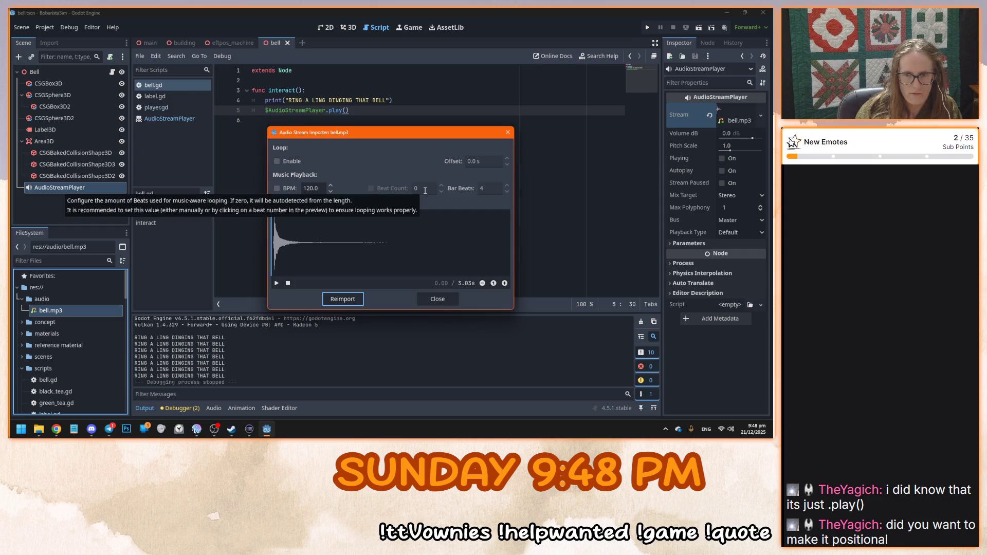
pyautogui.click(439, 299)
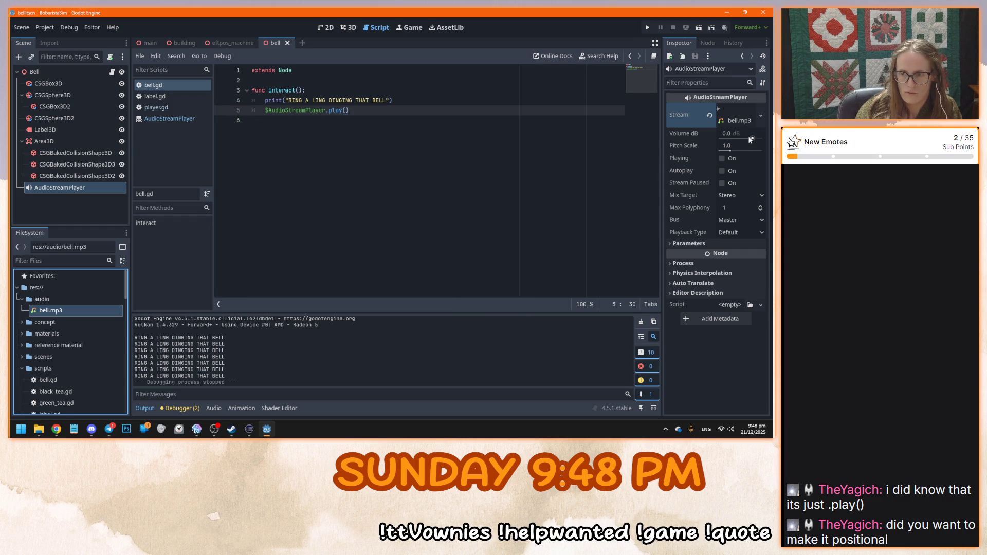
# Set the AudioStreamPlayer volume to -5 dB and save the bell scene
pyautogui.moveTo(751, 140)
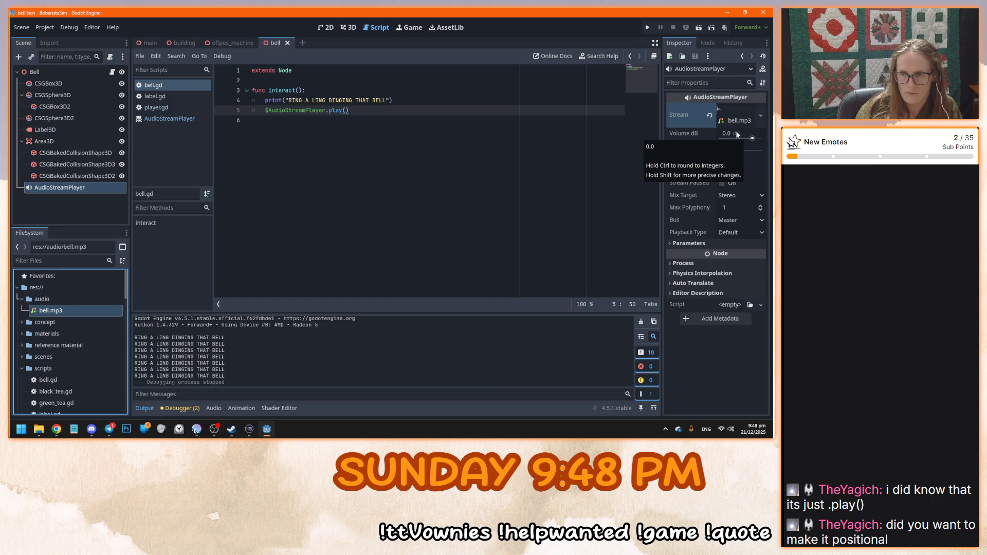
pyautogui.click(738, 134)
pyautogui.write('-5')
pyautogui.press('Return')
pyautogui.hotkey('ctrl', 's')
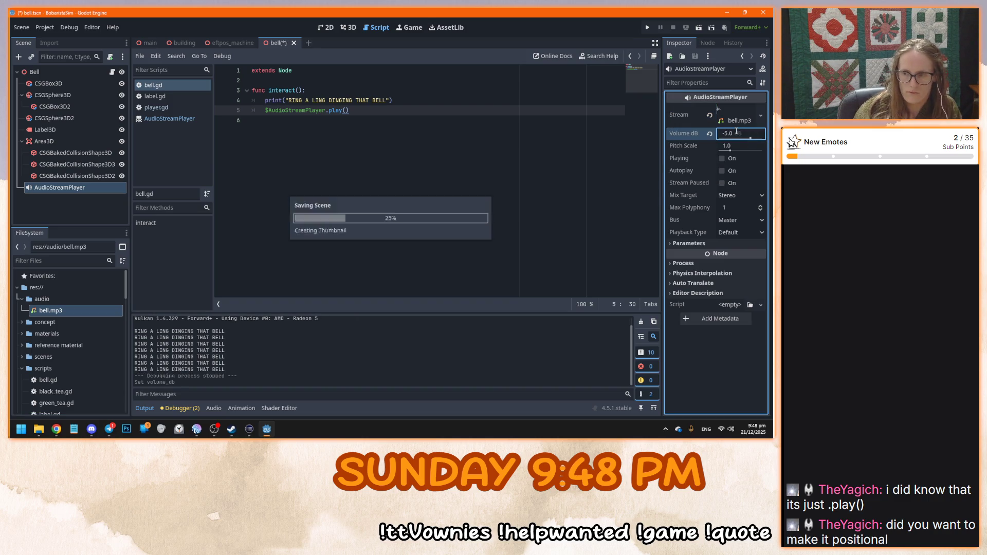
pyautogui.click(417, 174)
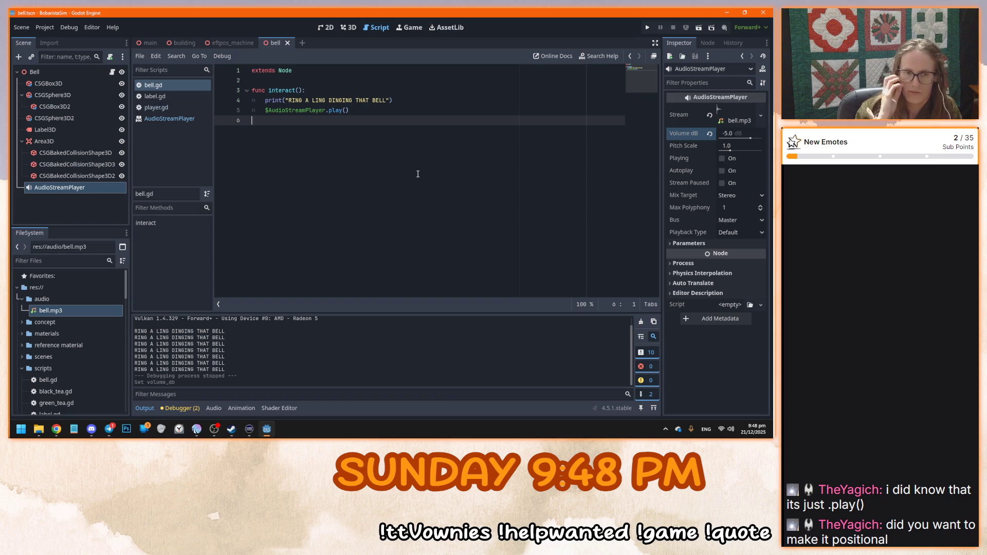
# Add an AudioStreamPlayer3D under Bell with bell.mp3 as its stream at -5 dB
pyautogui.click(51, 72)
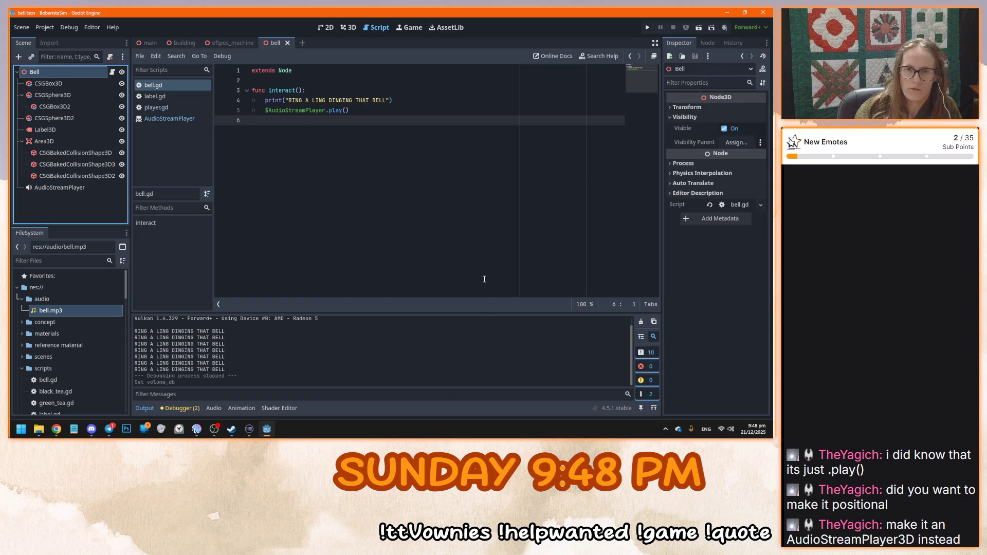
pyautogui.hotkey('ctrl', 'a')
pyautogui.write('aud')
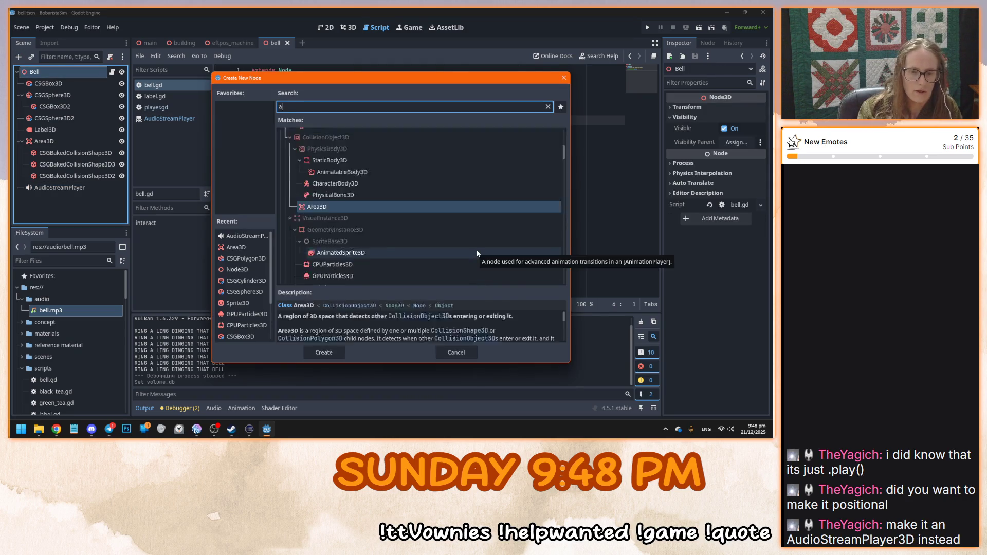
pyautogui.doubleClick(379, 215)
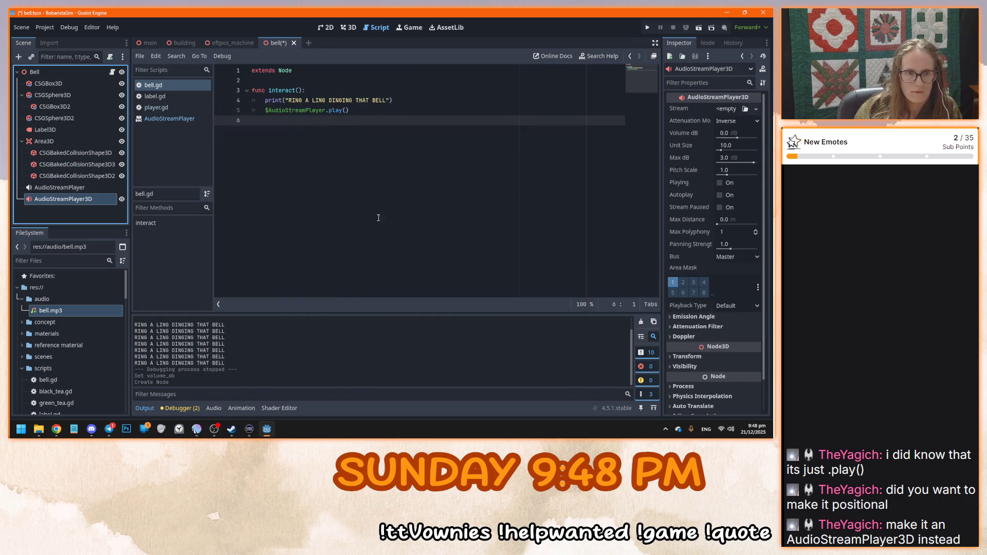
pyautogui.moveTo(48, 310); pyautogui.dragTo(736, 117)
pyautogui.click(727, 146)
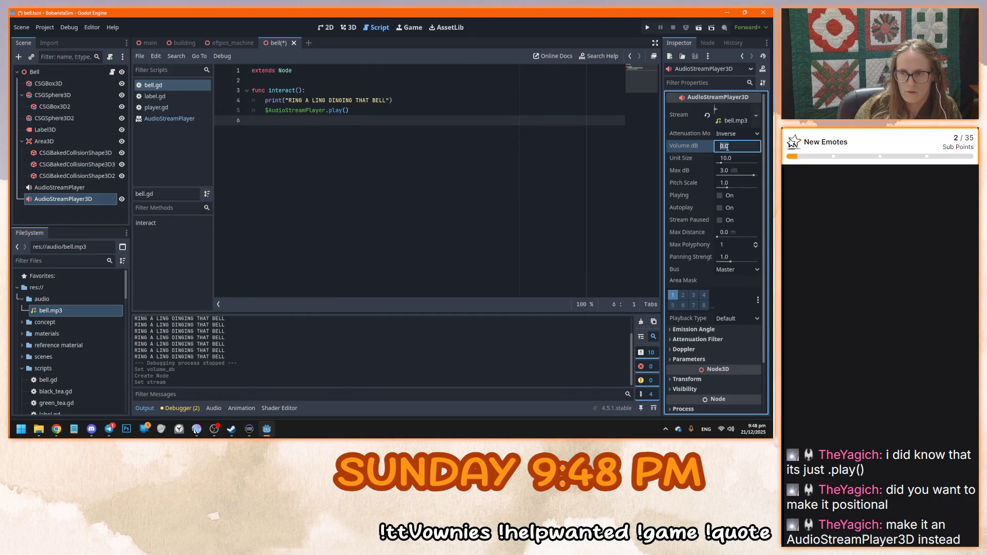
pyautogui.write('-5')
pyautogui.press('Return')
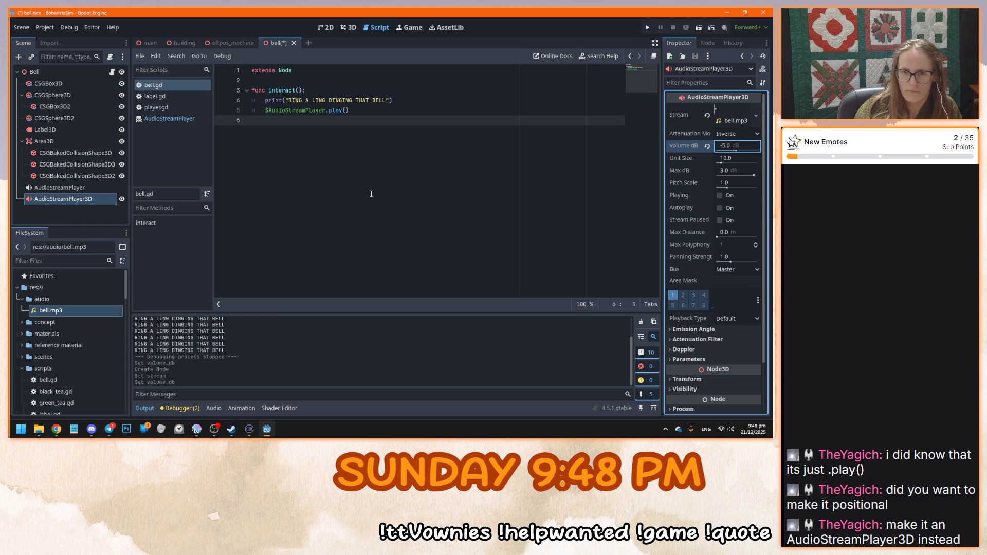
# Delete the old AudioStreamPlayer, change the script call to $AudioStreamPlayer3D, and run the game
pyautogui.click(66, 187)
pyautogui.press('Delete')
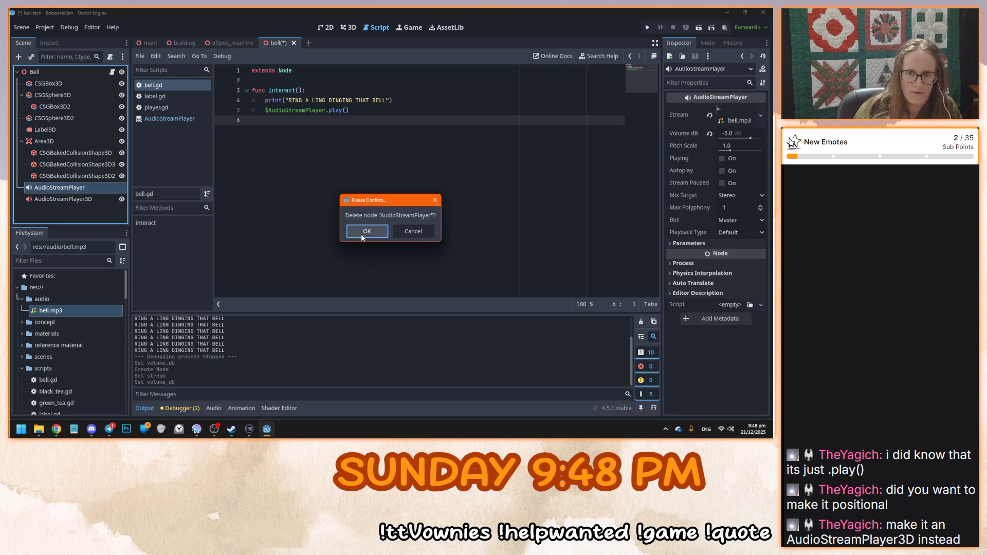
pyautogui.click(361, 238)
pyautogui.click(327, 111)
pyautogui.write('3D')
pyautogui.click(418, 104)
pyautogui.press('F5')
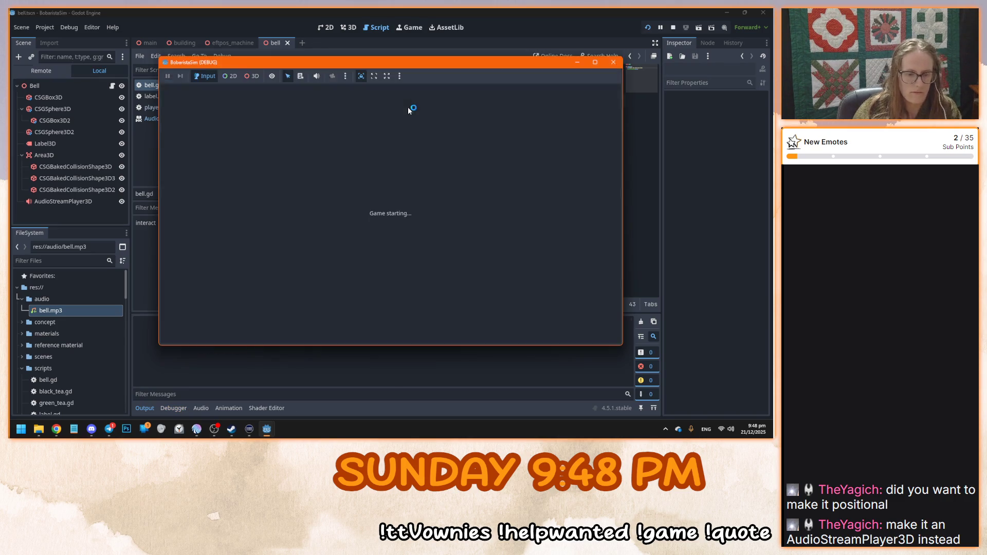
# Ring the bell three times in the running game, then stop the playtest with F8
pyautogui.click(391, 214)
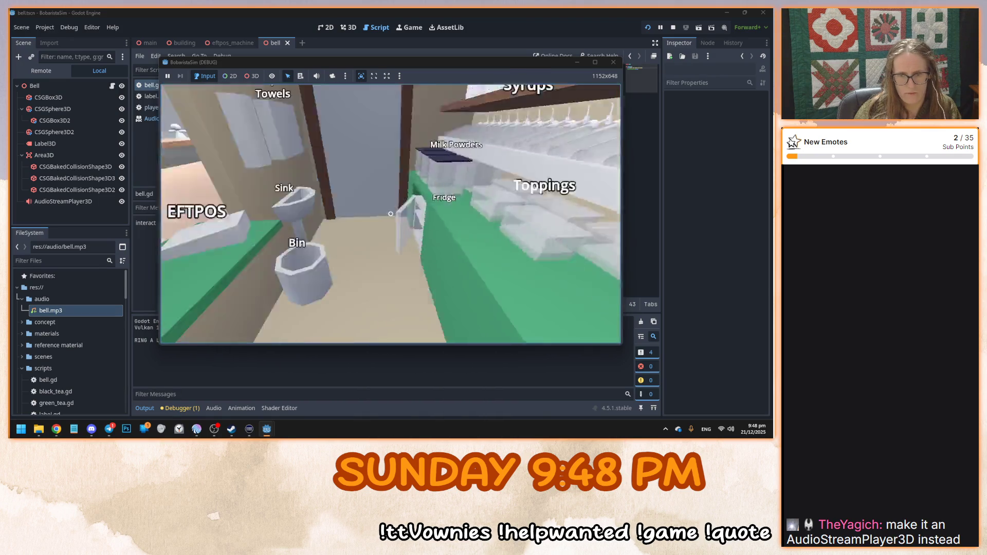
pyautogui.click(391, 213)
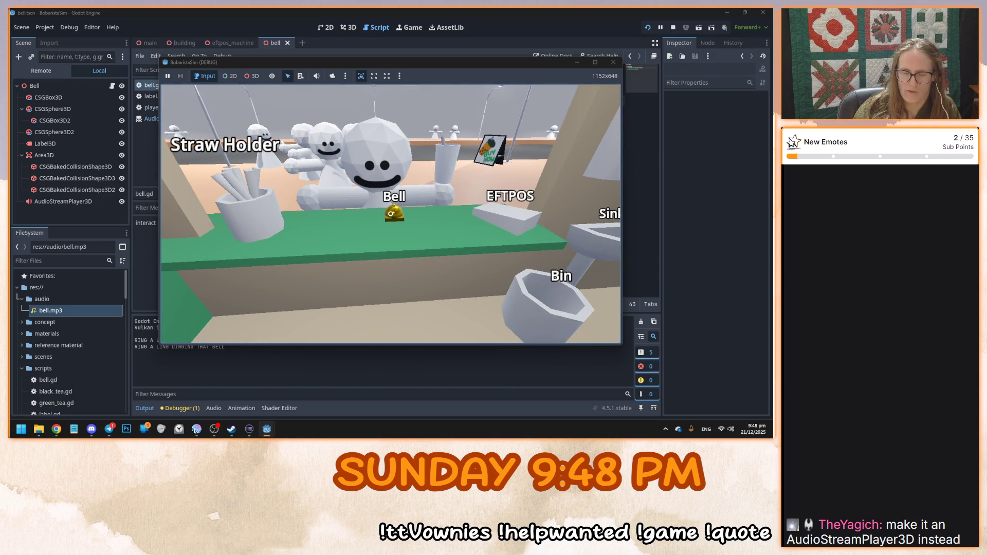
pyautogui.click(391, 214)
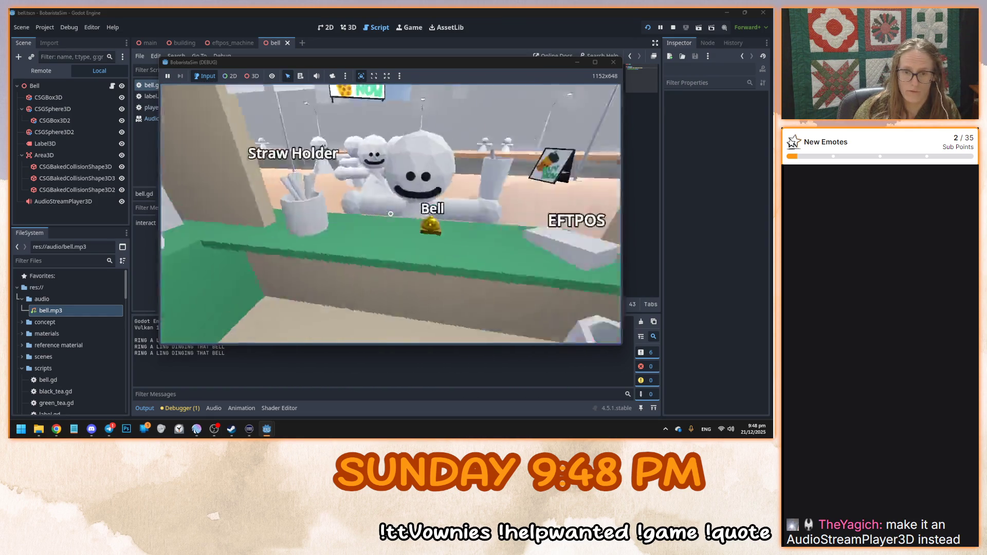
pyautogui.click(391, 214)
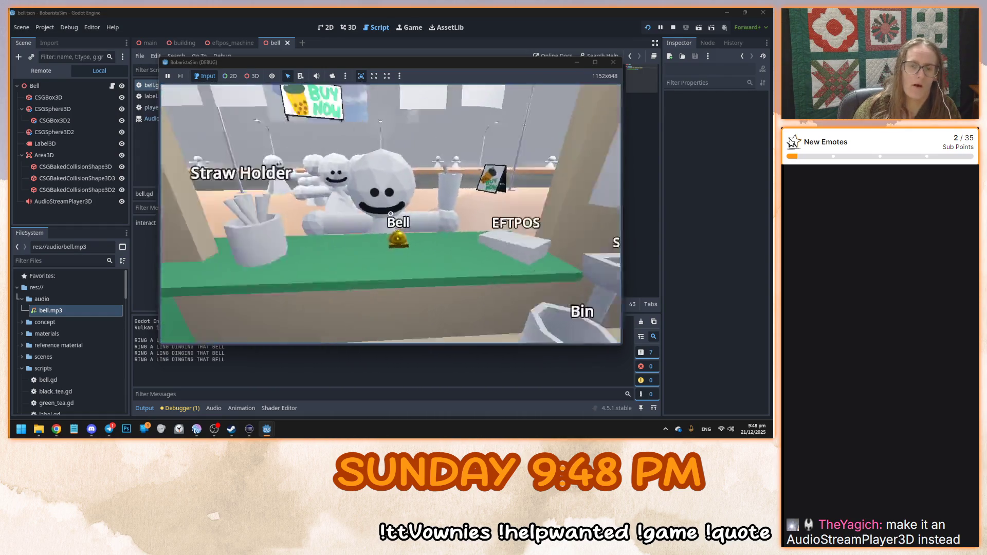
pyautogui.press('F8')
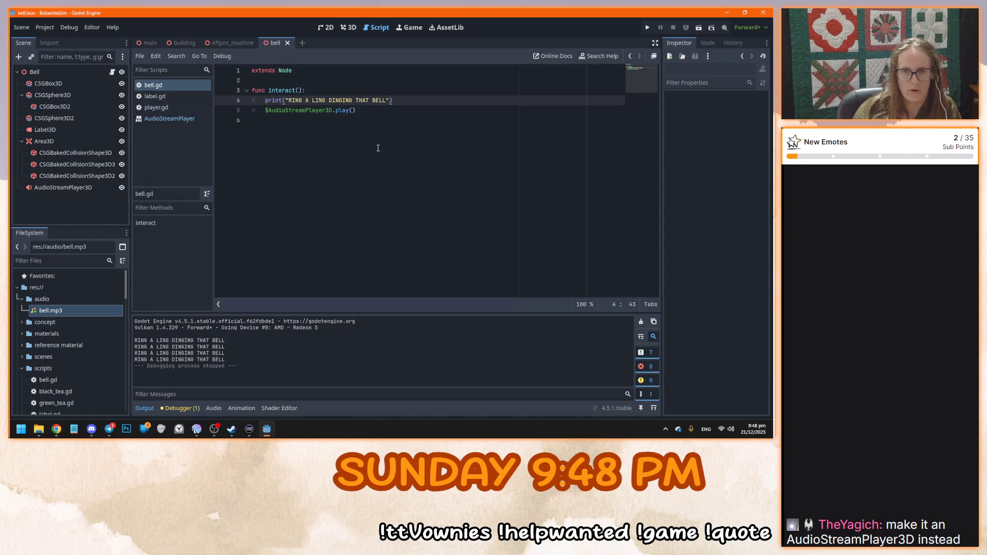
# Remove the print line from interact(), save bell.gd and relaunch the game
pyautogui.click(392, 180)
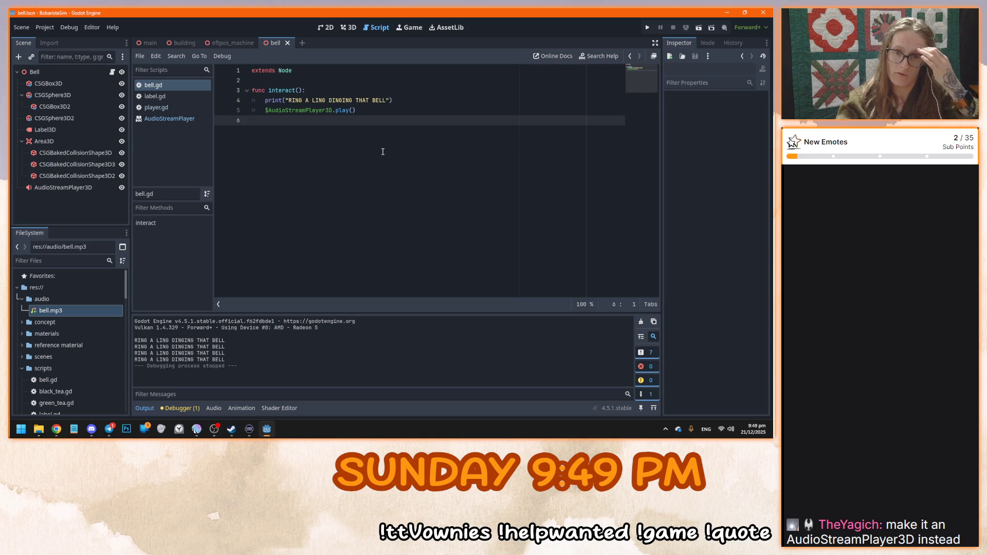
pyautogui.moveTo(393, 100); pyautogui.dragTo(244, 99)
pyautogui.press('BackSpace')
pyautogui.press('BackSpace')
pyautogui.hotkey('ctrl', 's')
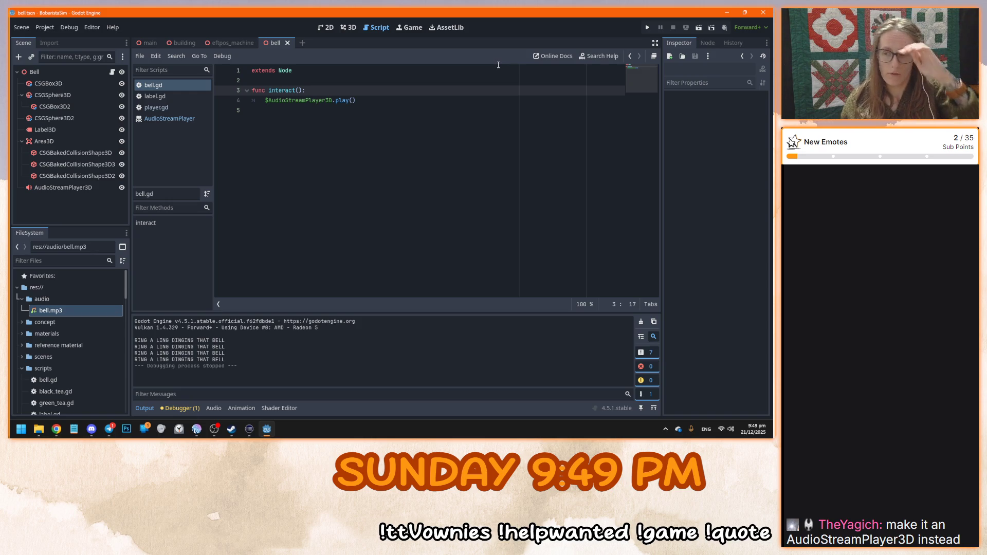
pyautogui.click(335, 153)
pyautogui.press('F5')
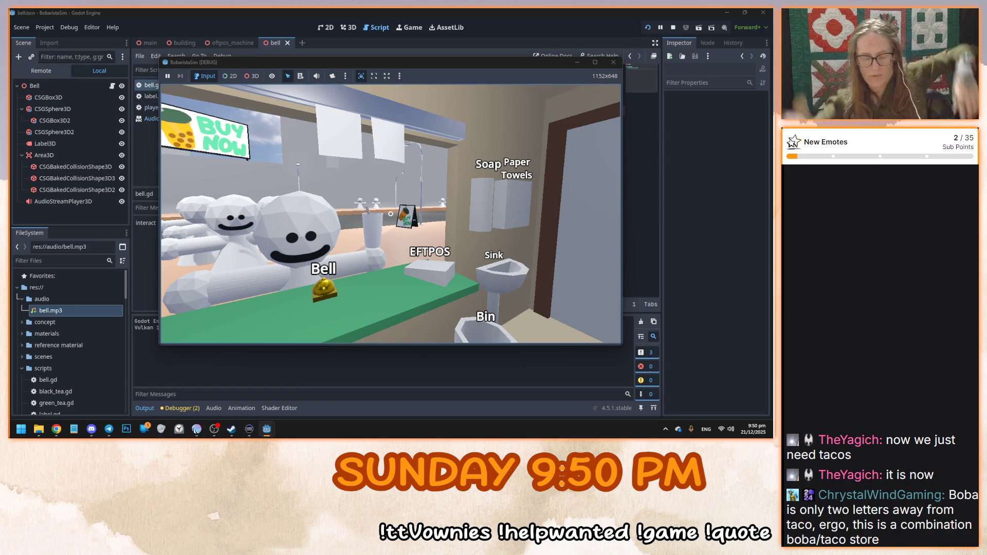
# Look around the shop at the labelled objects, then stop the game with F8
pyautogui.moveTo(390, 213)
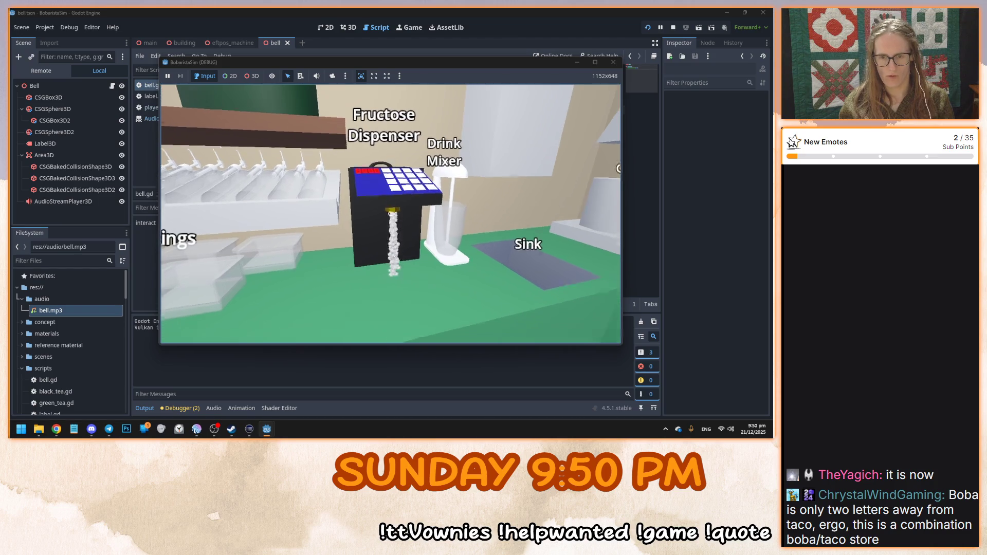
pyautogui.press('F8')
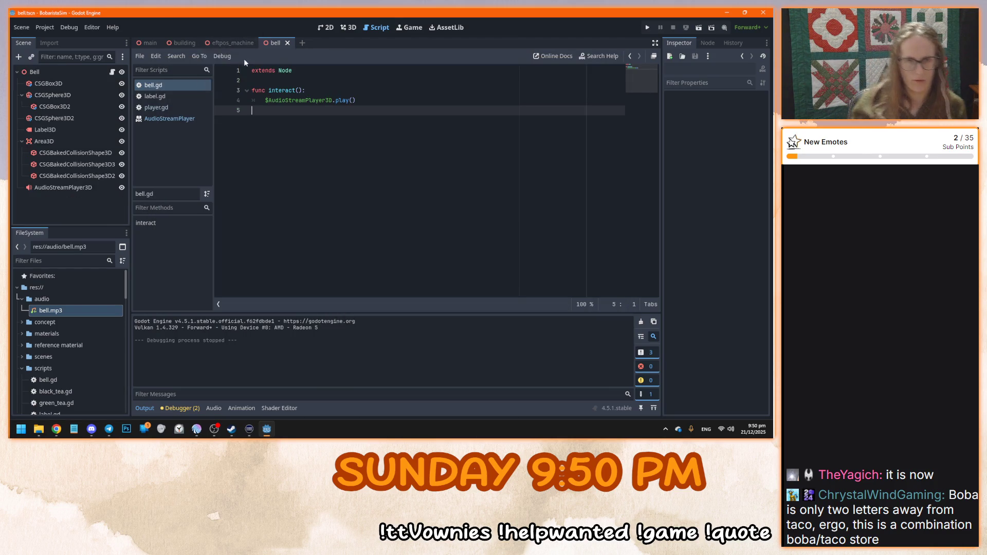
# Close the eftpos_machine scene tab and bring Godot back to the front
pyautogui.middleClick(228, 43)
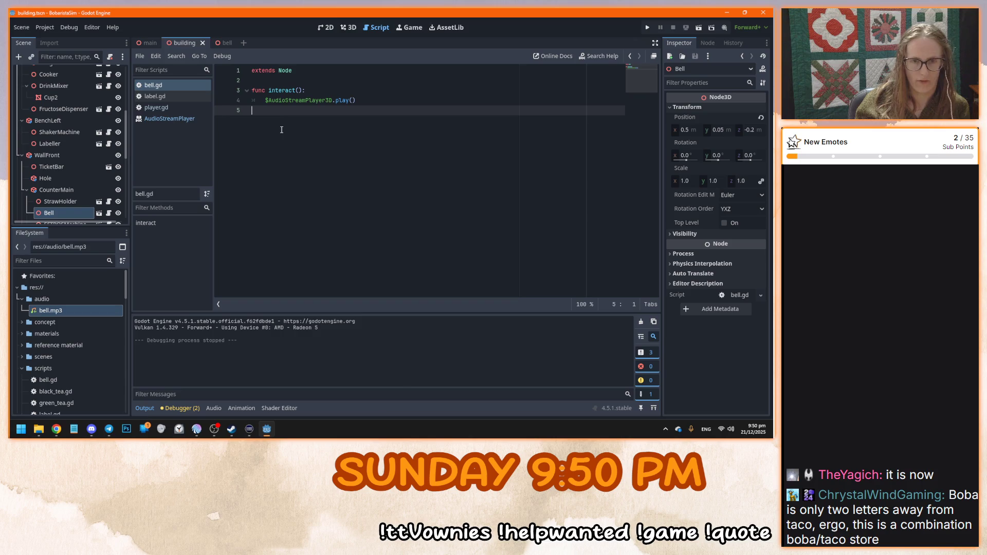
pyautogui.hotkey('ctrl', 'a')
pyautogui.click(380, 206)
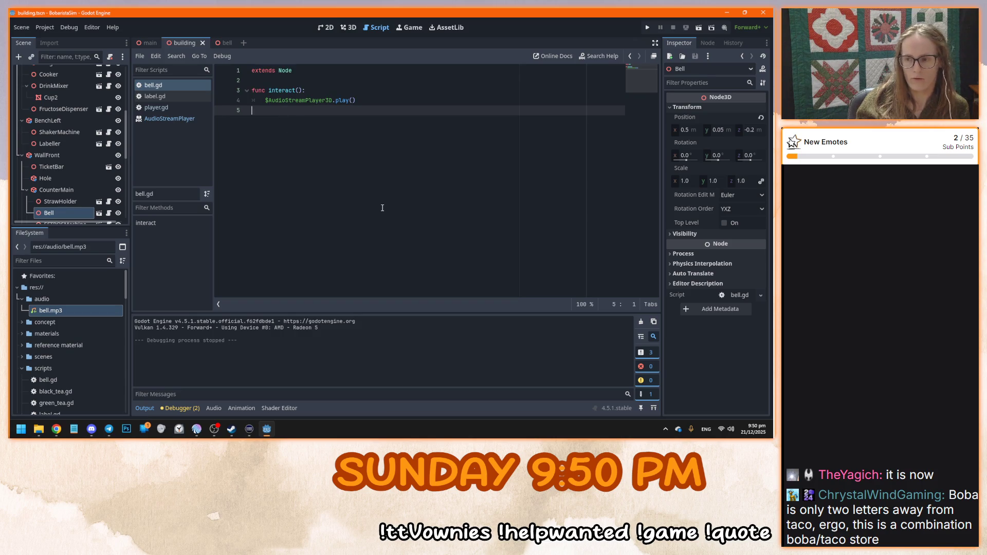
pyautogui.hotkey('alt', 'Tab')
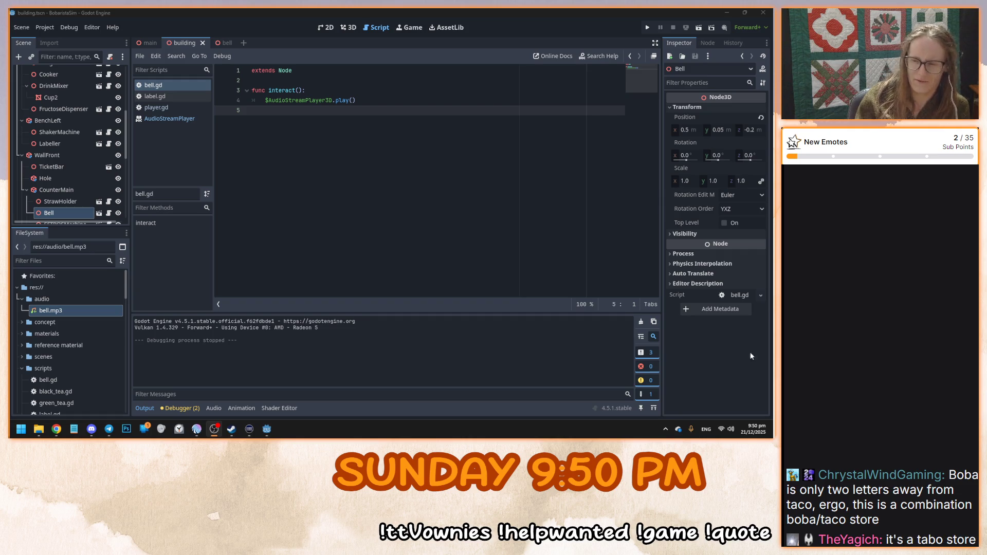
pyautogui.click(513, 242)
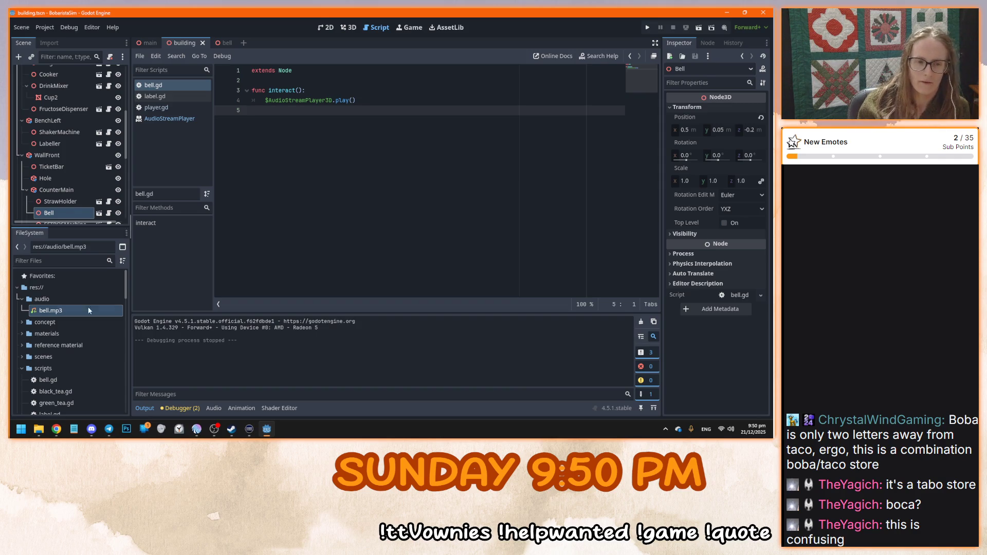
# Browse the FileSystem dock and open black_tea.gd in the script editor
pyautogui.moveTo(66, 312)
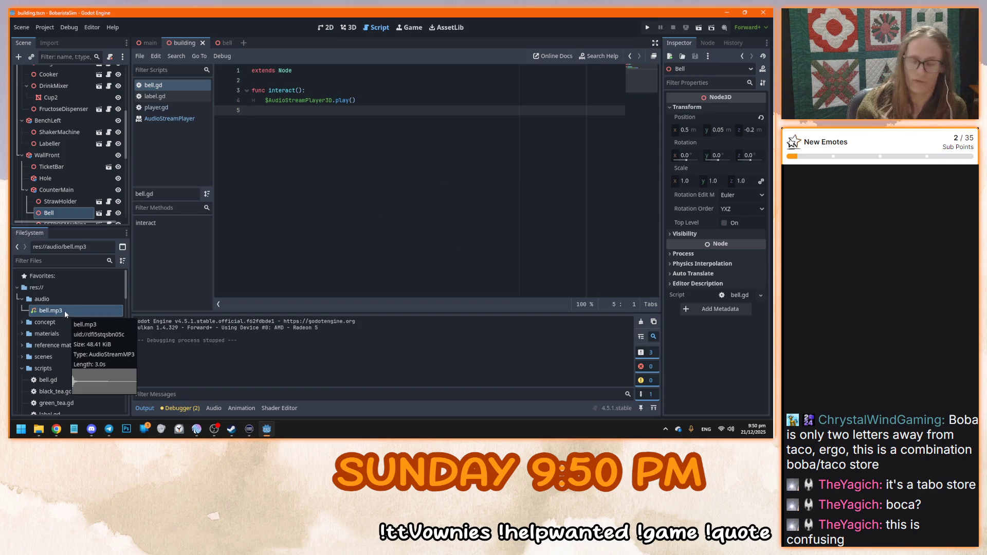
pyautogui.scroll(-5, 99, 321)
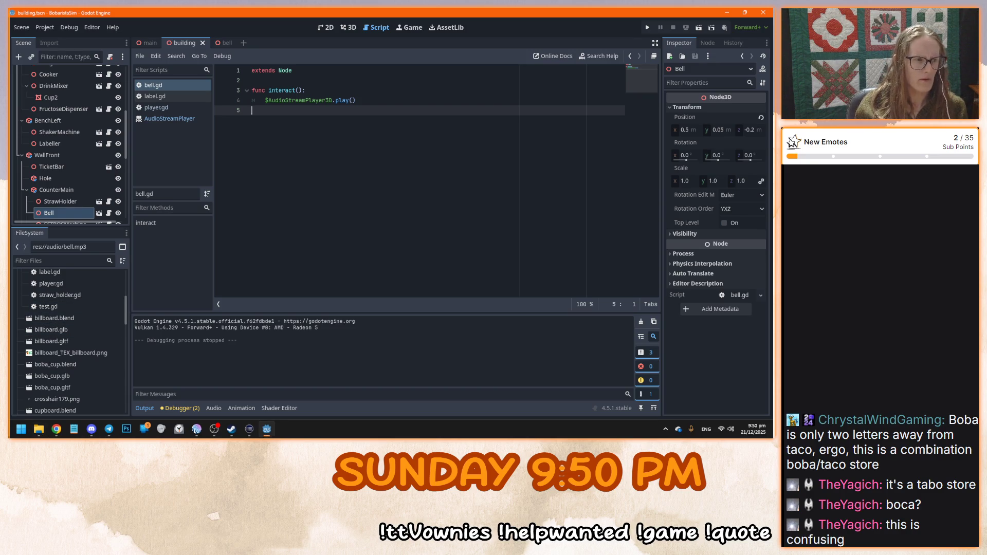
pyautogui.scroll(-2, 119, 316)
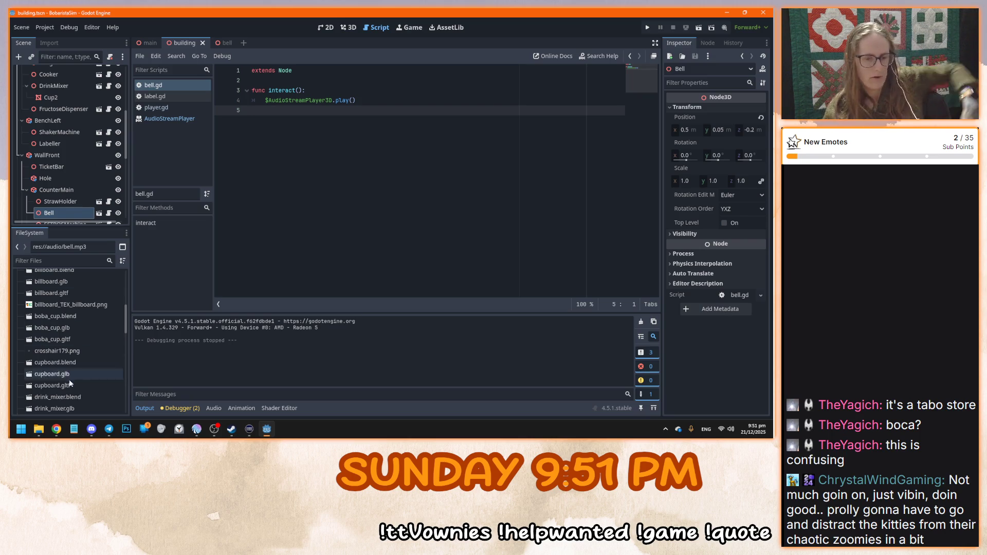
pyautogui.scroll(4, 78, 386)
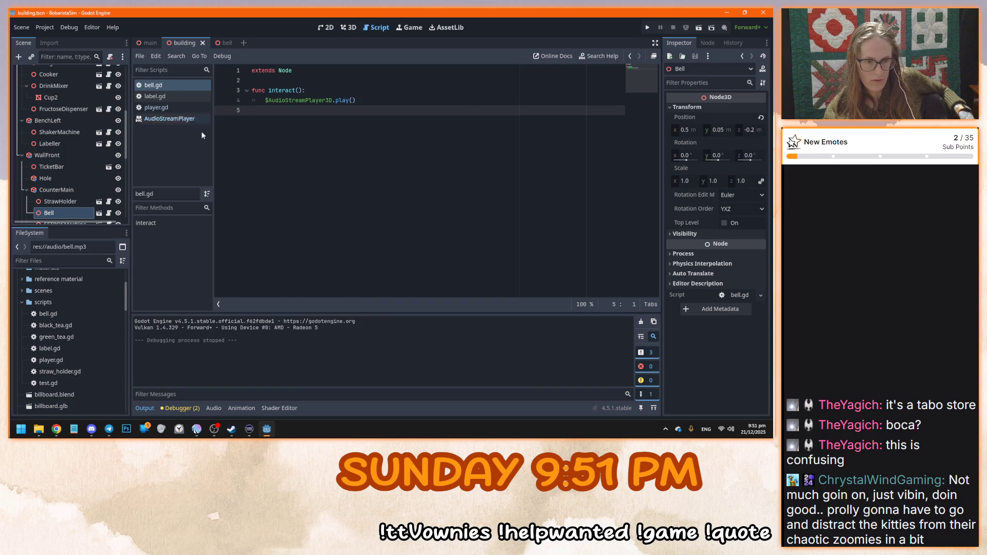
pyautogui.doubleClick(74, 325)
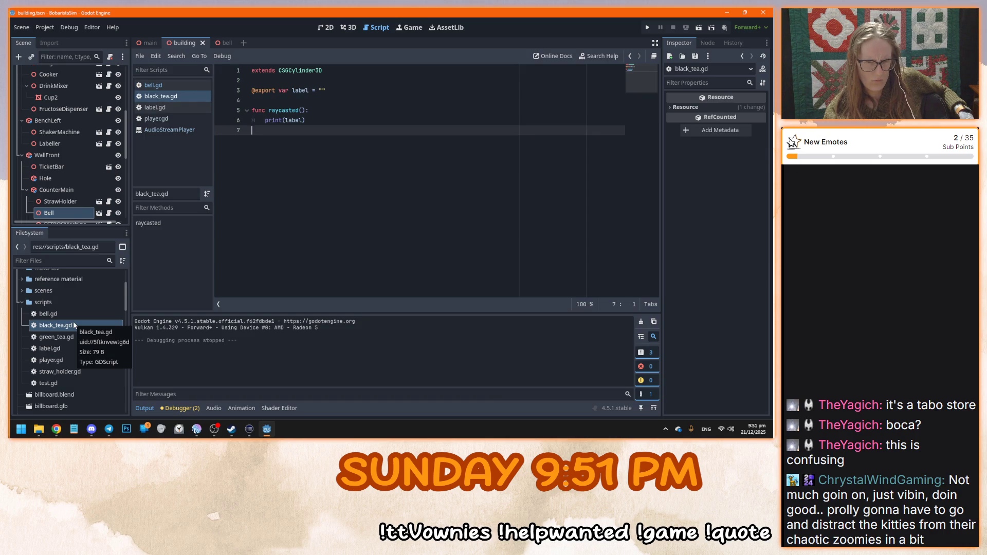
# Attempt to delete black_tea.gd and label.gd, cancelling both because scenes depend on label.gd
pyautogui.click(71, 329)
pyautogui.rightClick(71, 329)
pyautogui.press('Escape')
pyautogui.press('Delete')
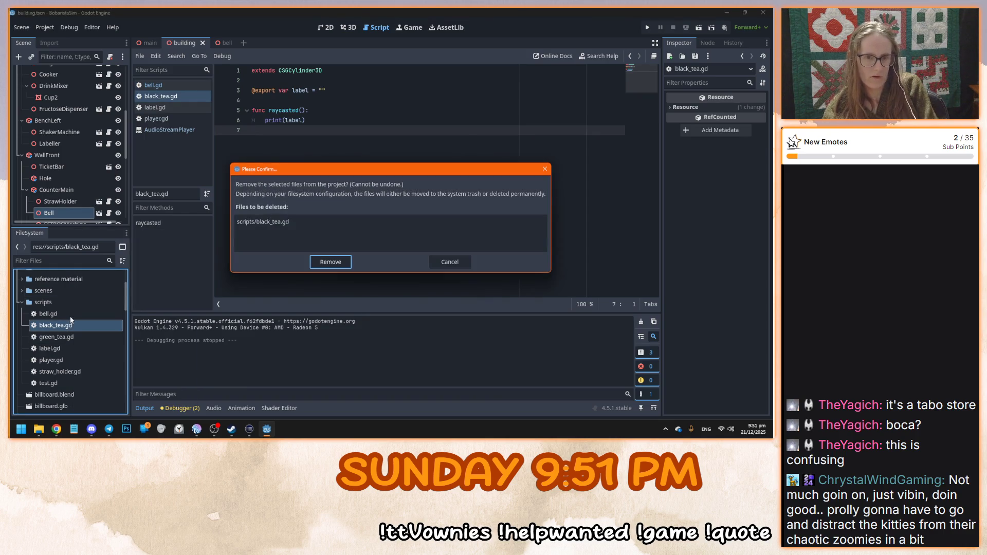
pyautogui.click(441, 262)
pyautogui.click(88, 353)
pyautogui.press('Delete')
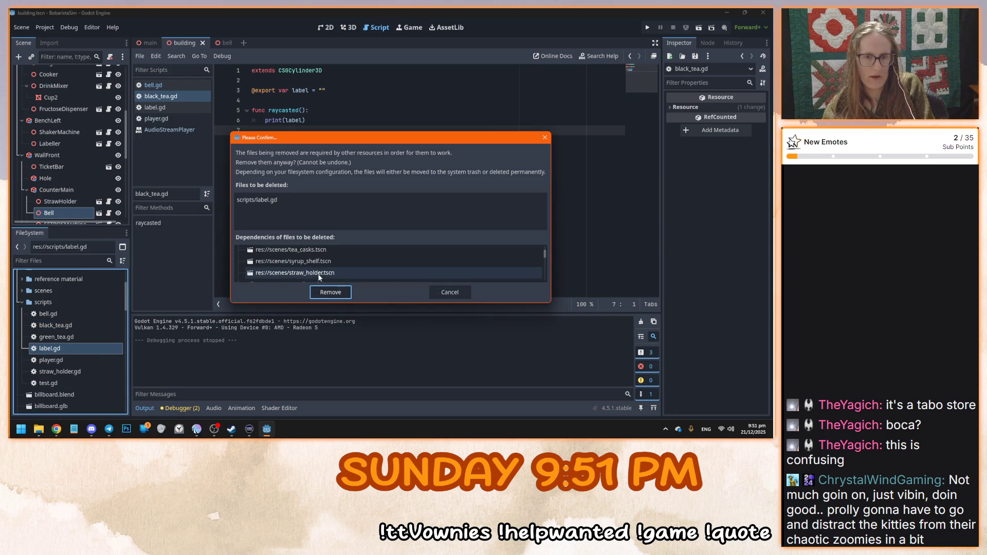
pyautogui.scroll(-5, 322, 278)
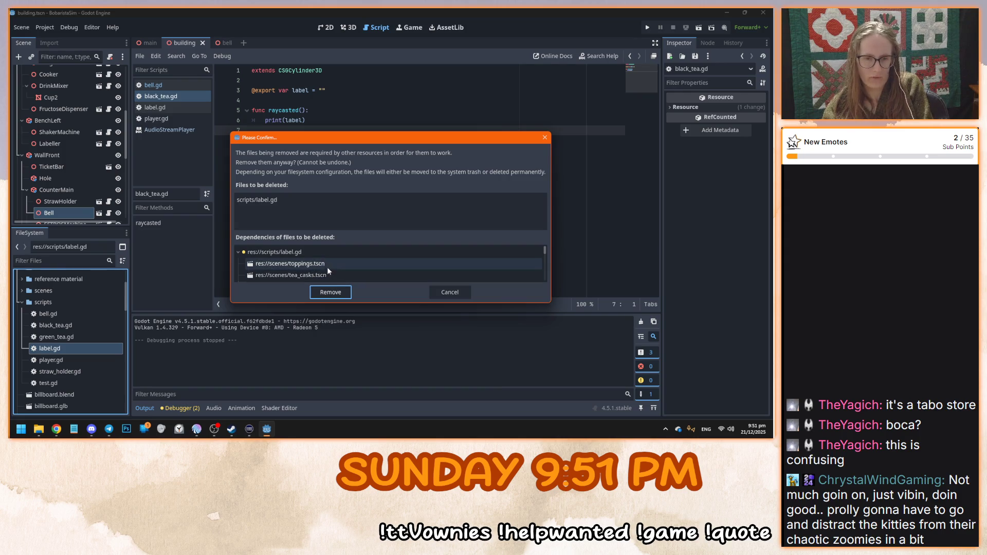
pyautogui.scroll(-3, 309, 268)
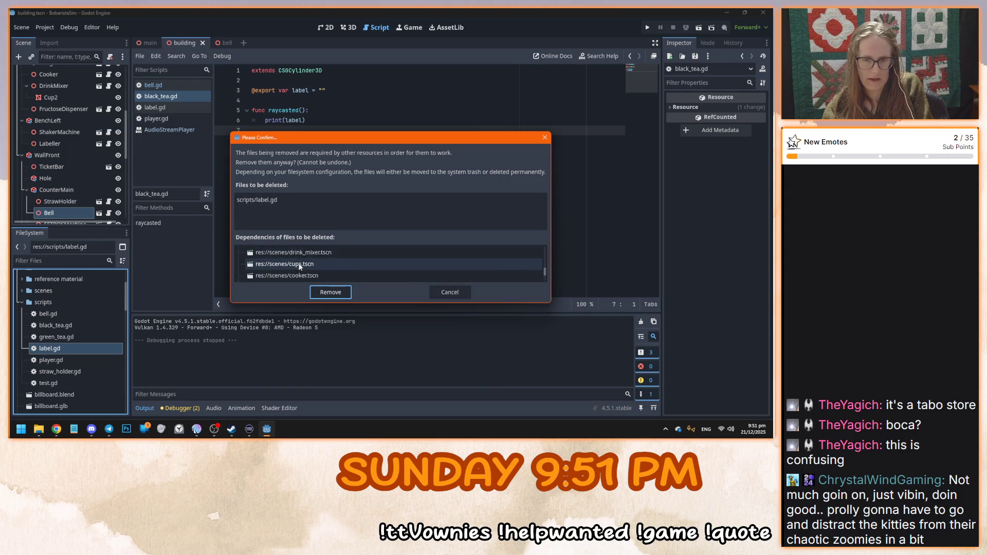
pyautogui.press('Escape')
# Delete black_tea.gd, green_tea.gd, test.gd and straw_holder.gd, confirming each removal
pyautogui.click(74, 325)
pyautogui.press('Delete')
pyautogui.press('Return')
pyautogui.click(71, 330)
pyautogui.press('Delete')
pyautogui.click(344, 267)
pyautogui.click(84, 361)
pyautogui.press('Delete')
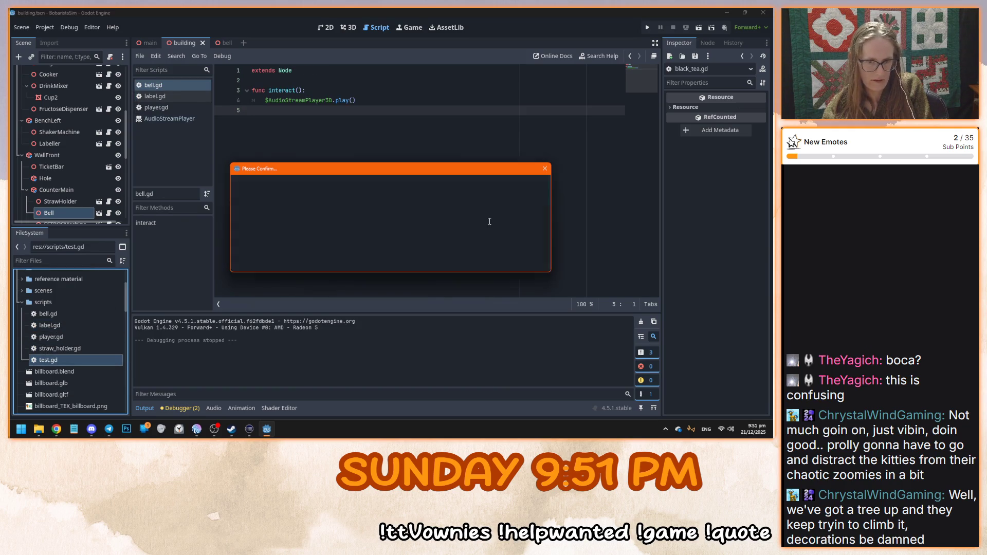
pyautogui.click(329, 266)
pyautogui.click(291, 231)
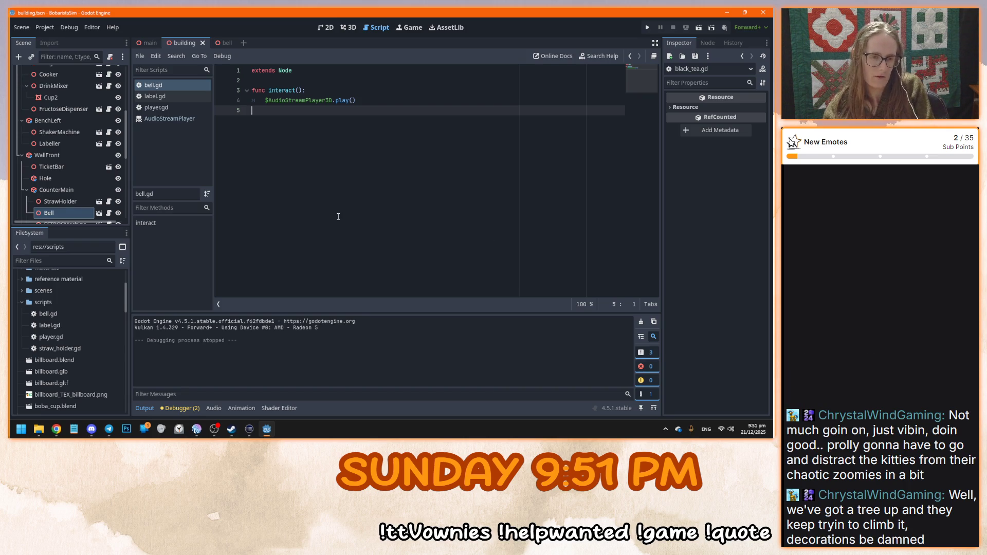
pyautogui.click(76, 349)
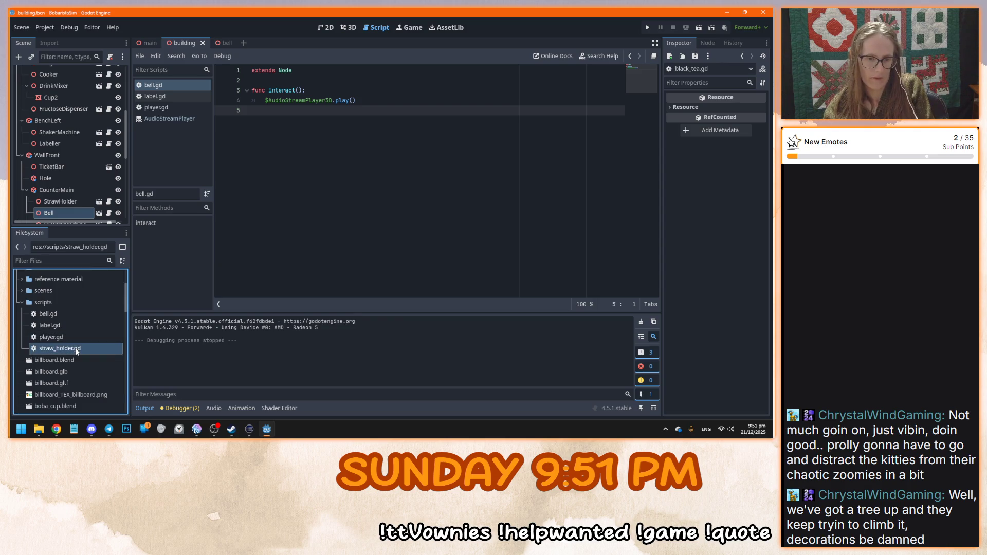
pyautogui.press('Delete')
pyautogui.click(322, 263)
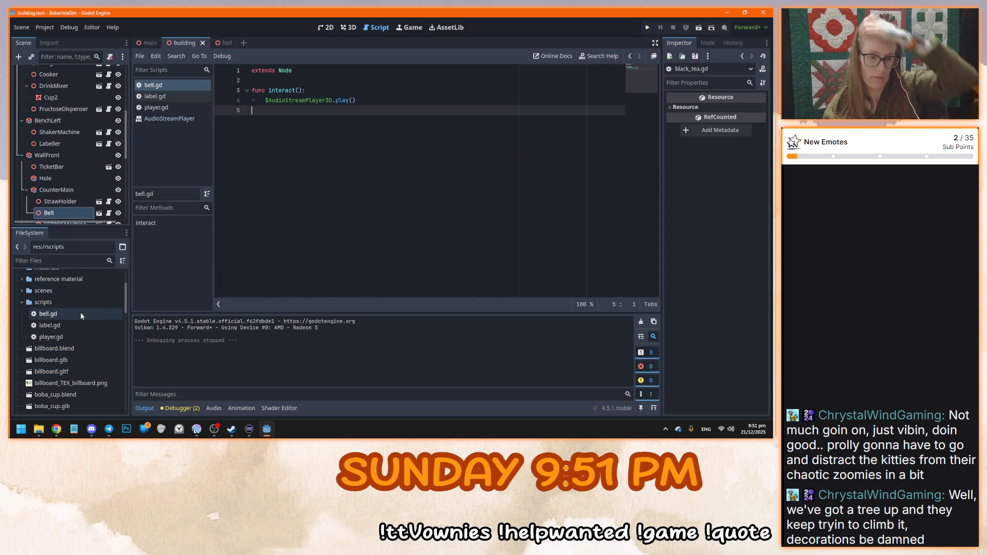
# Open the FructoseDispenser scene from the building scene and select its root node
pyautogui.click(145, 43)
pyautogui.click(347, 29)
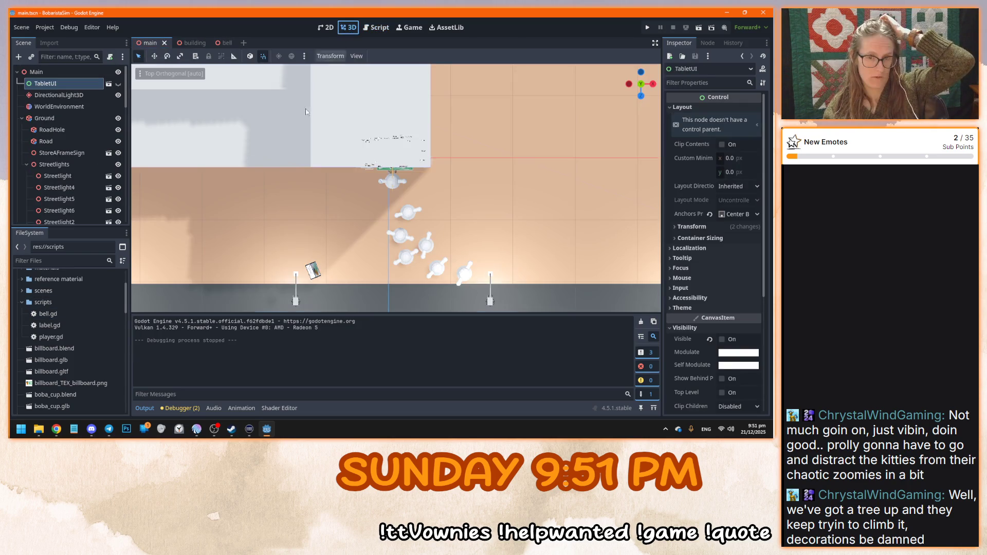
pyautogui.click(181, 43)
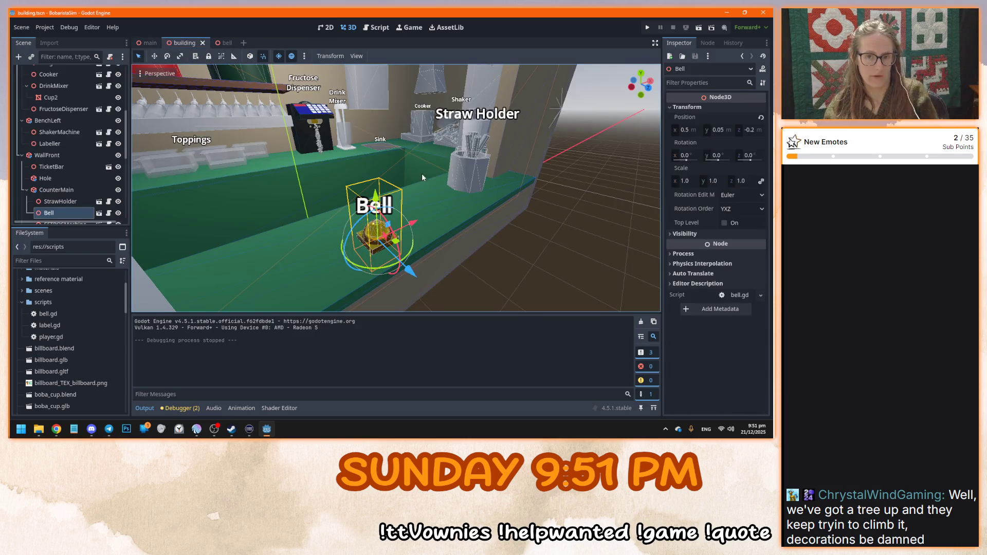
pyautogui.scroll(-5, 404, 224)
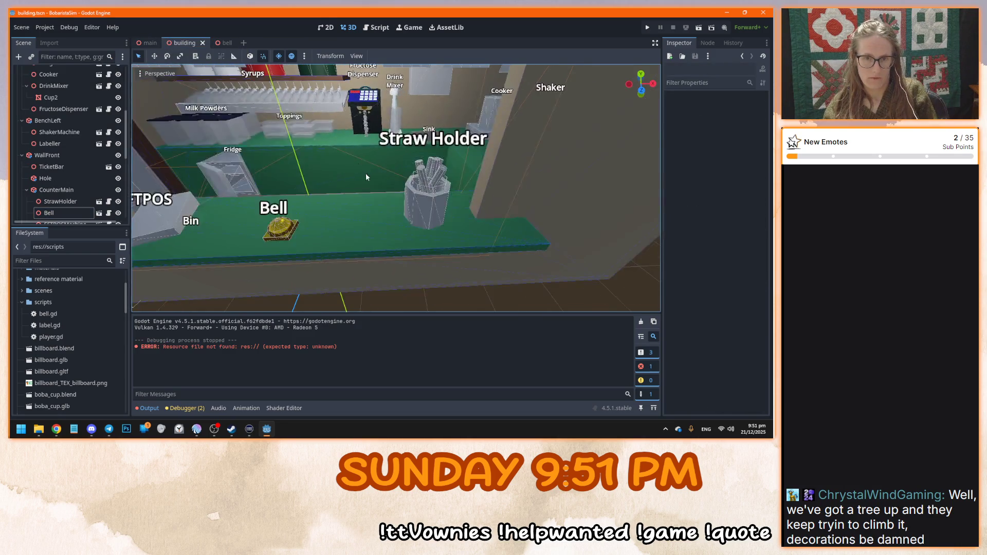
pyautogui.click(64, 109)
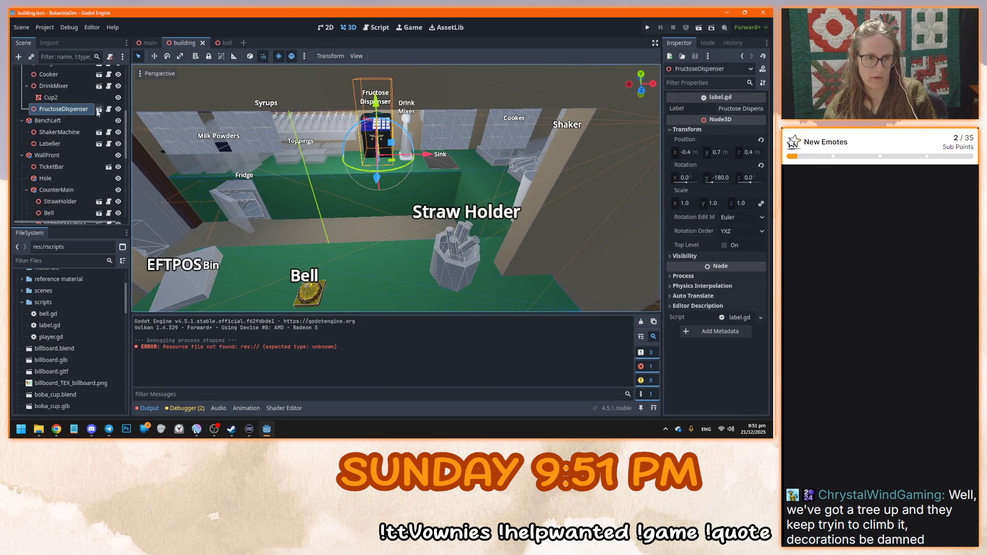
pyautogui.click(108, 109)
pyautogui.click(88, 71)
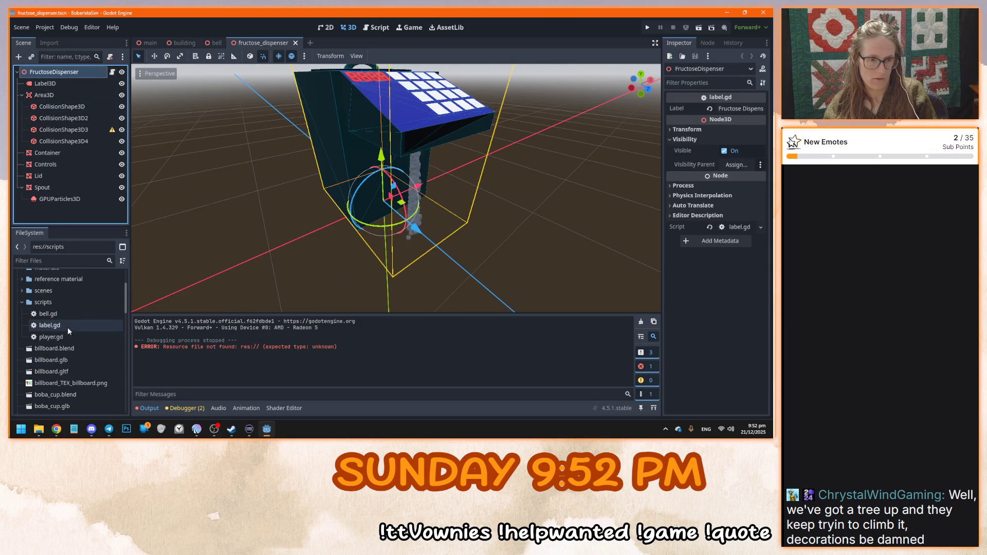
# Replace FructoseDispenser's label script with a new fructose_dispenser.gd holding the pasted interact code
pyautogui.click(111, 57)
pyautogui.click(110, 57)
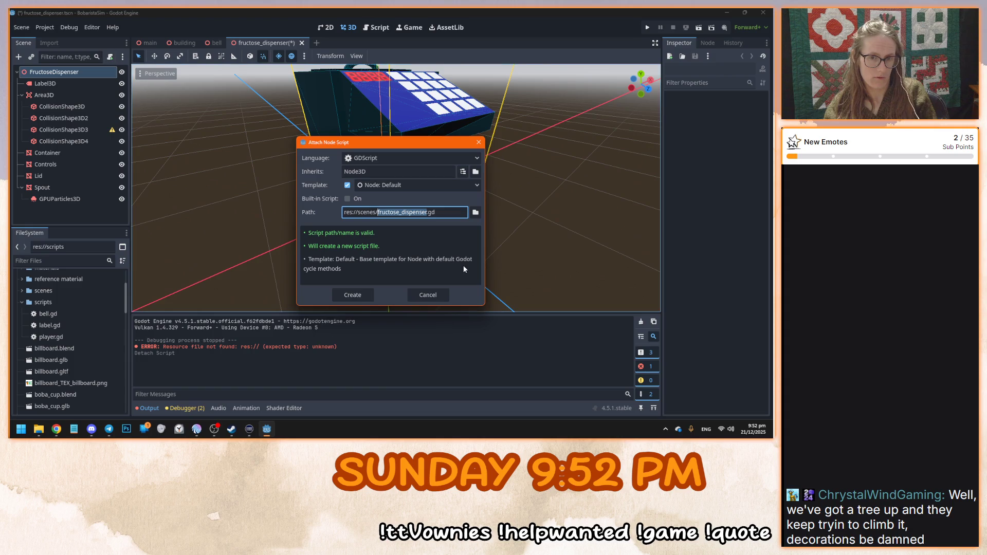
pyautogui.click(352, 295)
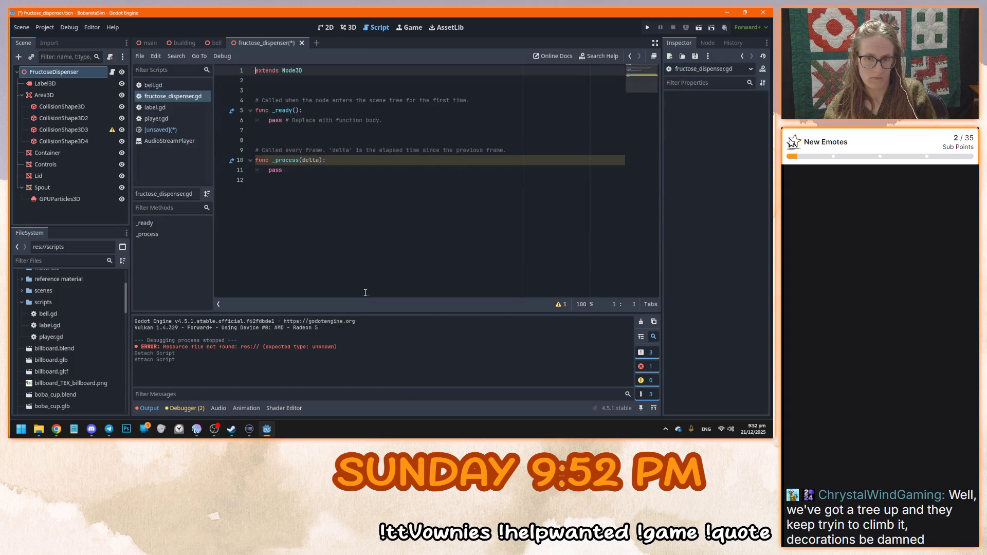
pyautogui.click(357, 217)
pyautogui.hotkey('ctrl', 'a')
pyautogui.write('extends Node  func interact(): \t$AudioStreamPlayer3D.play()')
# Change the first line to 'extends Node3D' and save the script
pyautogui.click(320, 71)
pyautogui.write('3D')
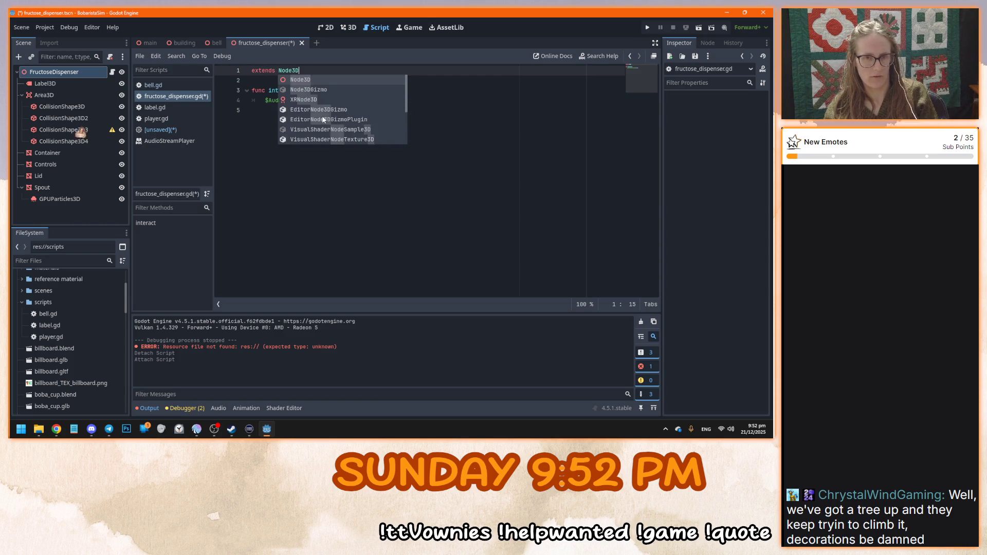
pyautogui.click(316, 212)
pyautogui.hotkey('ctrl', 's')
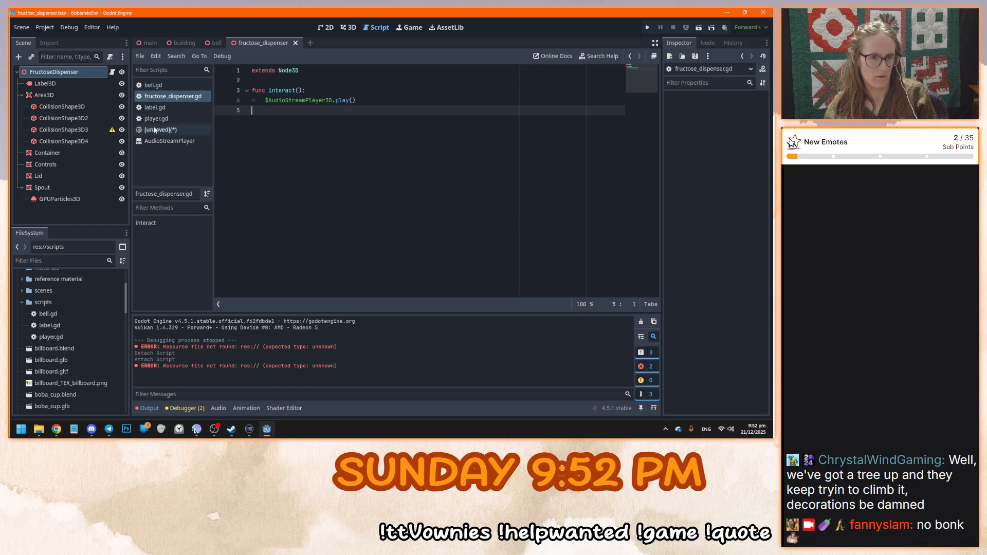
pyautogui.click(167, 100)
# Filter the FileSystem for 'fru' and move fructose_dispenser.gd from scenes into the scripts folder
pyautogui.scroll(1, 67, 318)
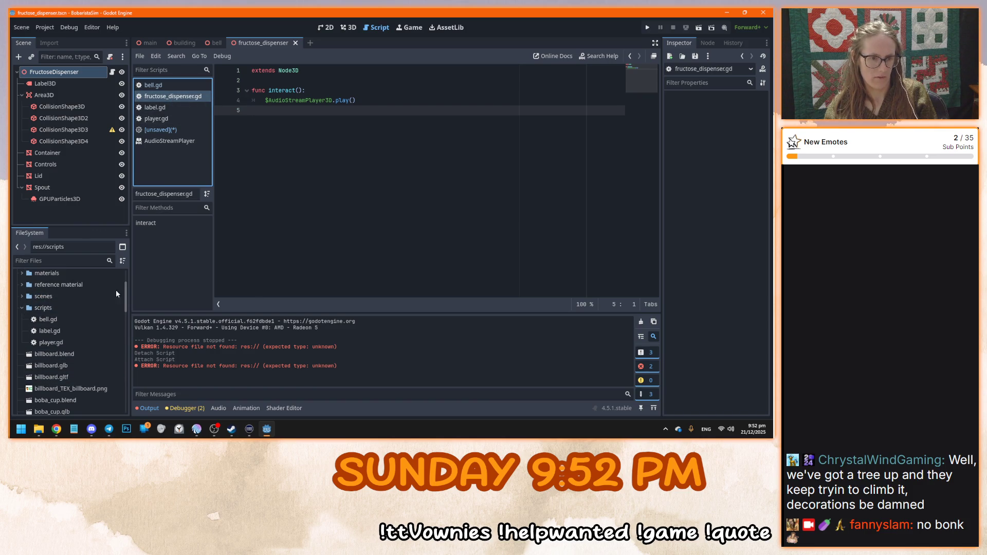
pyautogui.scroll(-5, 67, 359)
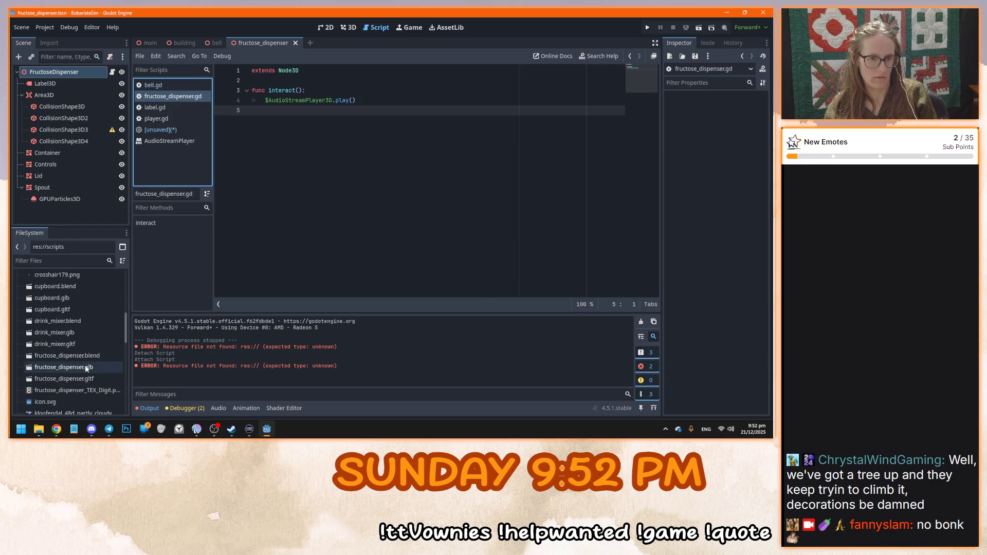
pyautogui.scroll(5, 88, 374)
pyautogui.click(69, 262)
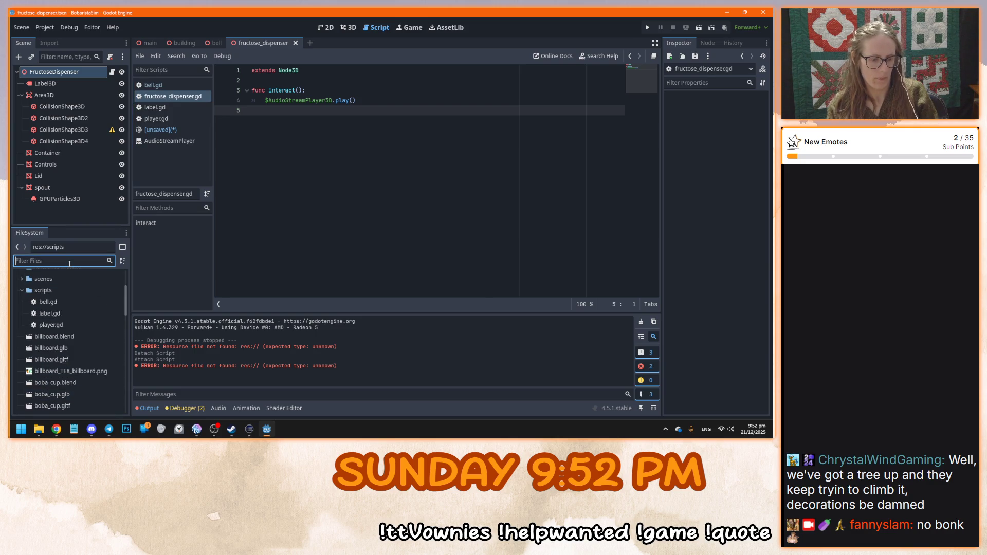
pyautogui.write('fru')
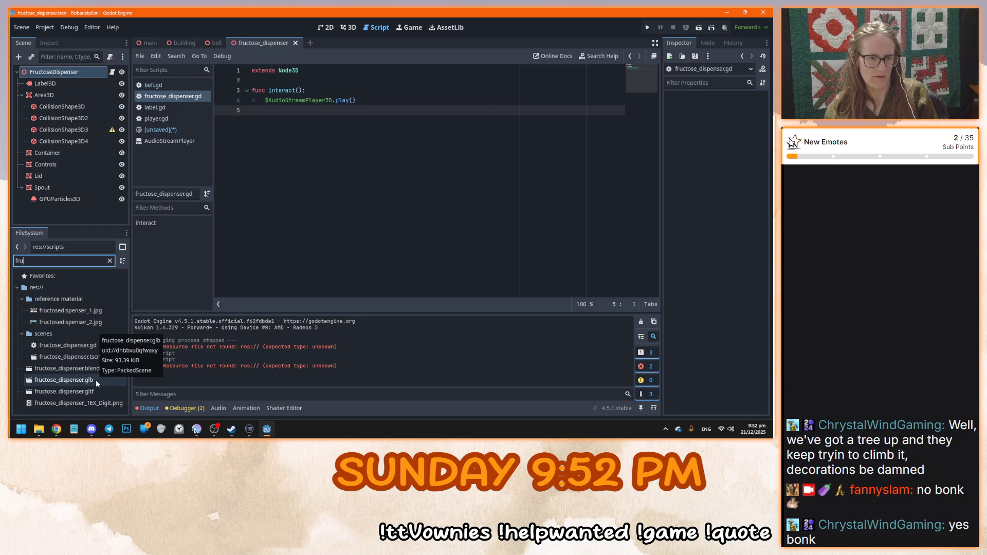
pyautogui.click(83, 345)
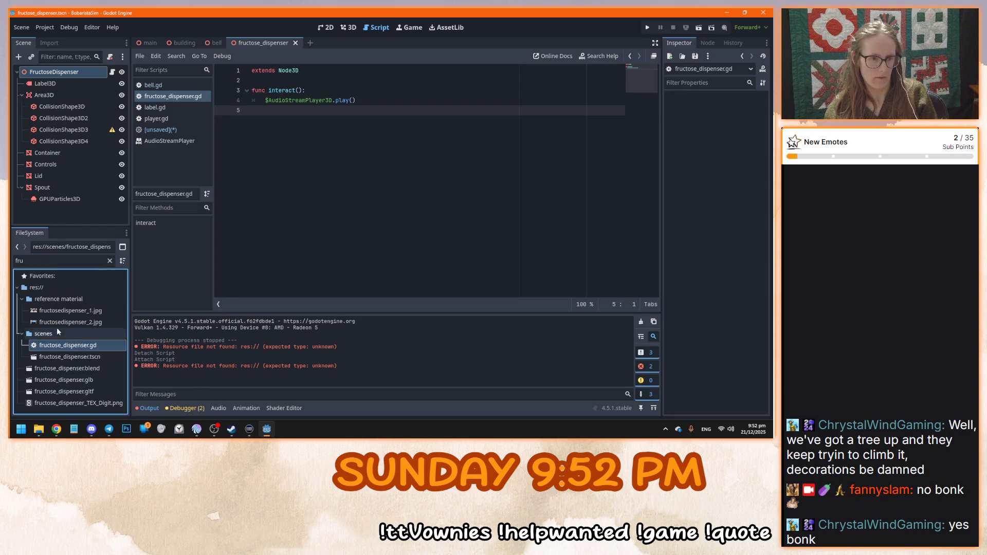
pyautogui.click(109, 261)
pyautogui.moveTo(88, 410)
pyautogui.mouseDown()
pyautogui.moveTo(106, 340)
pyautogui.moveTo(52, 342)
pyautogui.moveTo(58, 360)
pyautogui.moveTo(99, 363)
pyautogui.moveTo(93, 384)
pyautogui.moveTo(52, 288)
pyautogui.mouseUp()
# Open bell.gd in the script editor to compare its code
pyautogui.scroll(5, 95, 381)
pyautogui.scroll(-10, 95, 379)
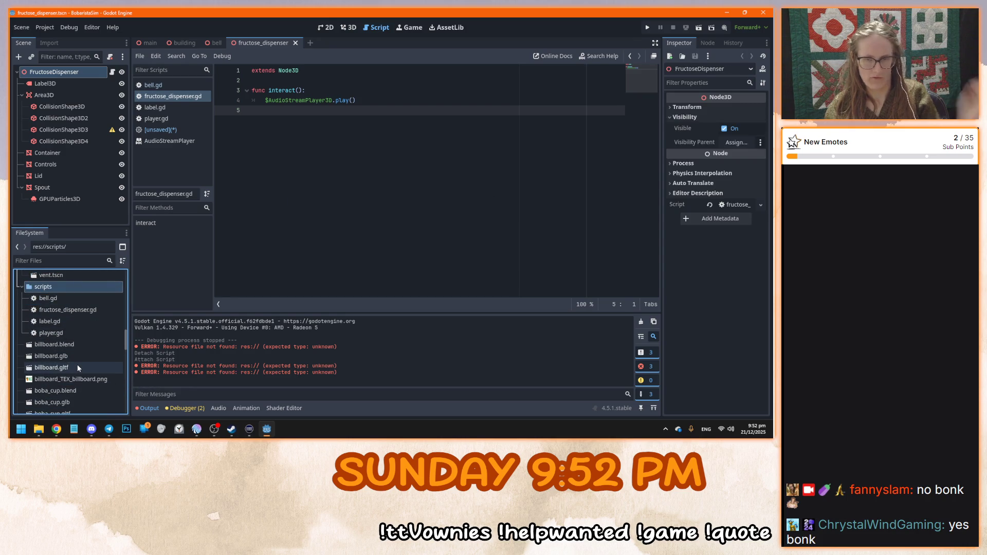
pyautogui.click(430, 185)
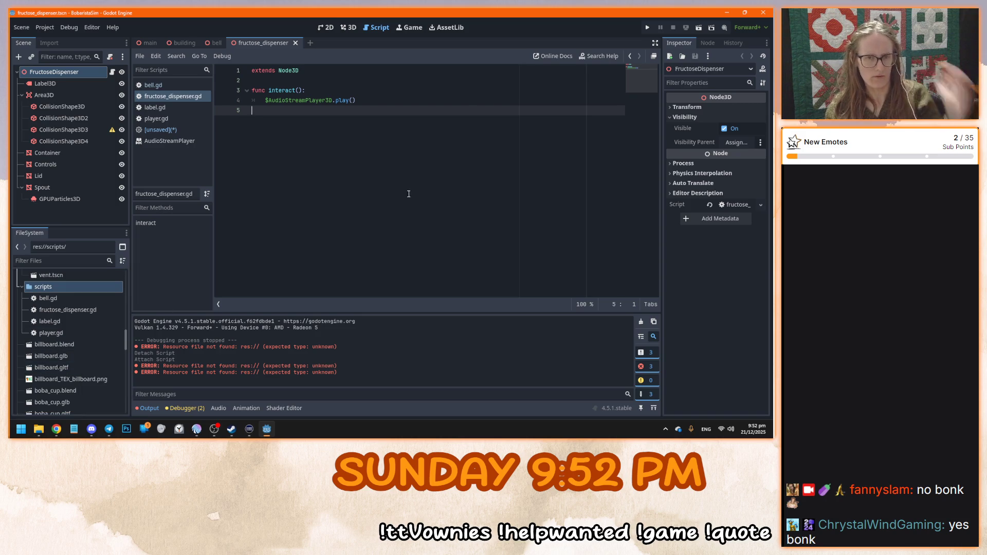
pyautogui.scroll(-5, 88, 362)
pyautogui.click(183, 86)
# Replace the $AudioStreamPlayer3D.play() line in interact() with print("toggle machine") and save
pyautogui.click(298, 72)
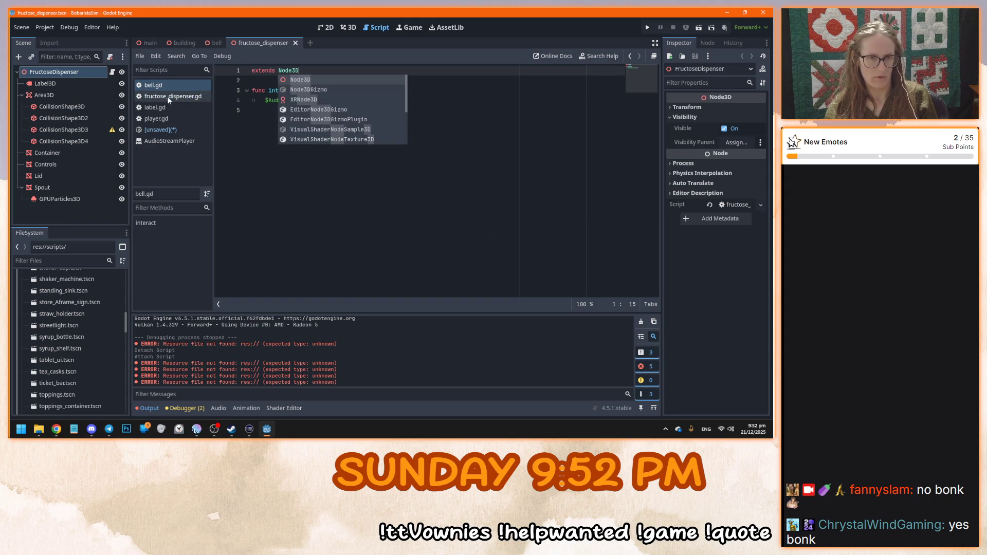
pyautogui.hotkey('ctrl', 's')
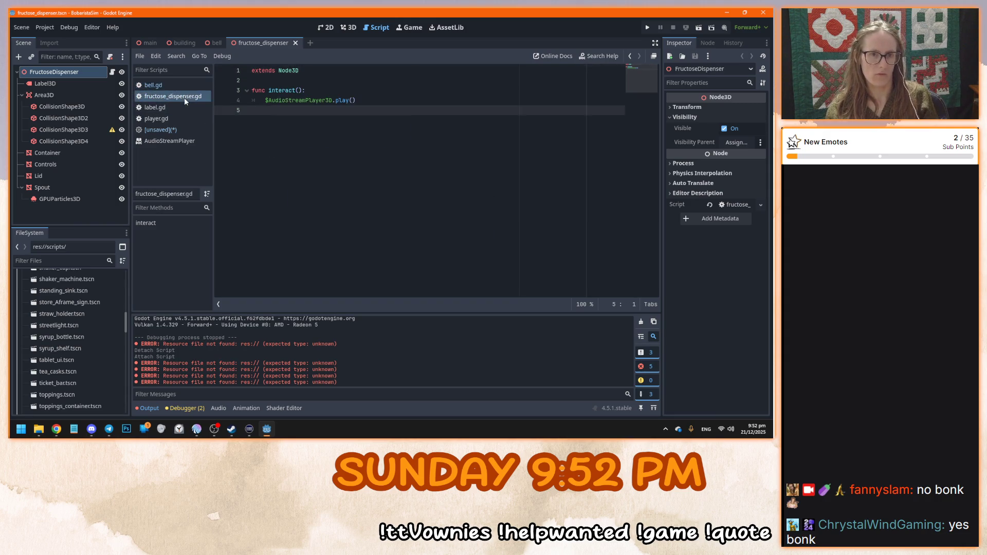
pyautogui.click(357, 100)
pyautogui.moveTo(357, 101); pyautogui.dragTo(265, 103)
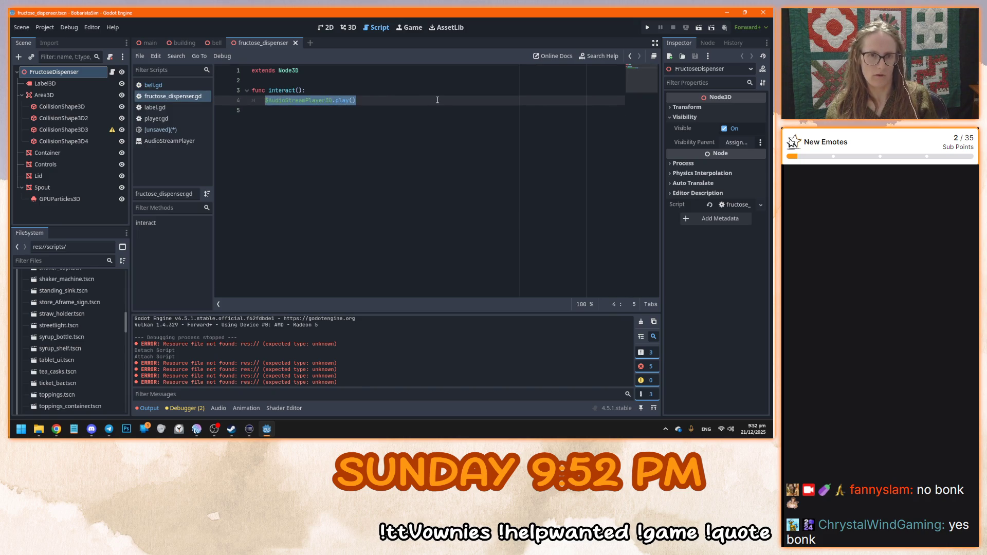
pyautogui.press('Delete')
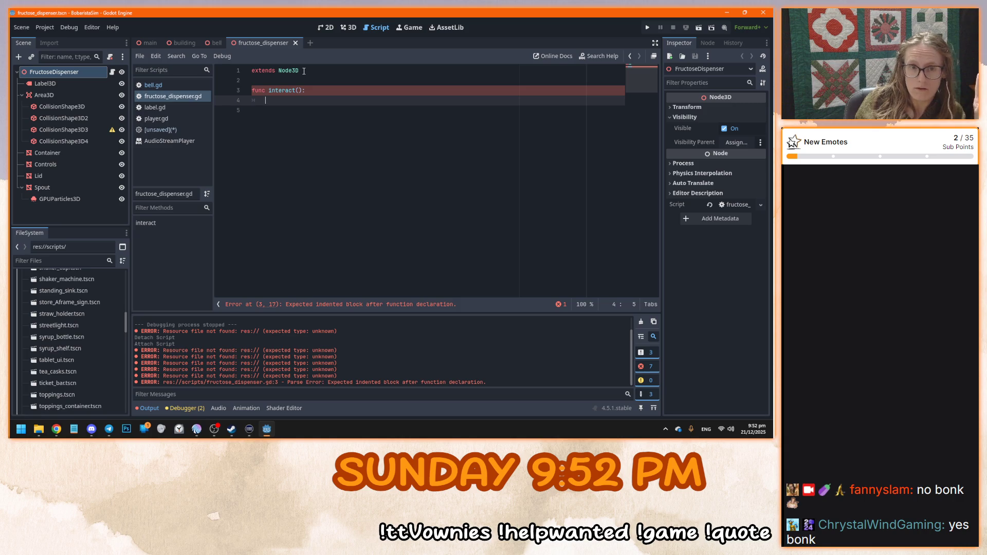
pyautogui.write('print(')
pyautogui.write('"toggle mach')
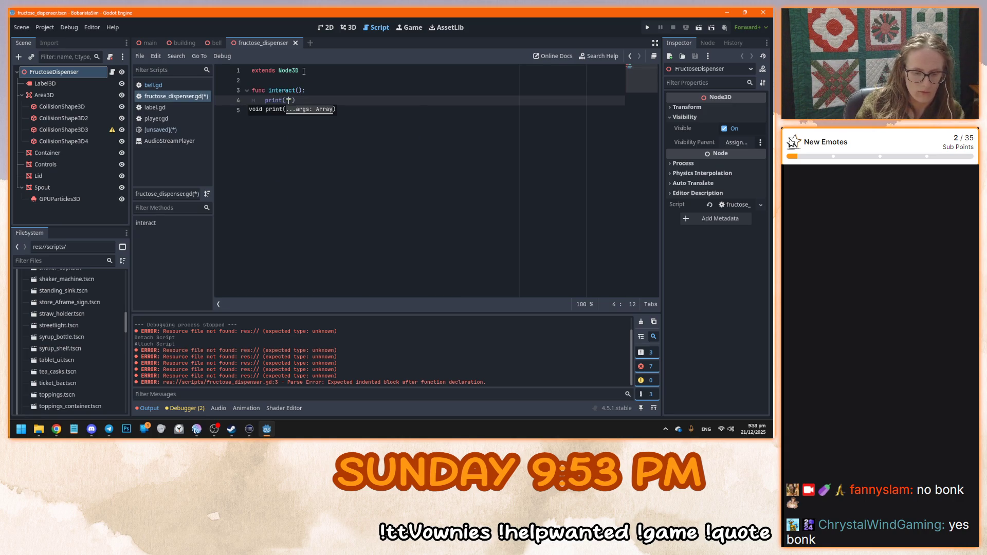
pyautogui.write('ine')
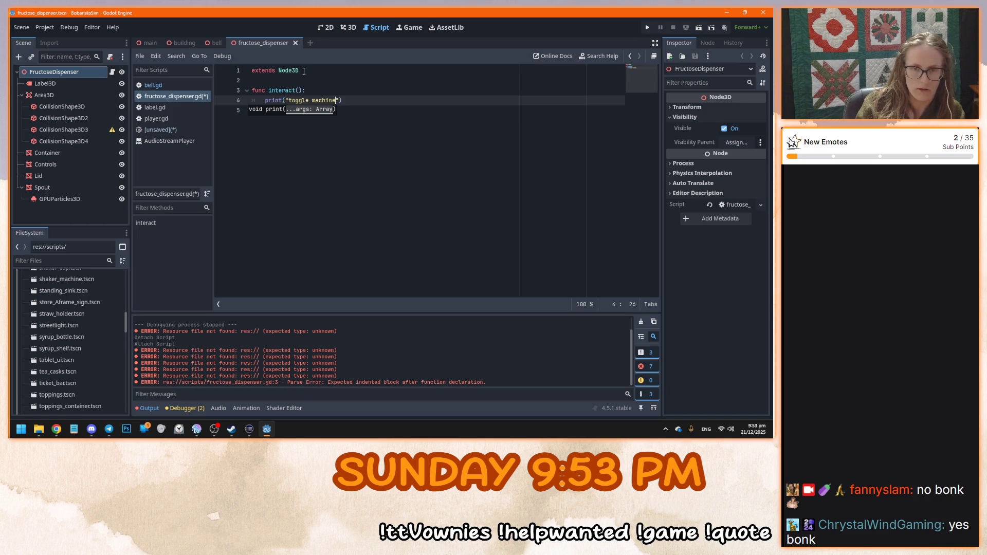
pyautogui.click(374, 144)
pyautogui.hotkey('ctrl', 's')
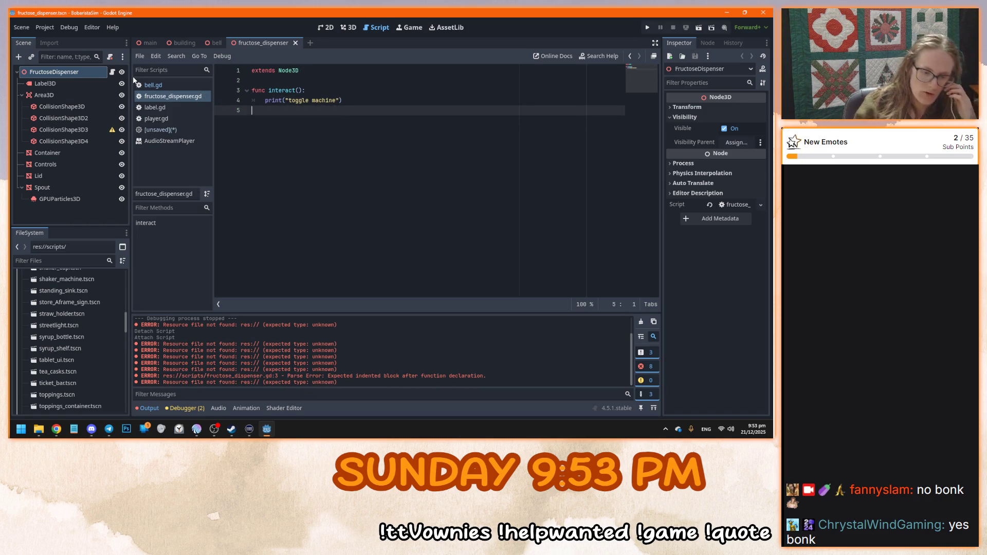
# Playtest the game, interact with the dispenser to log the message, then stop it
pyautogui.press('F5')
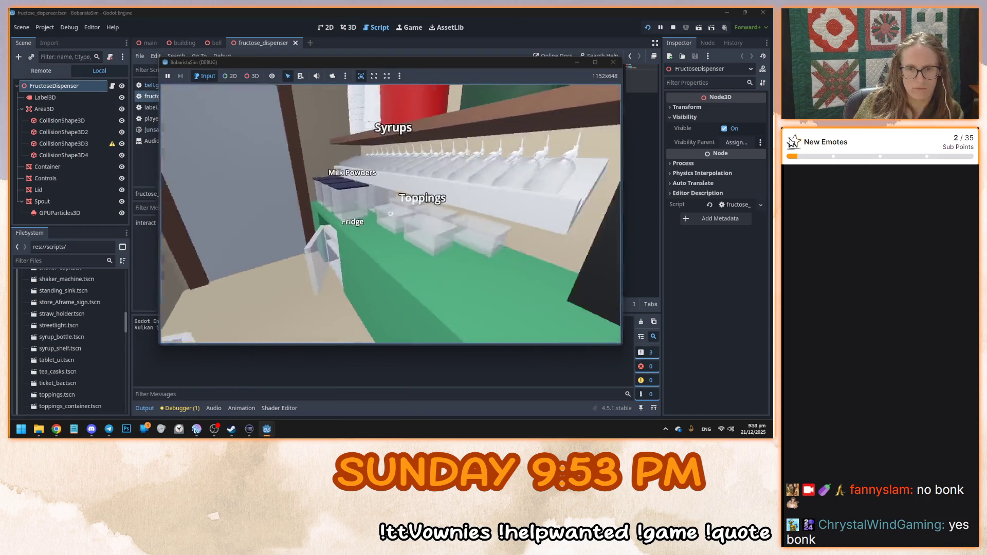
pyautogui.press('e')
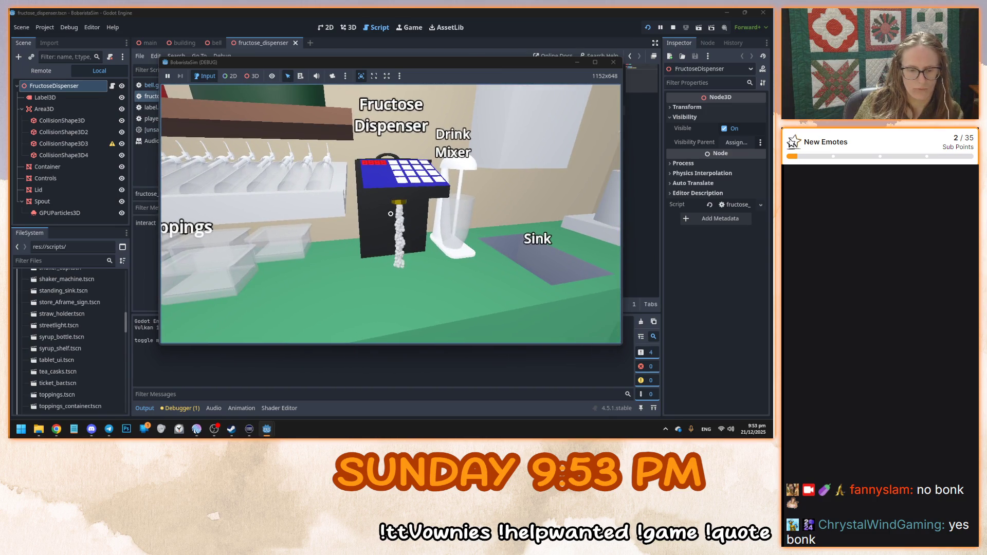
pyautogui.press('F8')
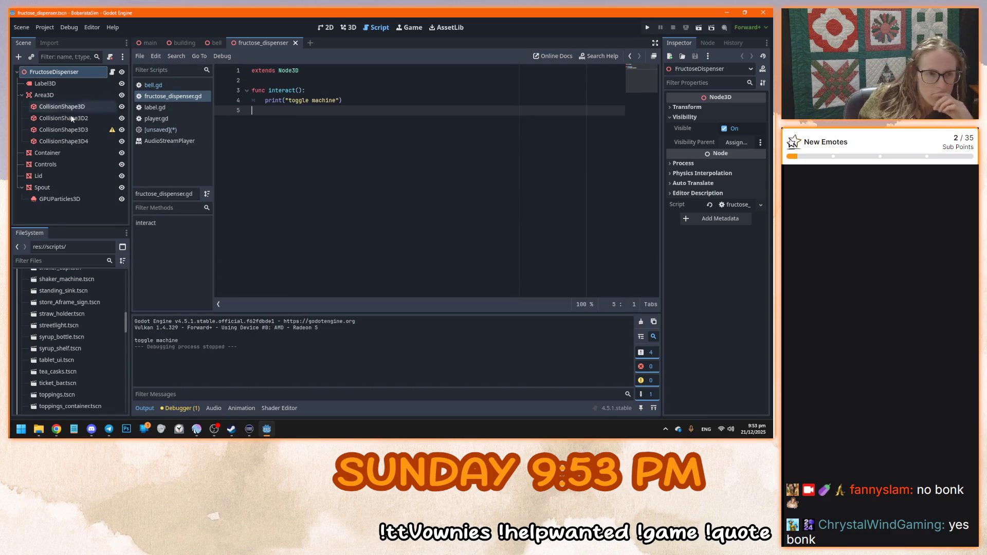
pyautogui.click(67, 185)
# Select the GPUParticles3D node and preview its emission toggling in the 3D view
pyautogui.click(65, 201)
pyautogui.click(348, 28)
pyautogui.moveTo(358, 171); pyautogui.dragTo(337, 165)
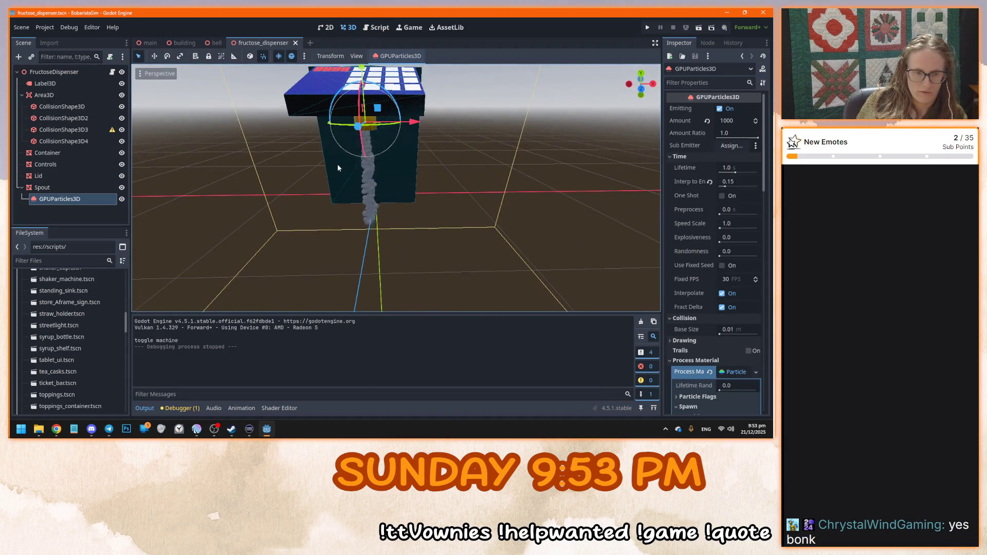
pyautogui.click(719, 108)
pyautogui.click(719, 108)
pyautogui.moveTo(461, 163); pyautogui.dragTo(94, 200)
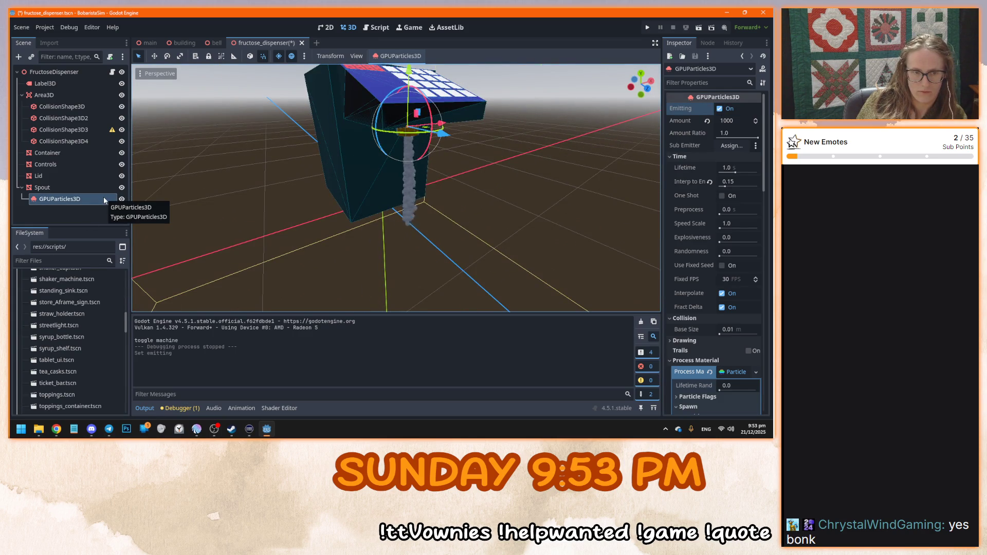
# Open the GPUParticles3D class documentation from the node's context menu
pyautogui.keyDown('ctrl'); pyautogui.click(67, 199); pyautogui.keyUp('ctrl')
pyautogui.click(67, 200)
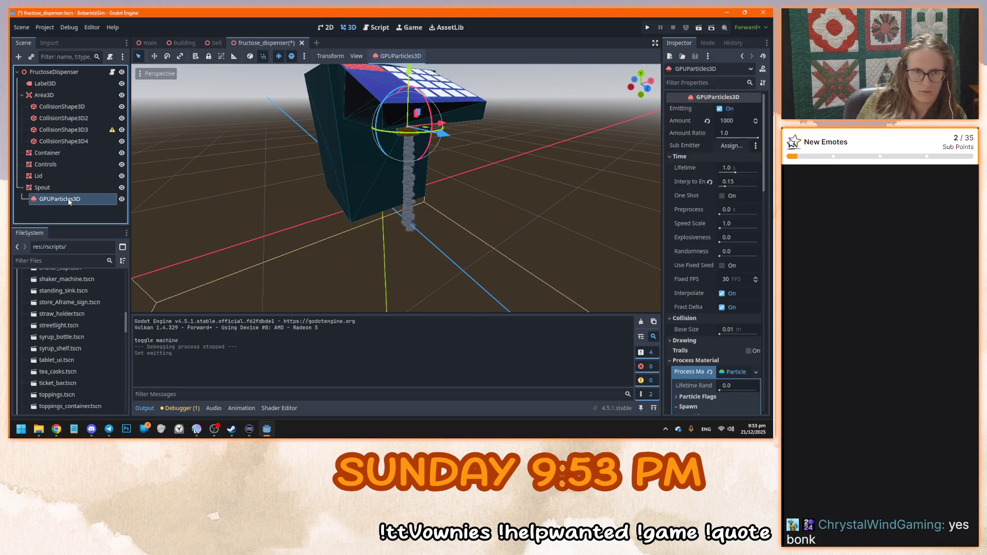
pyautogui.rightClick(68, 200)
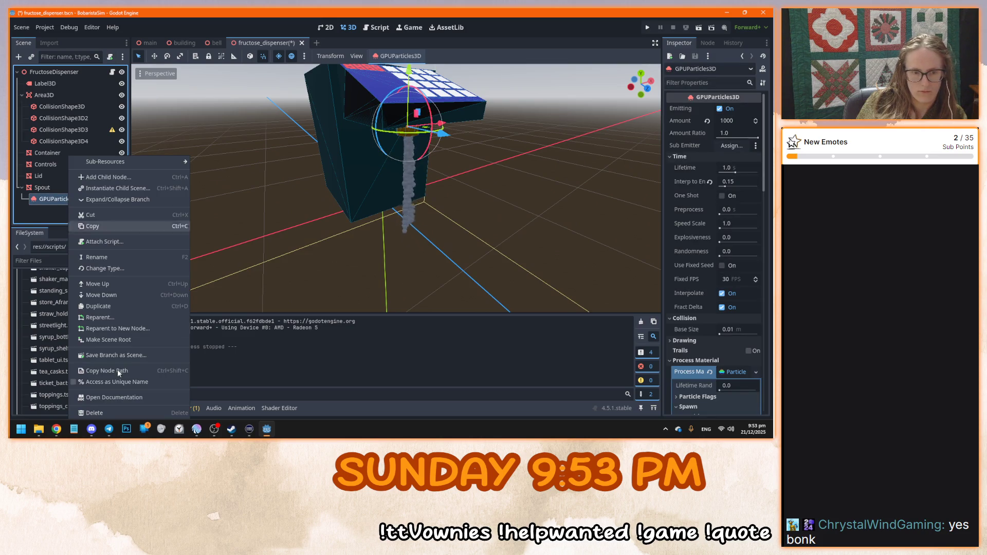
pyautogui.click(107, 398)
pyautogui.scroll(5, 348, 259)
pyautogui.scroll(-8, 339, 290)
pyautogui.scroll(-10, 339, 291)
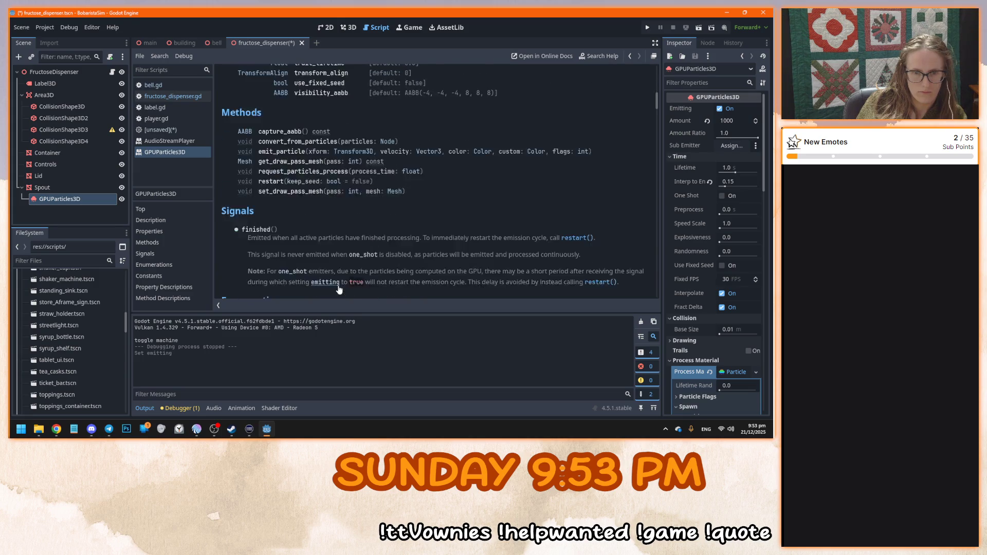
pyautogui.scroll(3, 340, 290)
pyautogui.scroll(1, 339, 290)
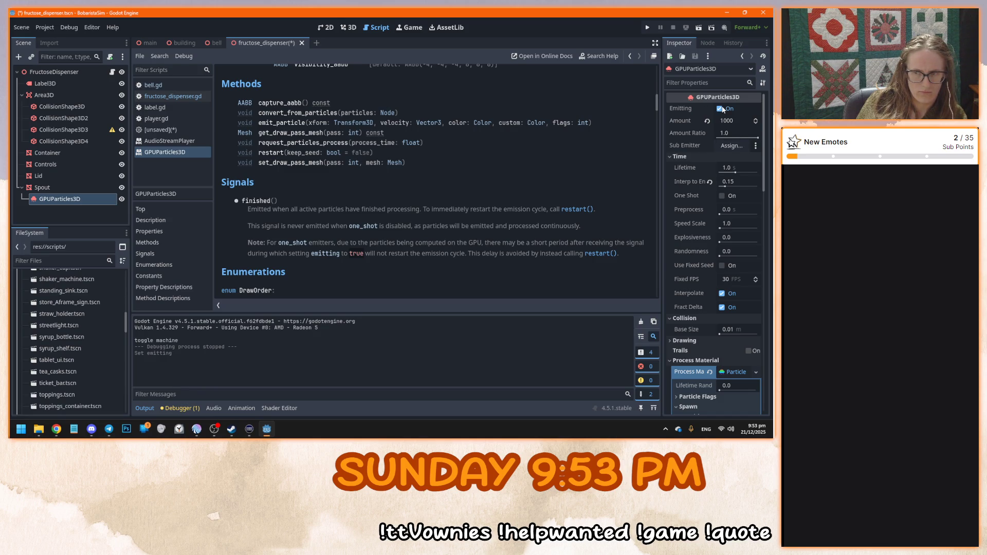
# Turn off Emitting on the particles, save, and return to fructose_dispenser.gd
pyautogui.moveTo(684, 109)
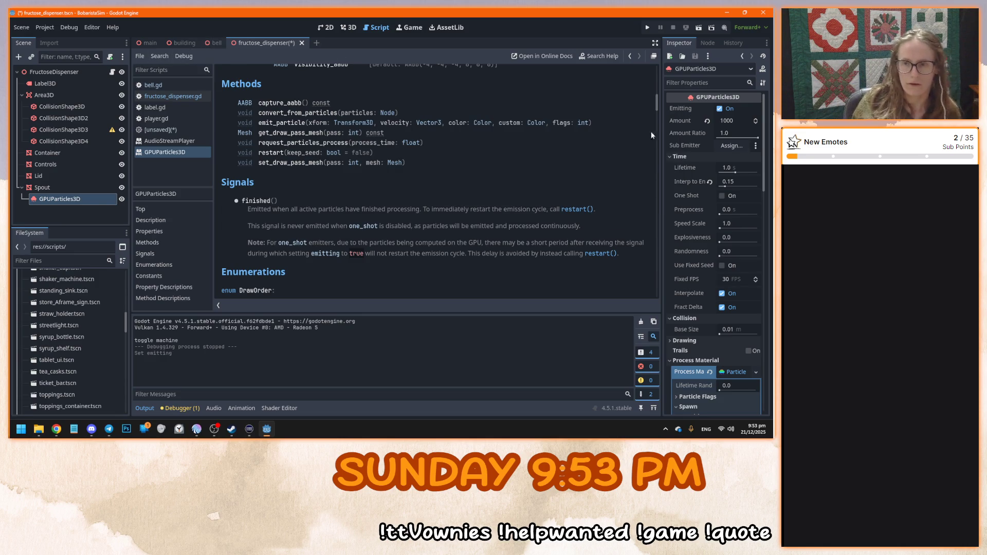
pyautogui.click(719, 109)
pyautogui.hotkey('ctrl', 's')
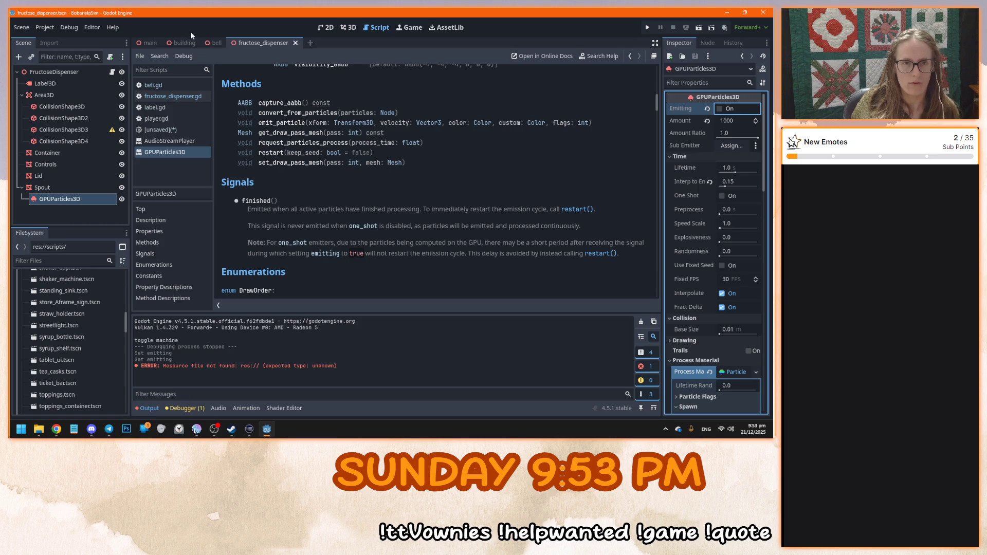
pyautogui.click(215, 45)
pyautogui.hotkey('ctrl', 'Tab')
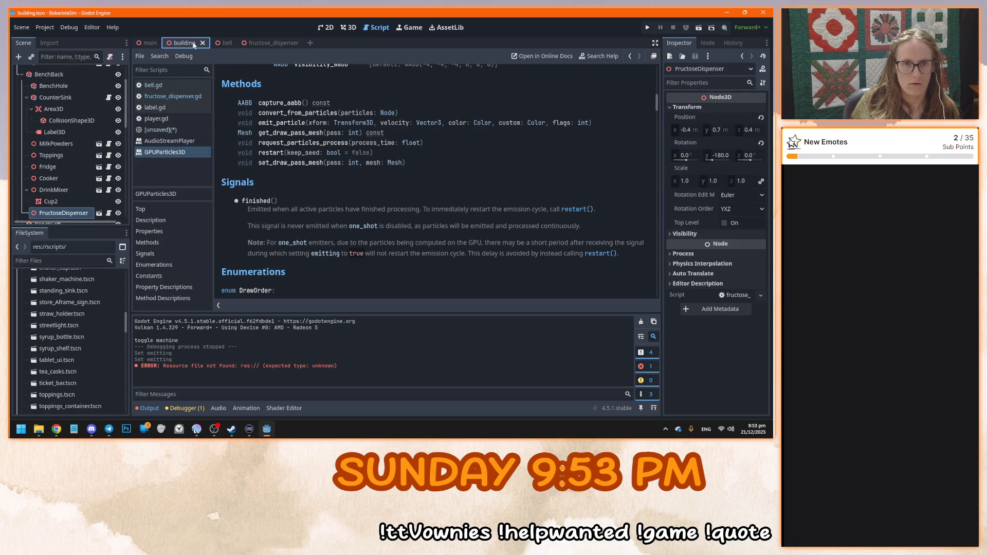
pyautogui.click(172, 97)
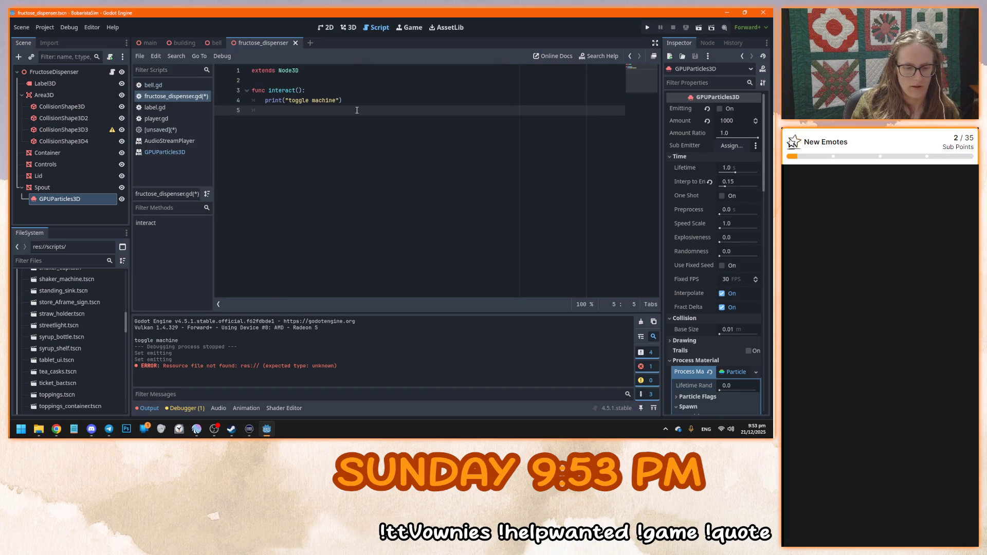
# Write $Spout/GPUParticles3D.emitting = !$Spout/GPUParticles3D.emitting in interact() and run the game
pyautogui.write('emitting')
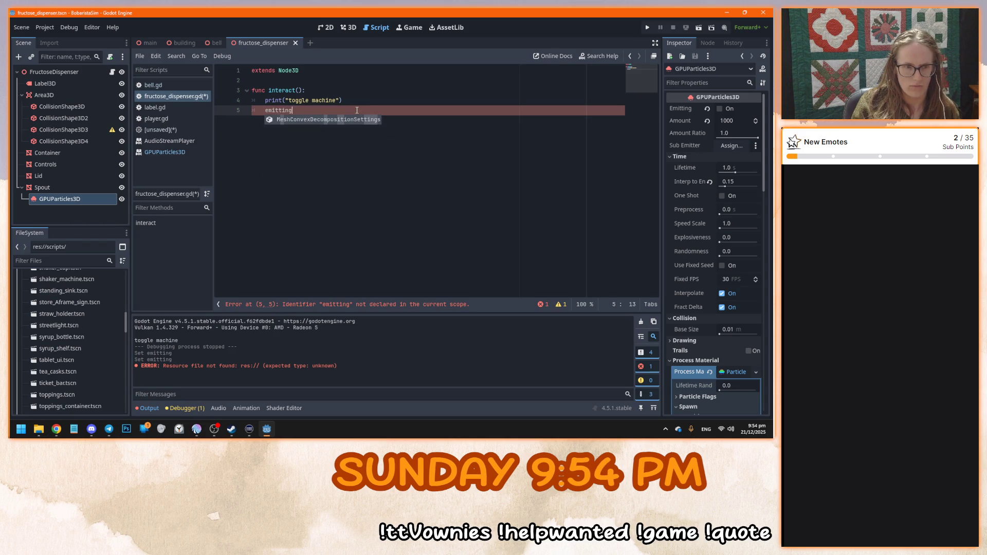
pyautogui.hotkey('ctrl', 'BackSpace')
pyautogui.write('$')
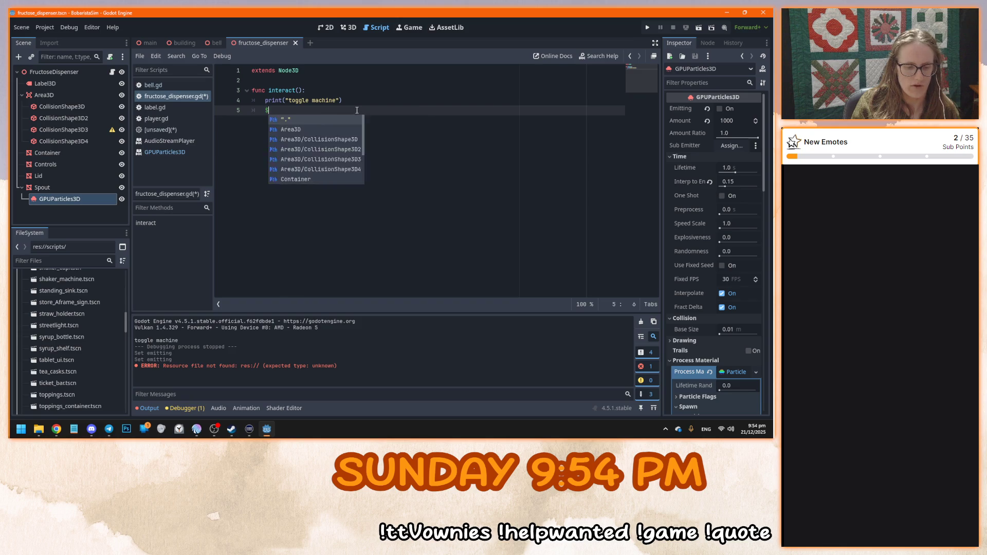
pyautogui.write('GPU')
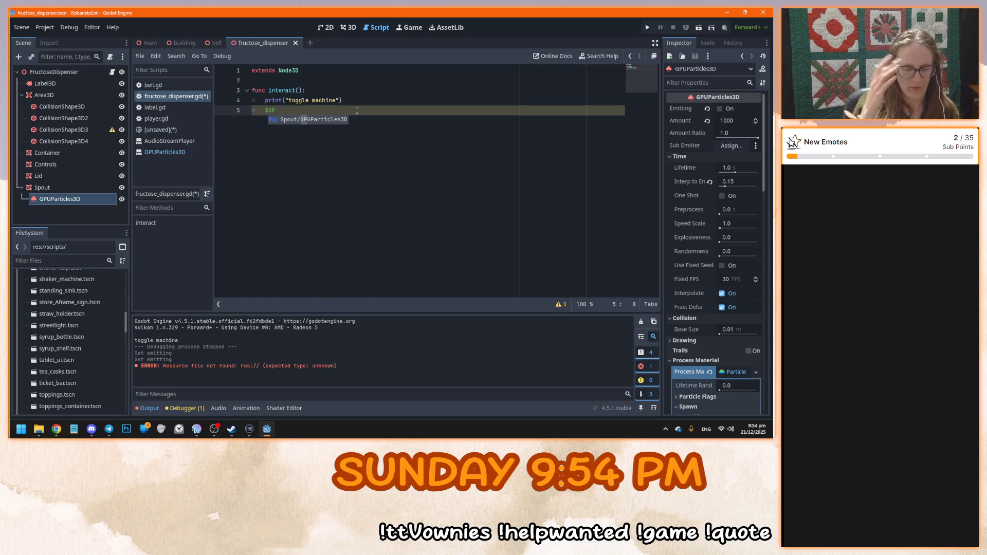
pyautogui.press('Return')
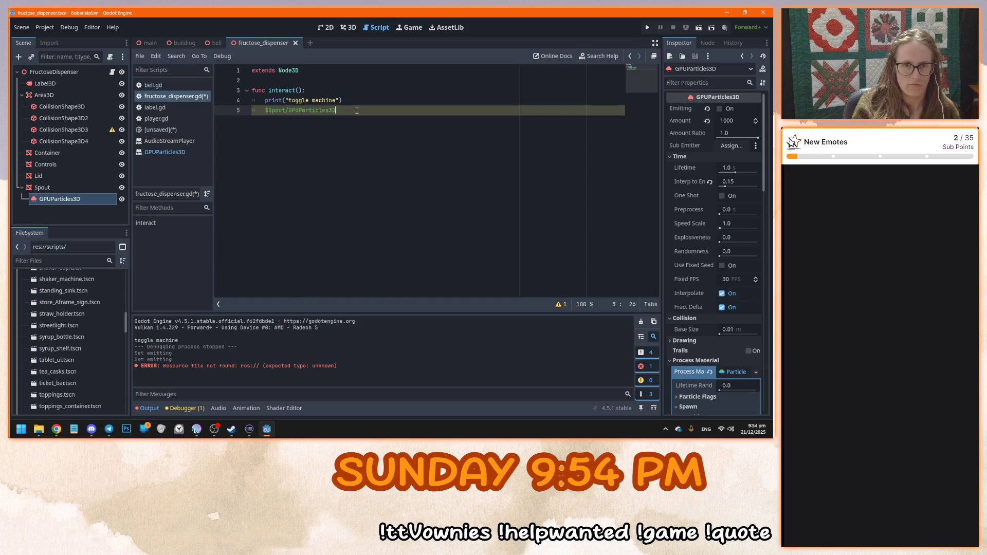
pyautogui.write('.emit')
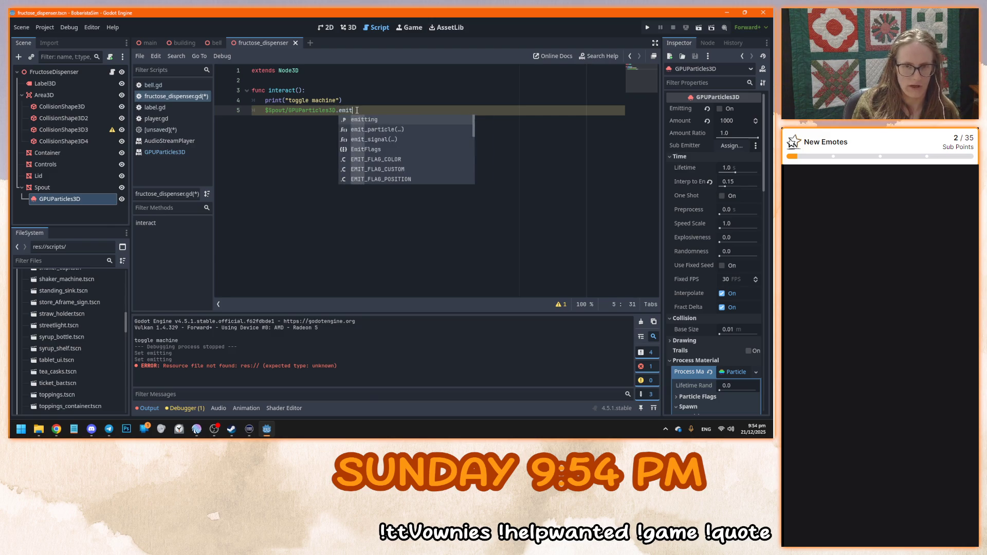
pyautogui.write('ting =')
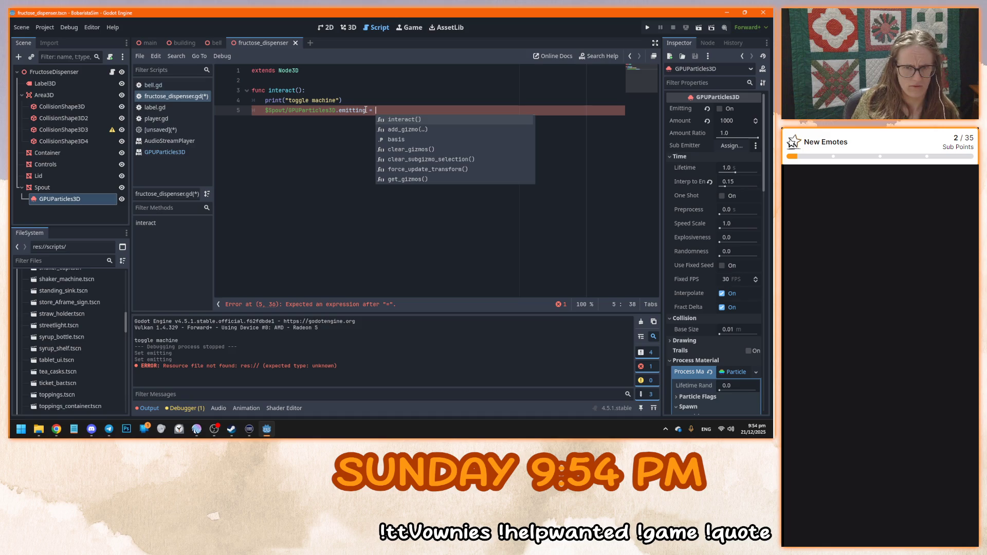
pyautogui.press('Escape')
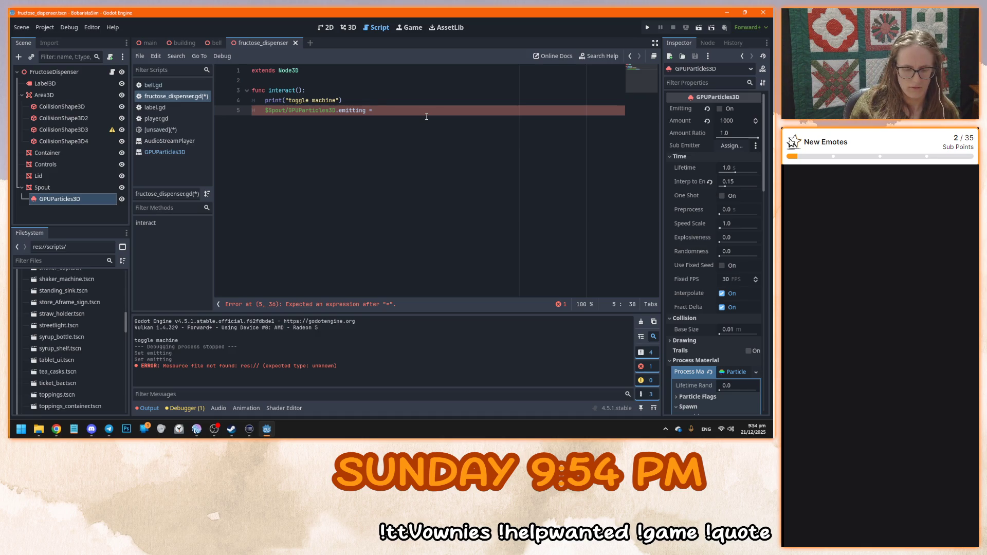
pyautogui.write('!emitting')
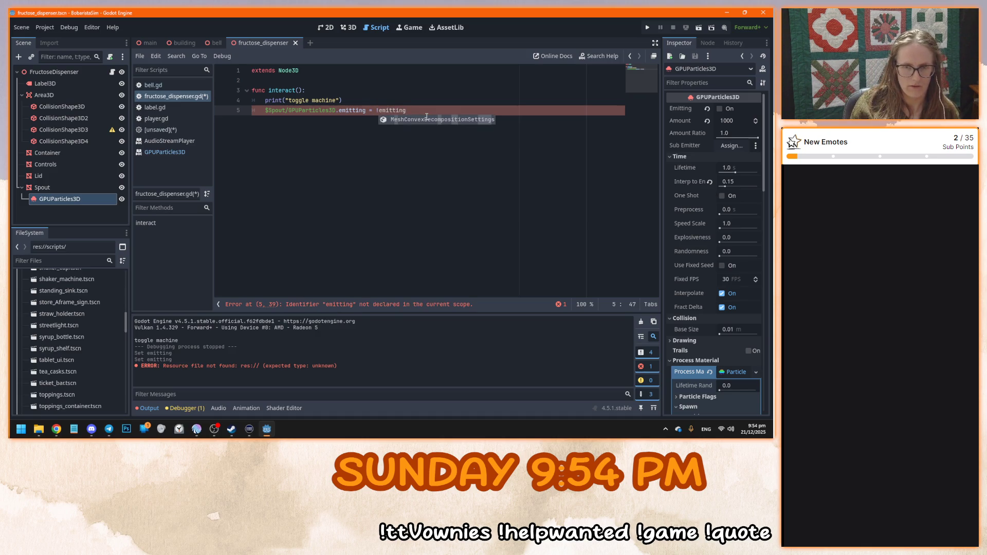
pyautogui.press('BackSpace')
pyautogui.press('BackSpace')
pyautogui.press('BackSpace')
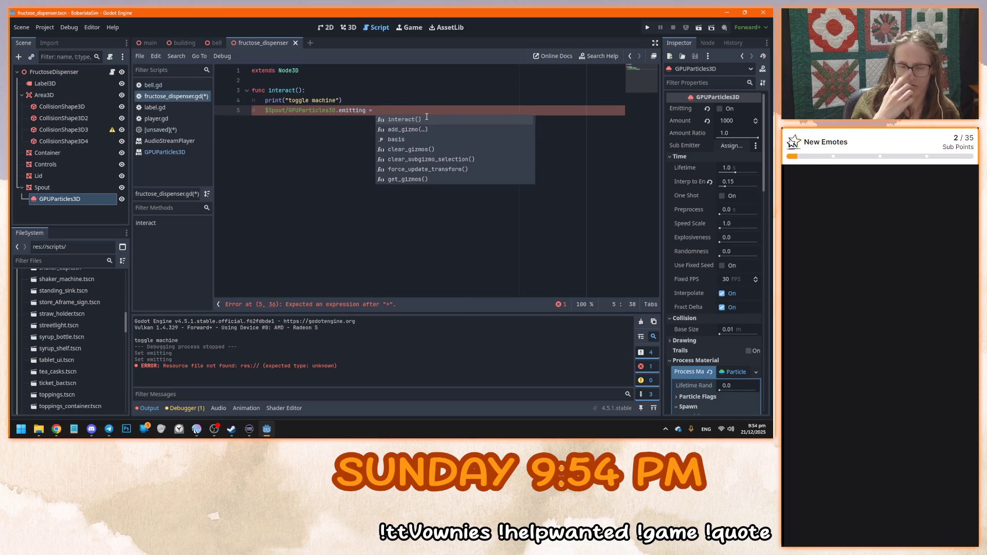
pyautogui.write('!$Spout/GPUParticles3D.emitting')
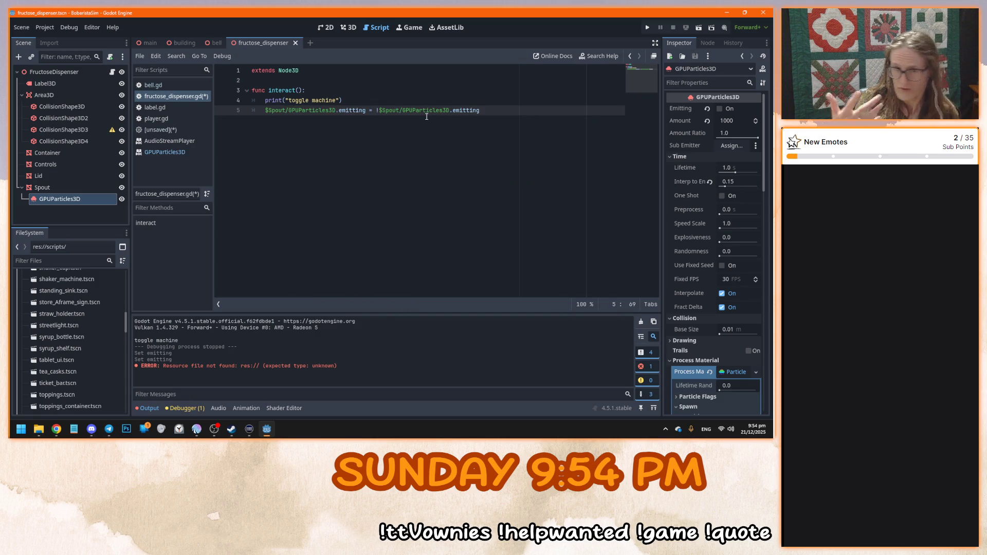
pyautogui.press('F5')
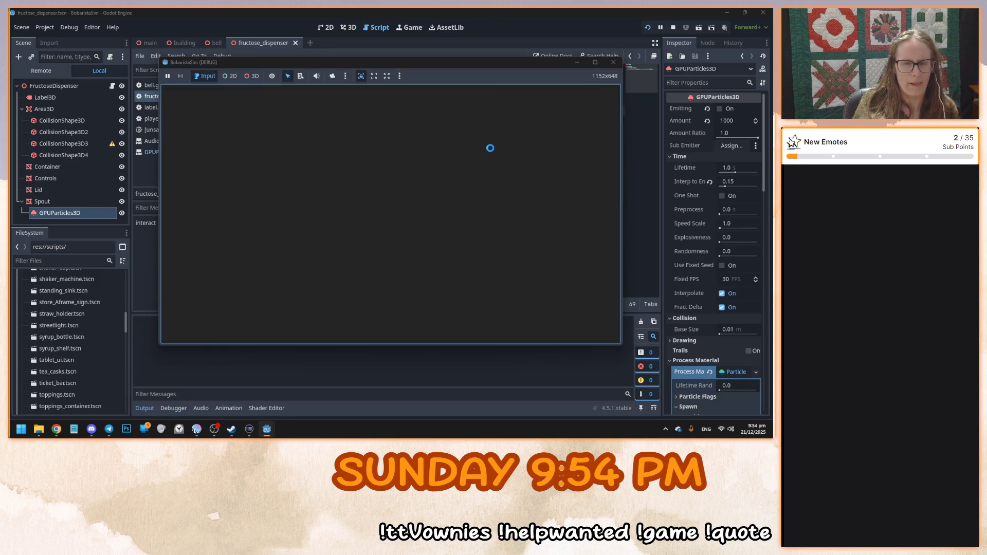
# Repeatedly interact with the Fructose Dispenser to switch its particle stream on and off, then stop
pyautogui.click(391, 214)
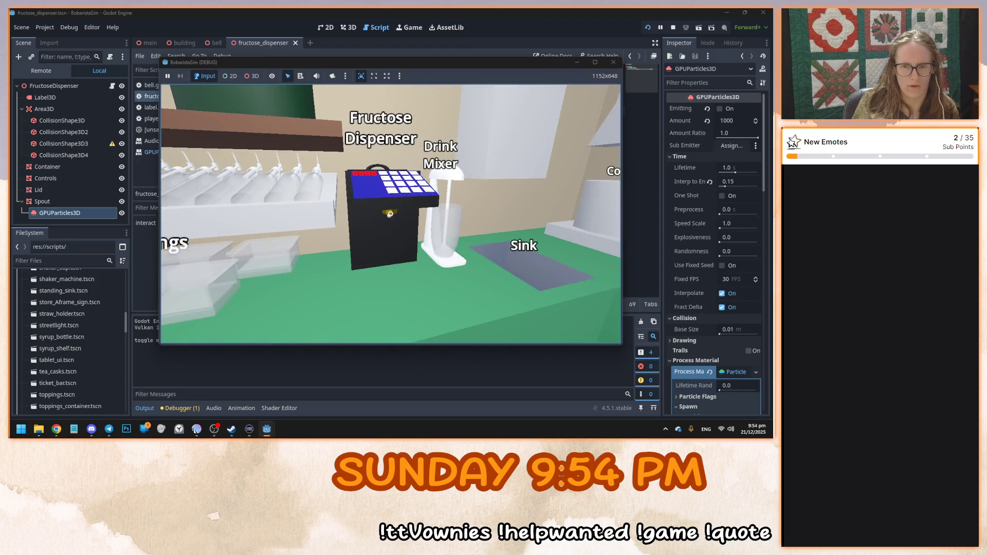
pyautogui.click(390, 213)
pyautogui.click(391, 213)
pyautogui.click(391, 214)
pyautogui.click(391, 213)
pyautogui.click(391, 213)
pyautogui.click(391, 213)
pyautogui.click(390, 214)
pyautogui.click(391, 213)
pyautogui.click(391, 213)
pyautogui.click(391, 213)
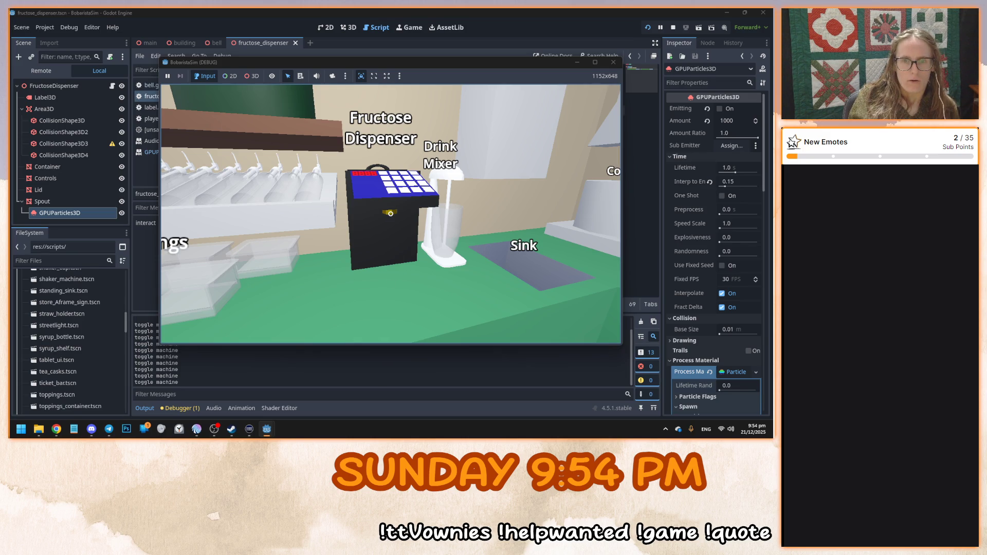
pyautogui.click(390, 213)
pyautogui.click(391, 214)
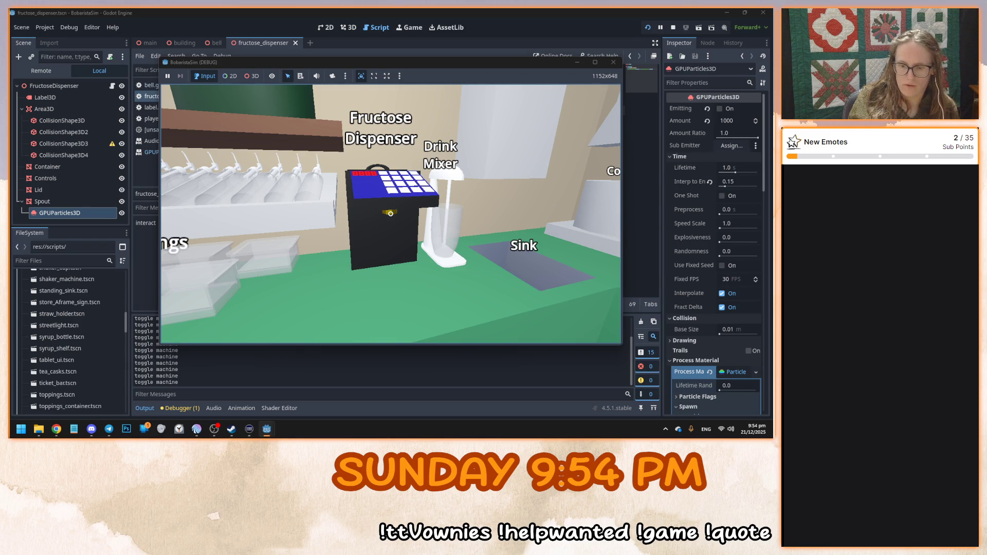
pyautogui.click(390, 214)
pyautogui.click(391, 214)
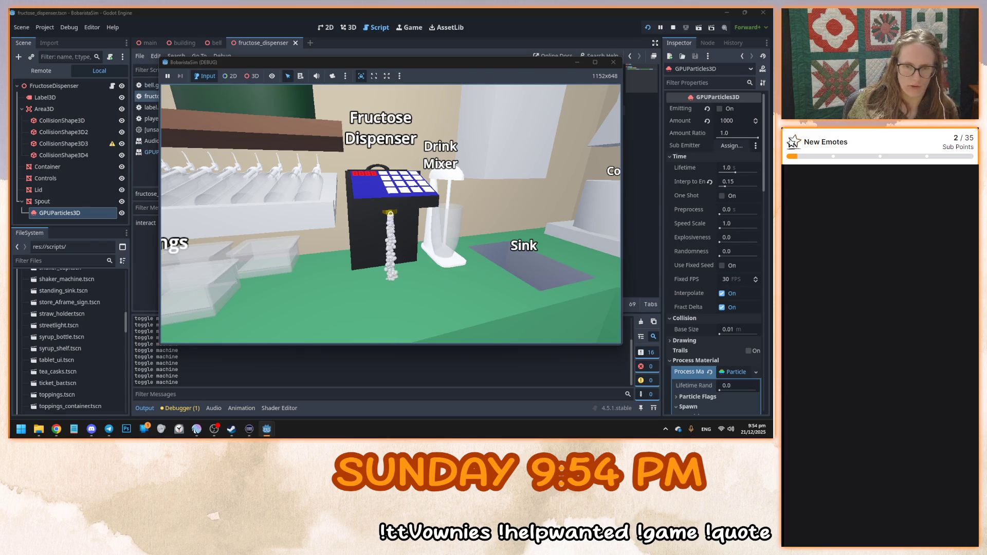
pyautogui.click(391, 213)
pyautogui.click(391, 213)
pyautogui.click(390, 213)
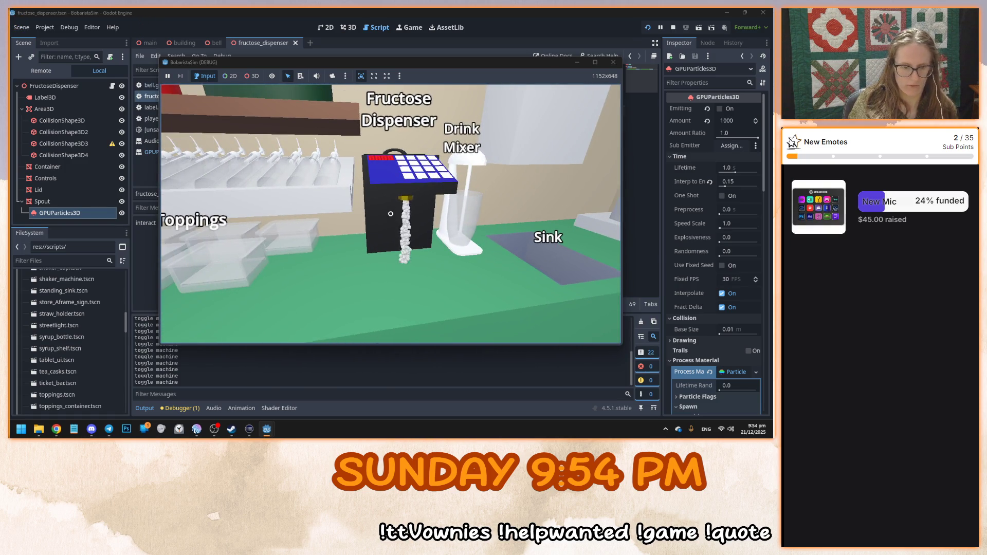
pyautogui.press('F8')
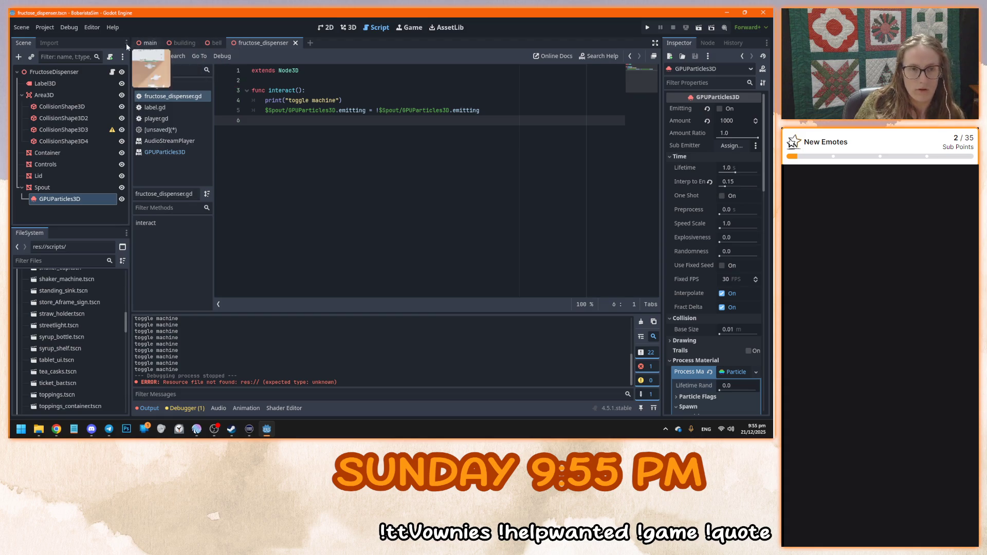
# In player.gd, add new lines under the has_method("interact") check and begin typing collider.$Label3D
pyautogui.click(178, 118)
pyautogui.click(178, 107)
pyautogui.click(167, 118)
pyautogui.click(413, 220)
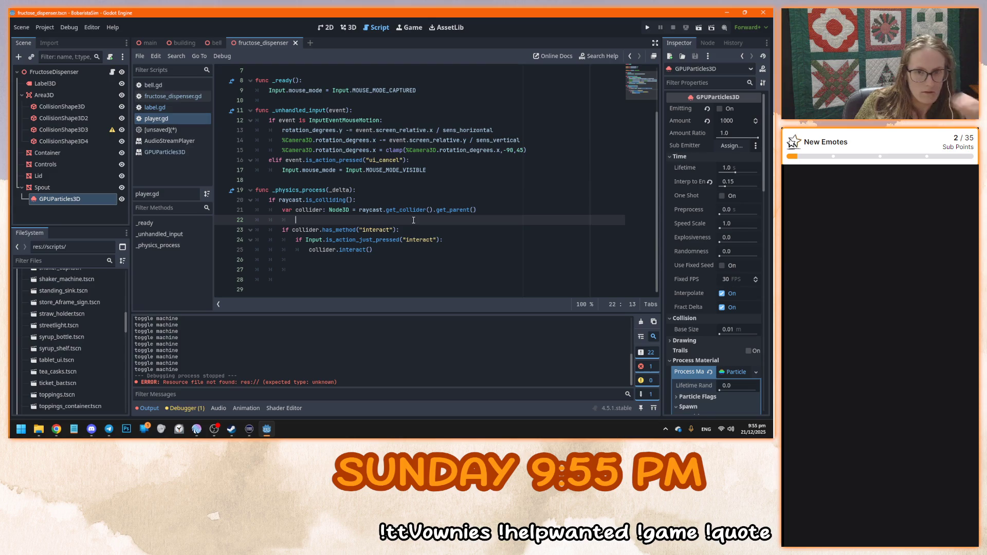
pyautogui.click(443, 231)
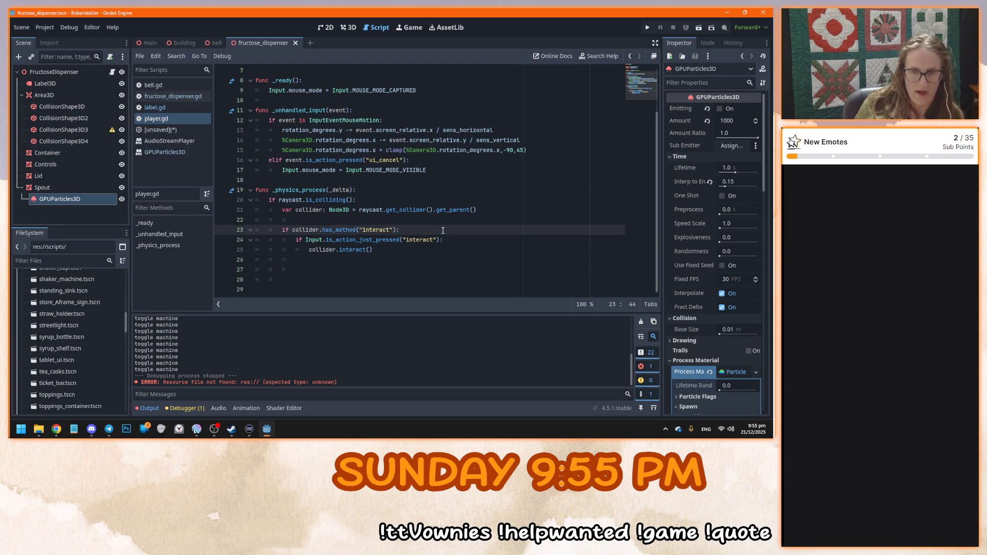
pyautogui.press('Return')
pyautogui.press('Return')
pyautogui.press('Up')
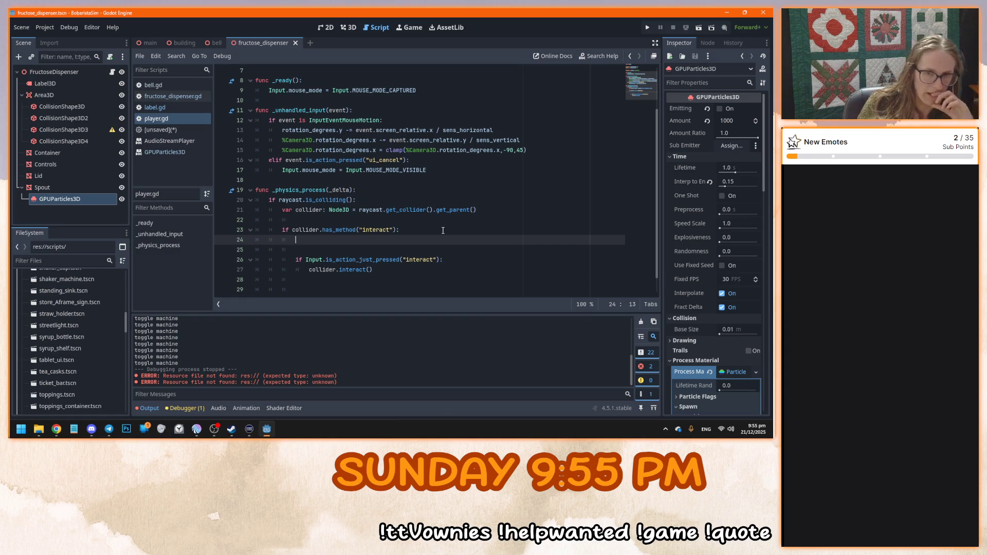
pyautogui.click(214, 44)
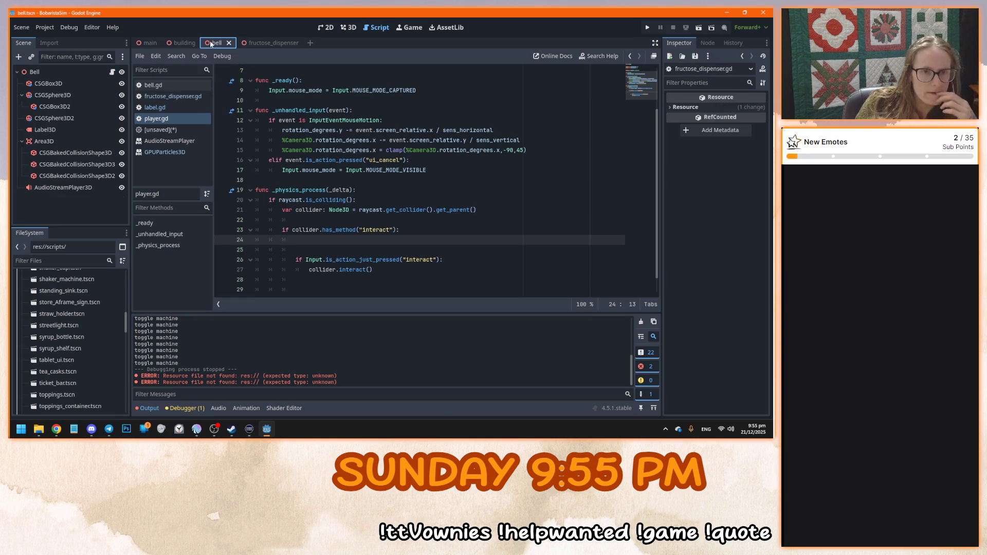
pyautogui.click(274, 44)
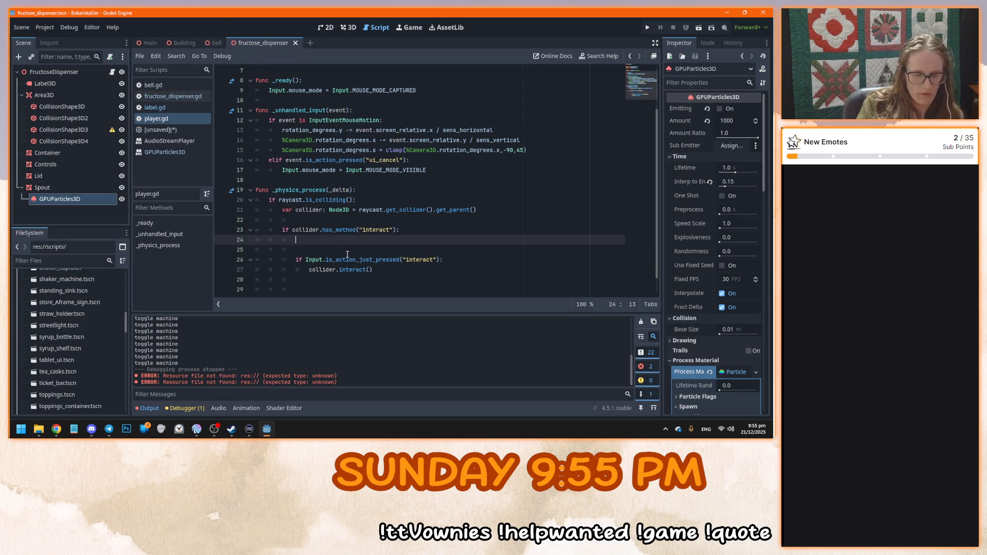
pyautogui.write('collider.')
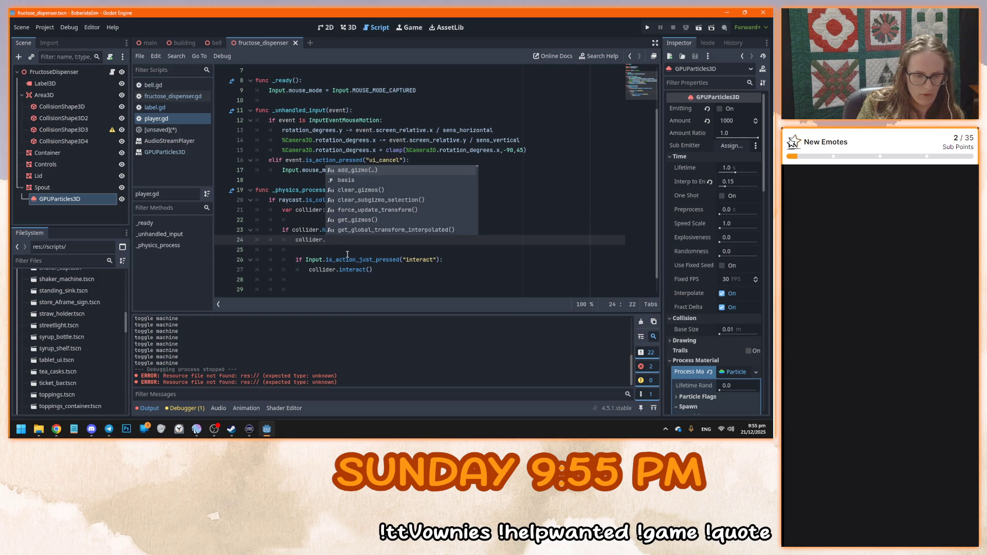
pyautogui.write('$la')
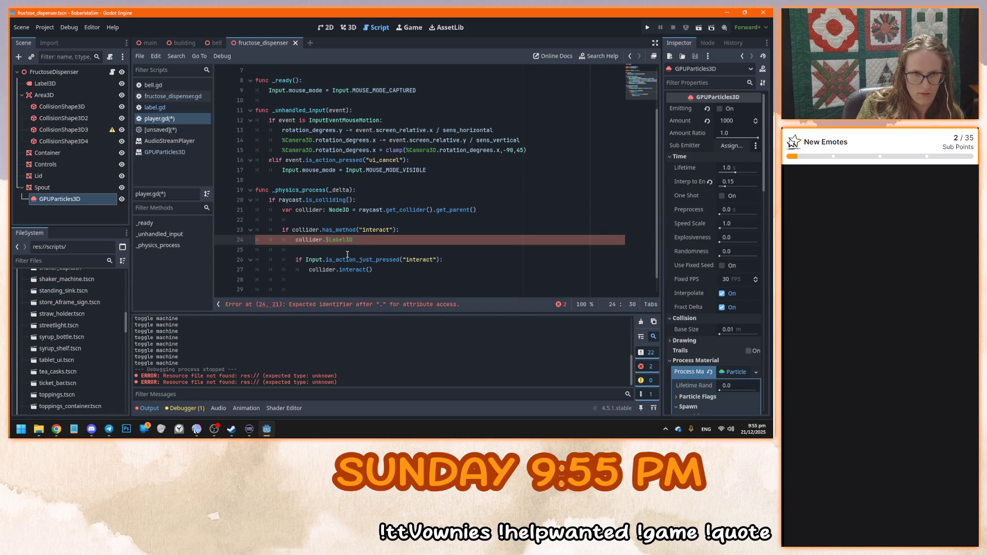
# Check the bell Label3D's Visibility properties, then extend line 24 to collider.$Label3D.visible =
pyautogui.click(215, 43)
pyautogui.click(57, 128)
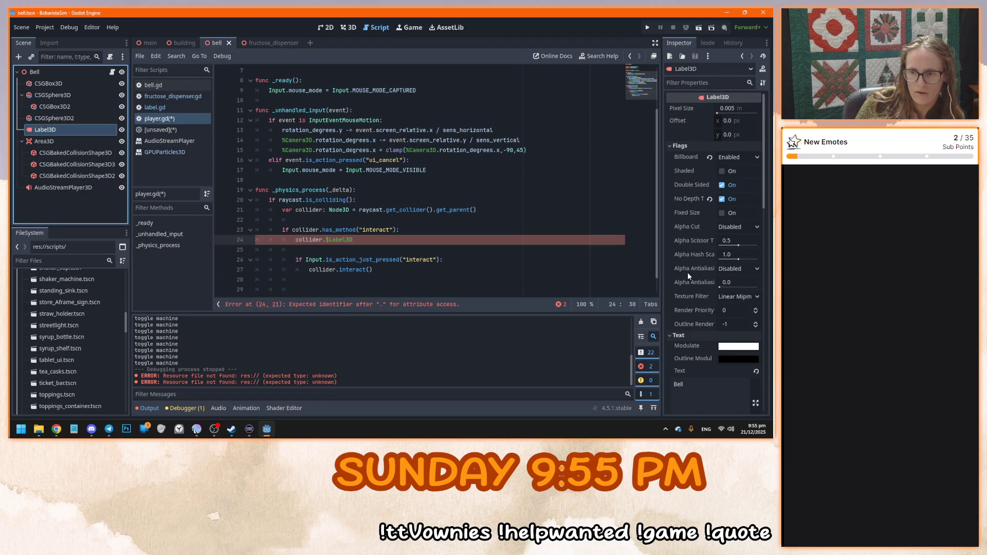
pyautogui.click(680, 335)
pyautogui.scroll(-5, 700, 378)
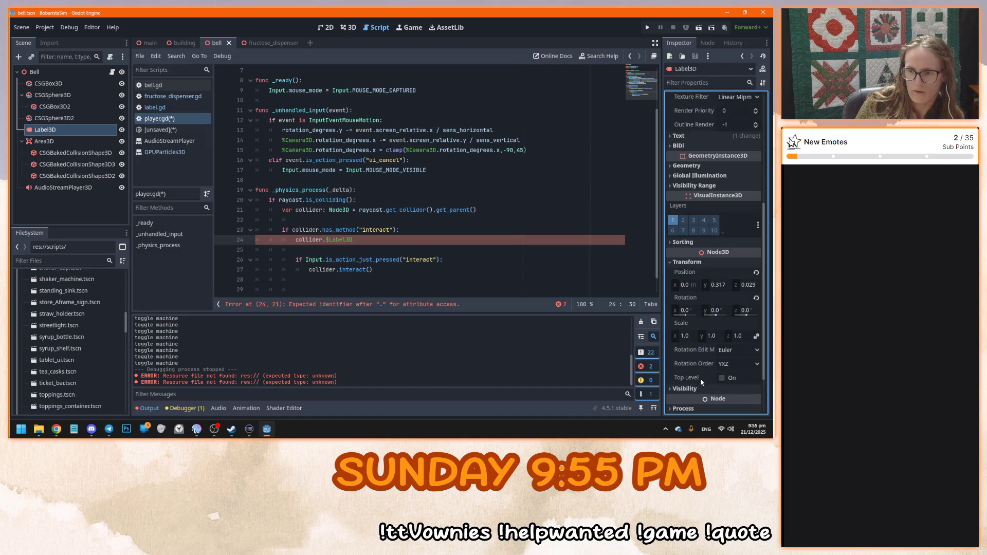
pyautogui.scroll(2, 679, 257)
pyautogui.scroll(2, 715, 336)
pyautogui.scroll(-3, 707, 340)
pyautogui.scroll(-2, 701, 331)
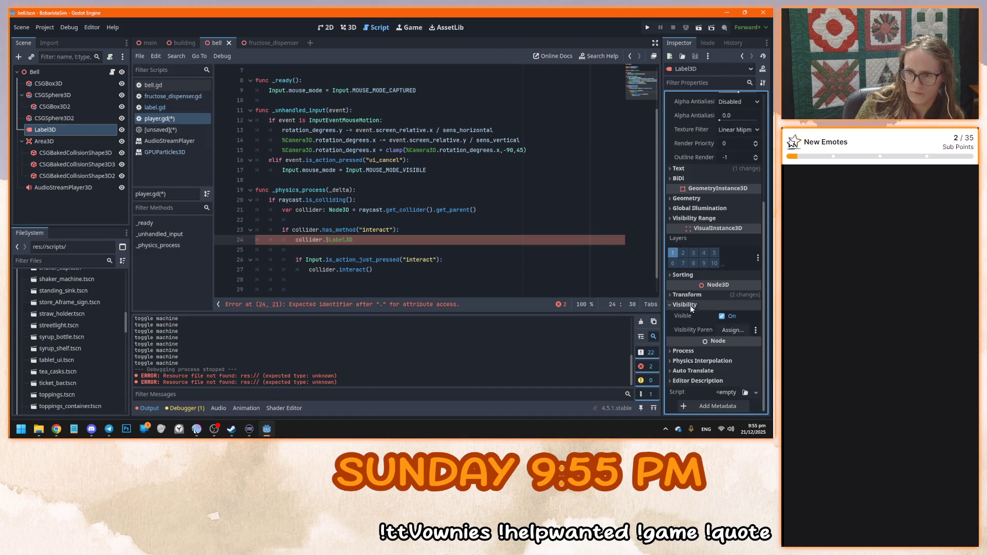
pyautogui.click(365, 240)
pyautogui.write('visible =')
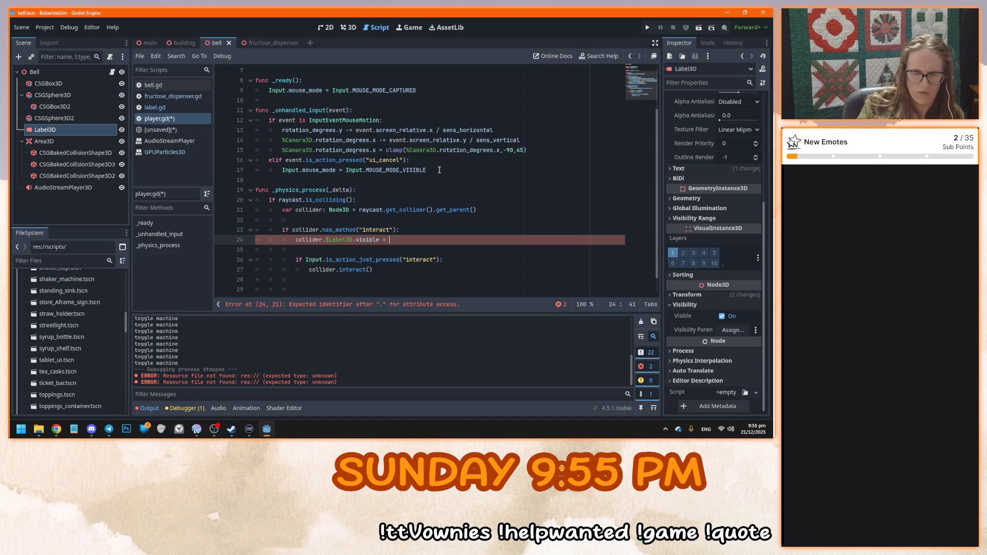
# Complete line 24 as collider.$Label3D.visible = true, briefly trying parentheses after visible
pyautogui.write('rue')
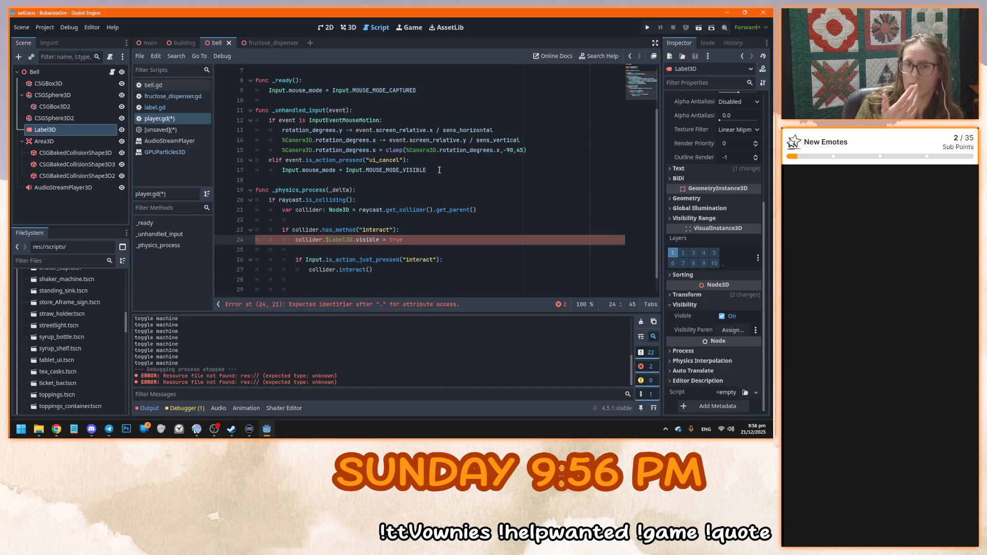
pyautogui.click(391, 229)
pyautogui.click(428, 240)
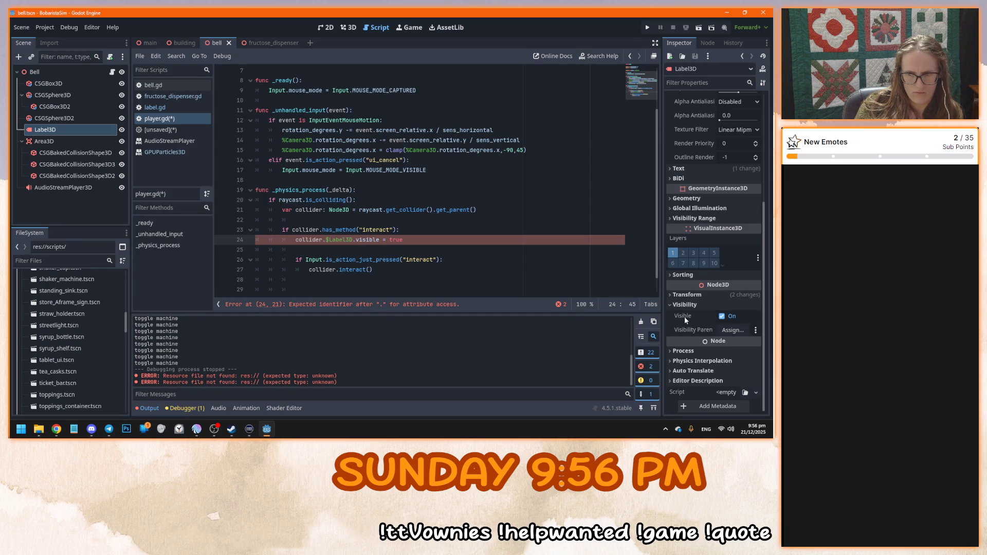
pyautogui.moveTo(685, 320)
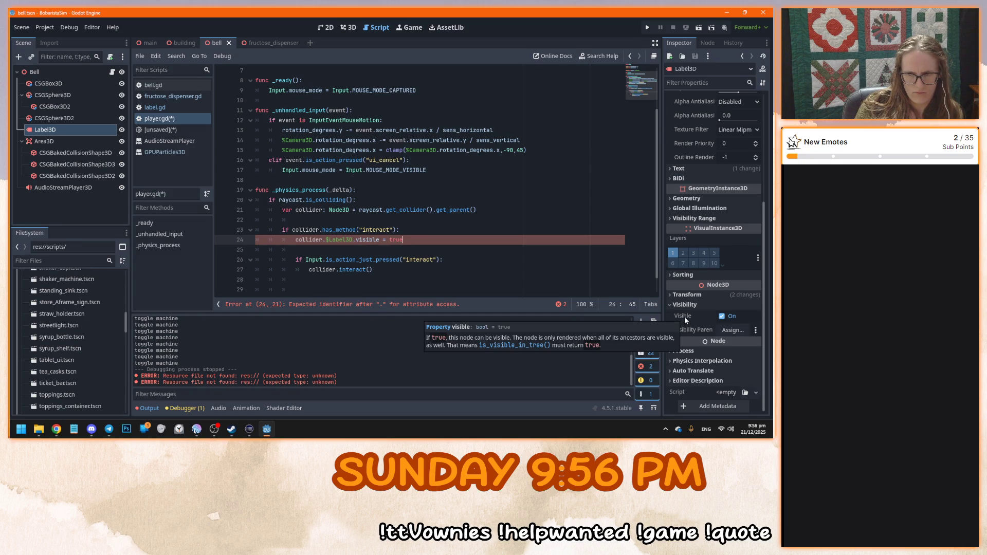
pyautogui.click(382, 240)
pyautogui.write('()')
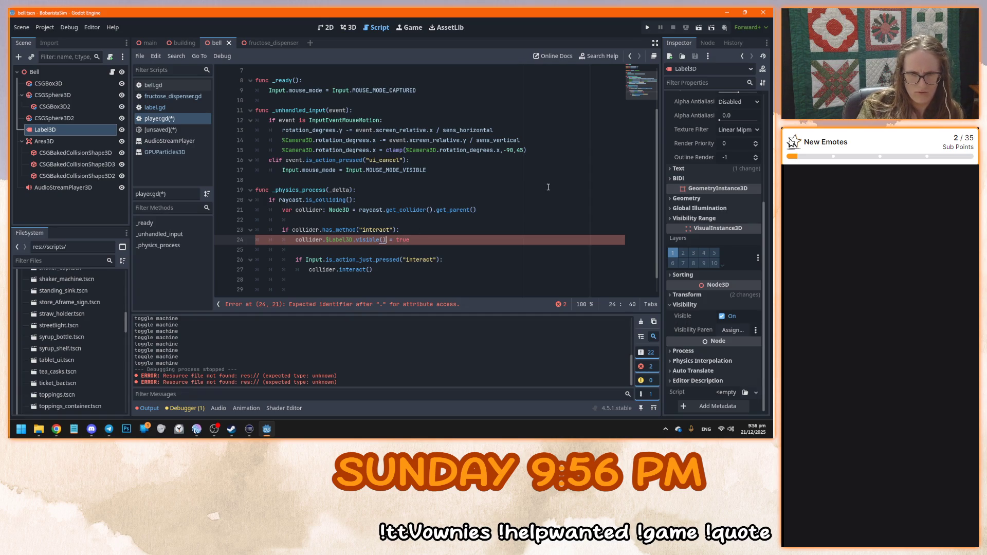
pyautogui.press('BackSpace')
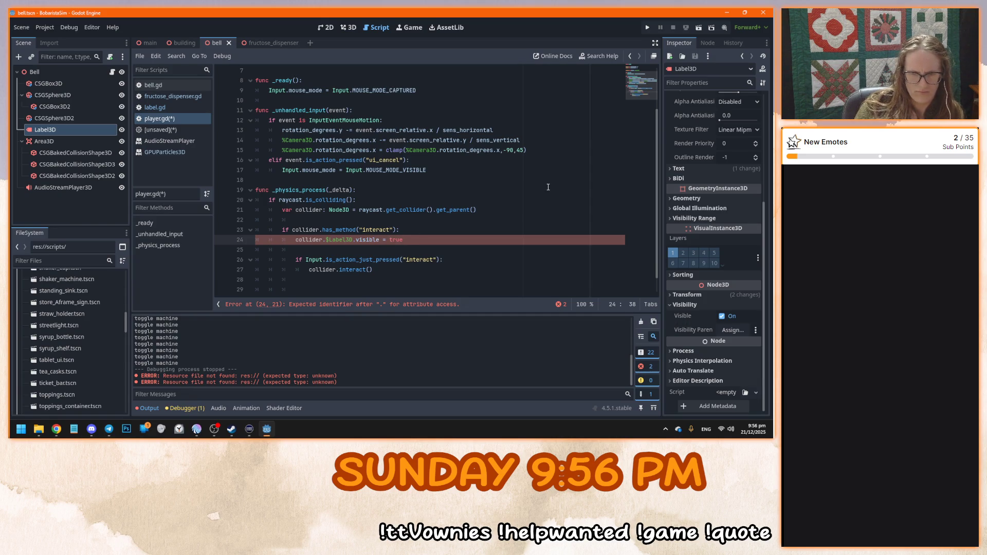
pyautogui.click(427, 245)
pyautogui.click(428, 237)
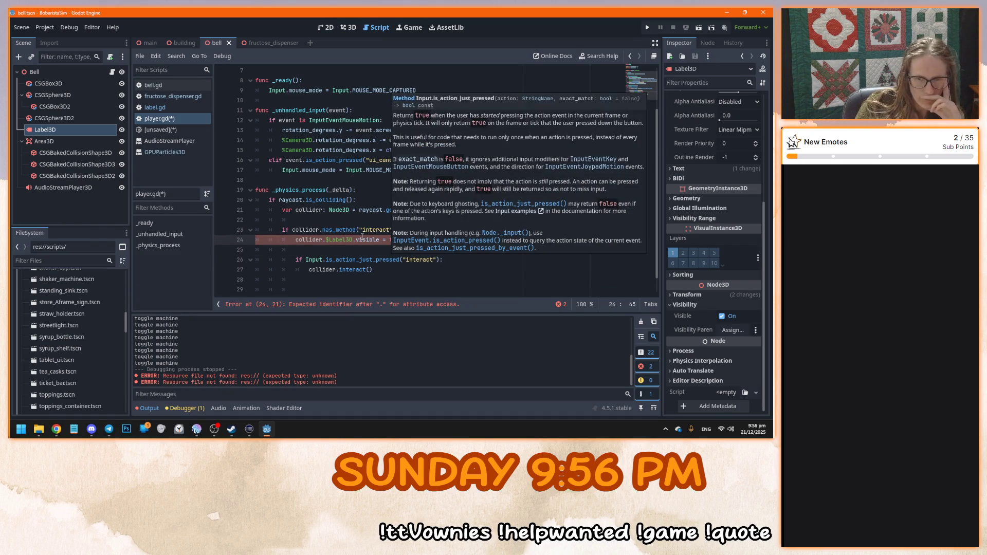
# Try wrapping the assignment in parentheses, undo back to visible = true, and select $Label3D
pyautogui.moveTo(341, 240)
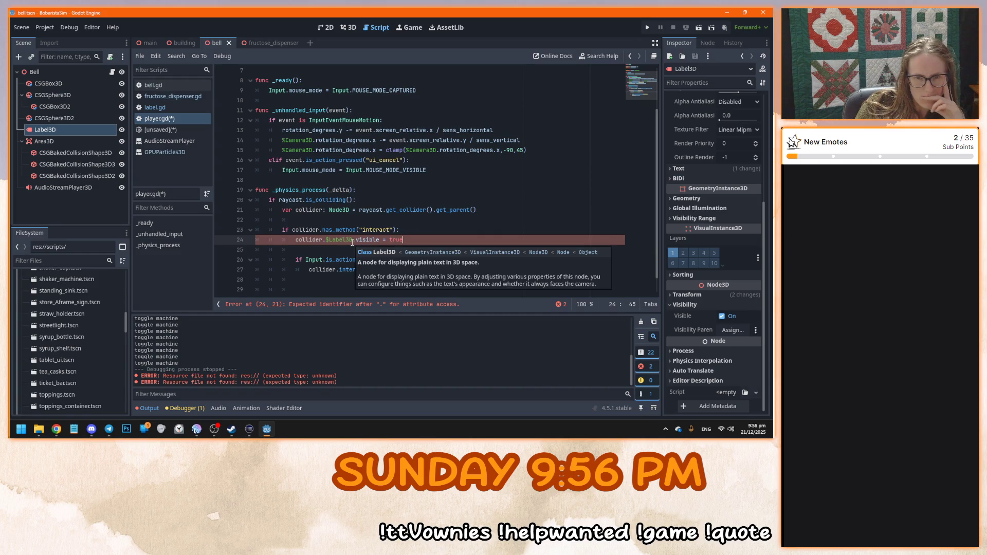
pyautogui.moveTo(353, 240); pyautogui.dragTo(404, 240)
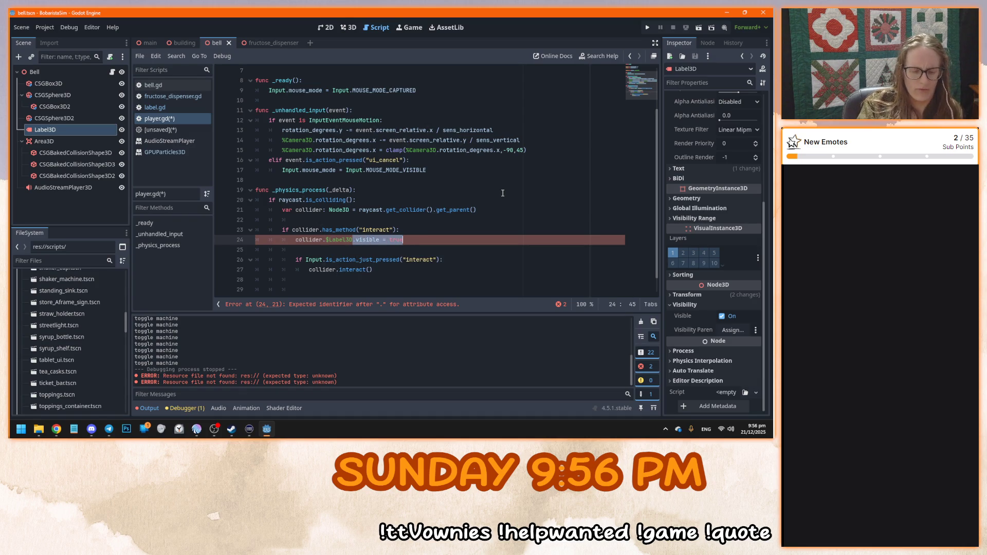
pyautogui.write('(.visible')
pyautogui.hotkey('ctrl', 'BackSpace')
pyautogui.hotkey('ctrl', 'BackSpace')
pyautogui.hotkey('ctrl', 'BackSpace')
pyautogui.write('visible) = true')
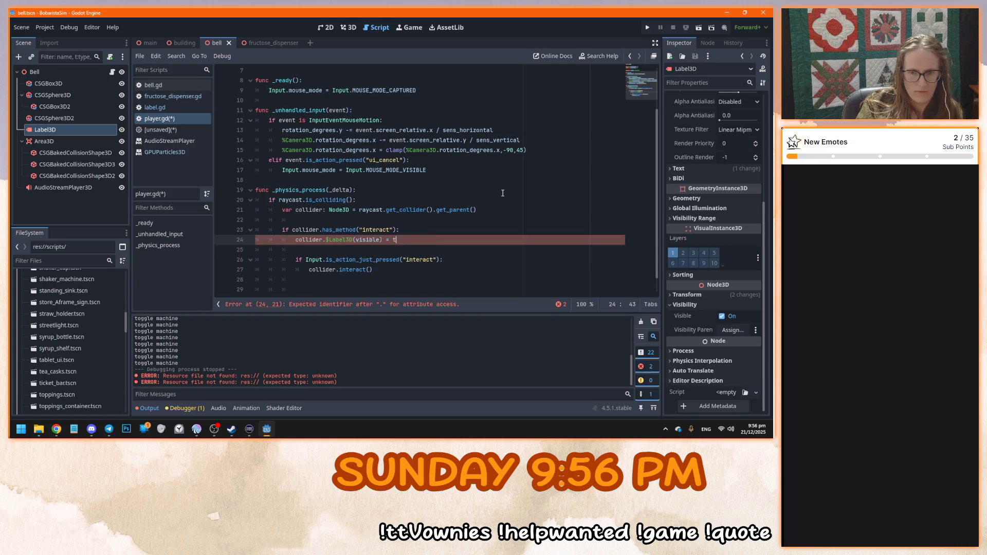
pyautogui.hotkey('ctrl', 'z')
pyautogui.hotkey('ctrl', 'z')
pyautogui.hotkey('ctrl', 'z')
pyautogui.hotkey('ctrl', 'z')
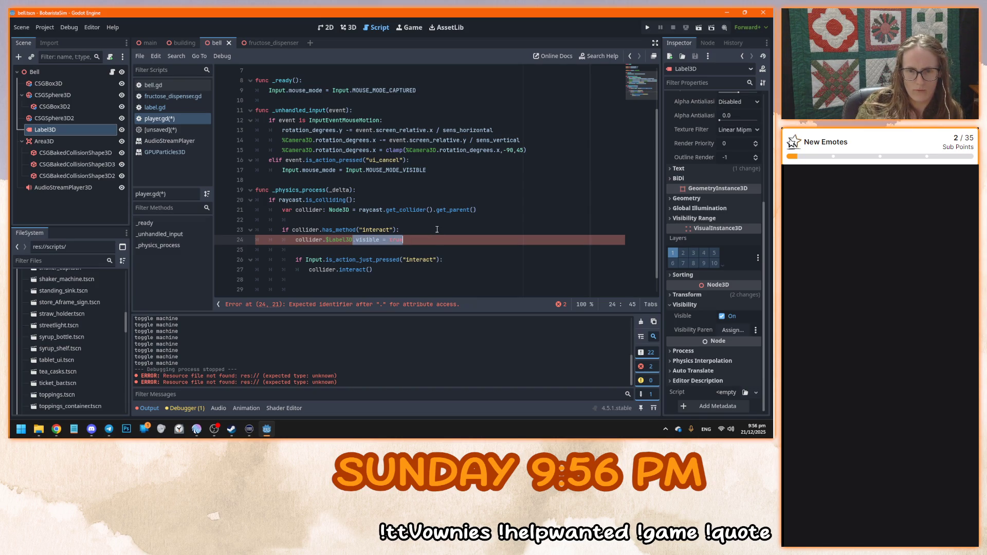
pyautogui.hotkey('ctrl', 'z')
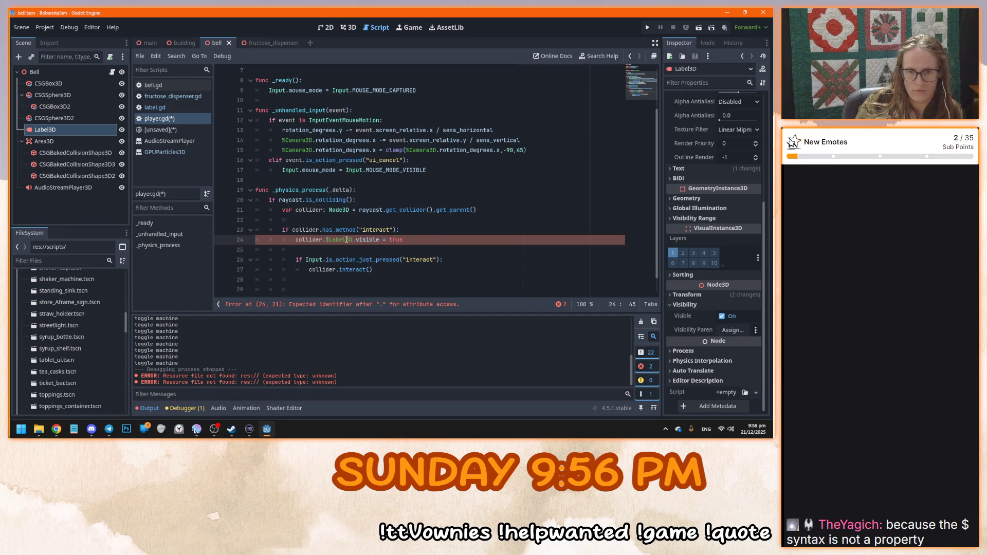
pyautogui.moveTo(347, 240)
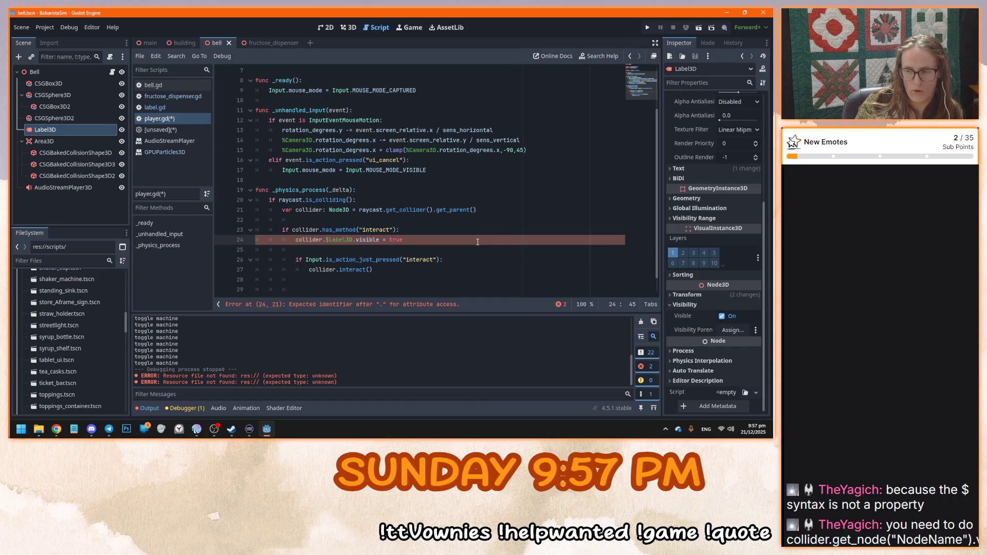
pyautogui.moveTo(353, 240); pyautogui.dragTo(326, 240)
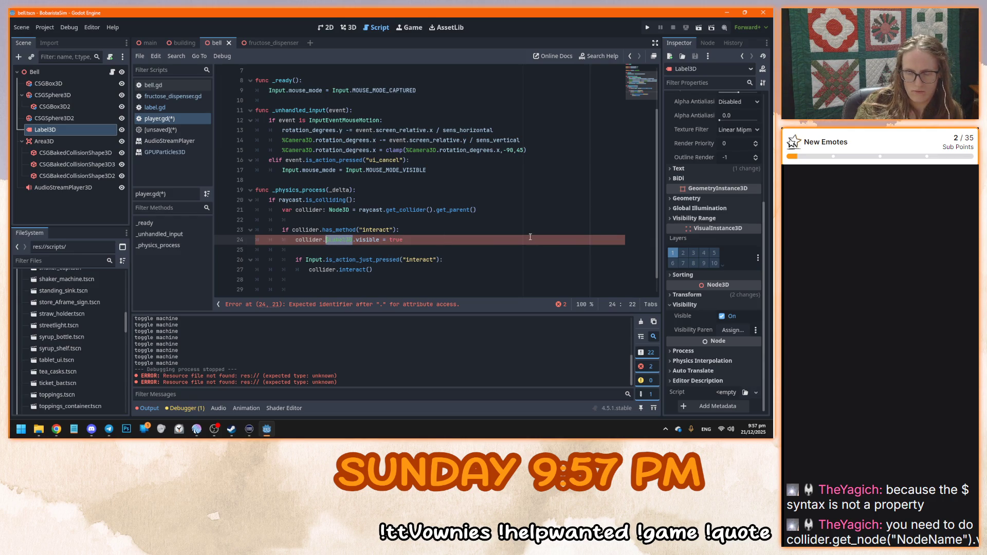
# Replace $Label3D with get_node("Label3D") on line 24 to clear the script error
pyautogui.write('get_node(')
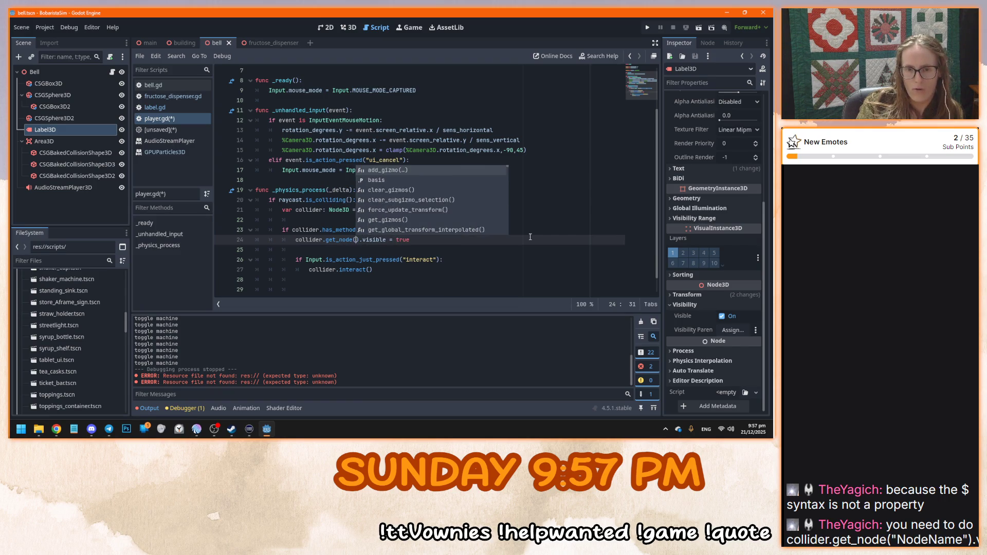
pyautogui.press('Return')
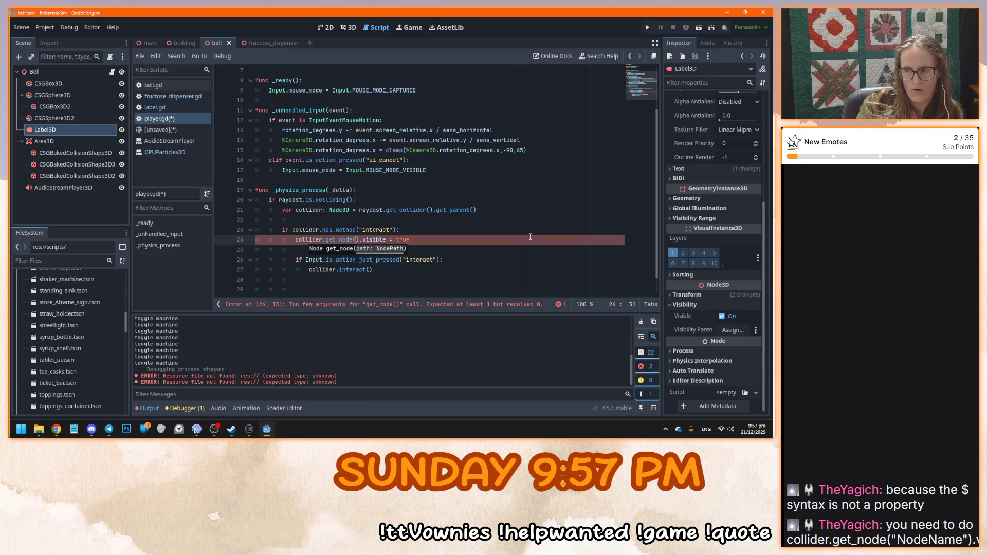
pyautogui.write('"Label3')
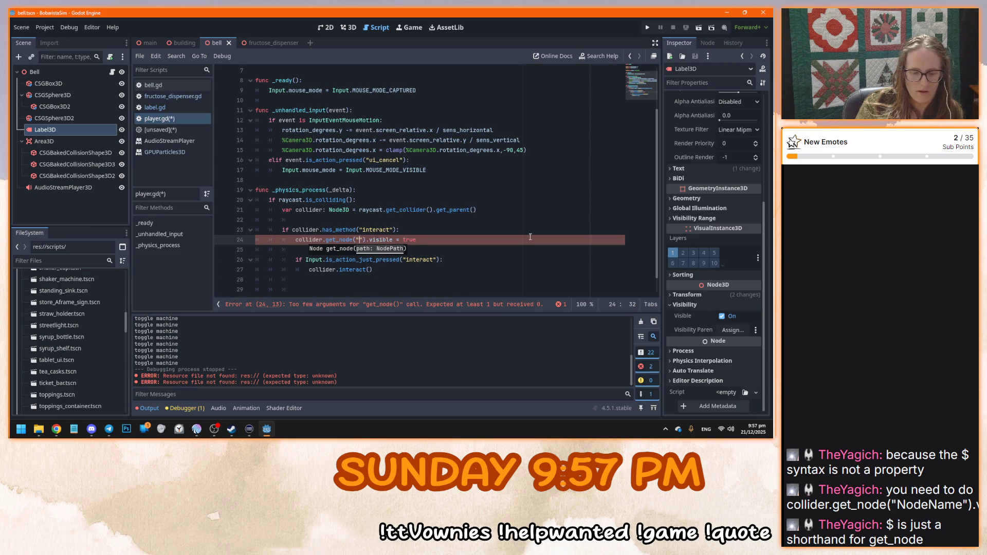
pyautogui.write('D')
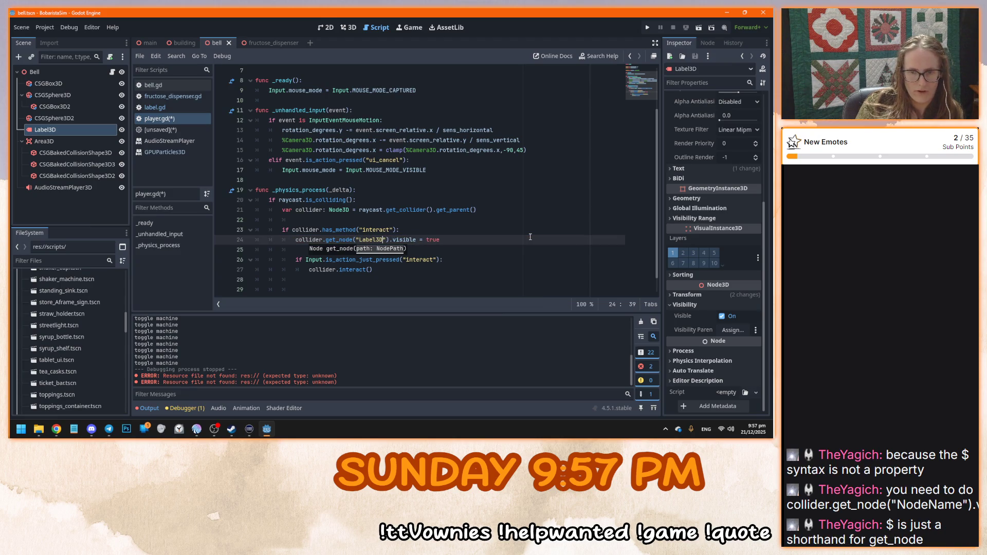
pyautogui.click(444, 237)
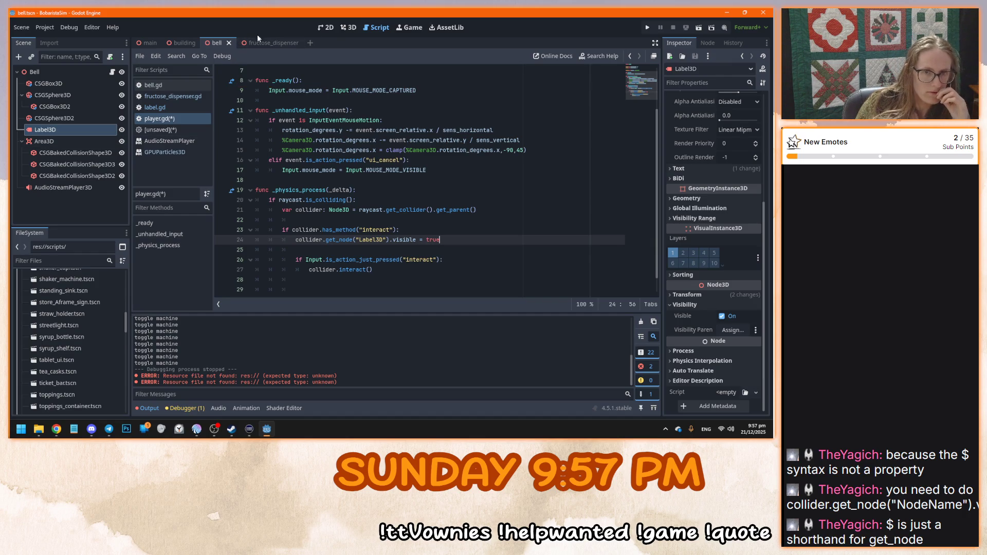
pyautogui.click(356, 30)
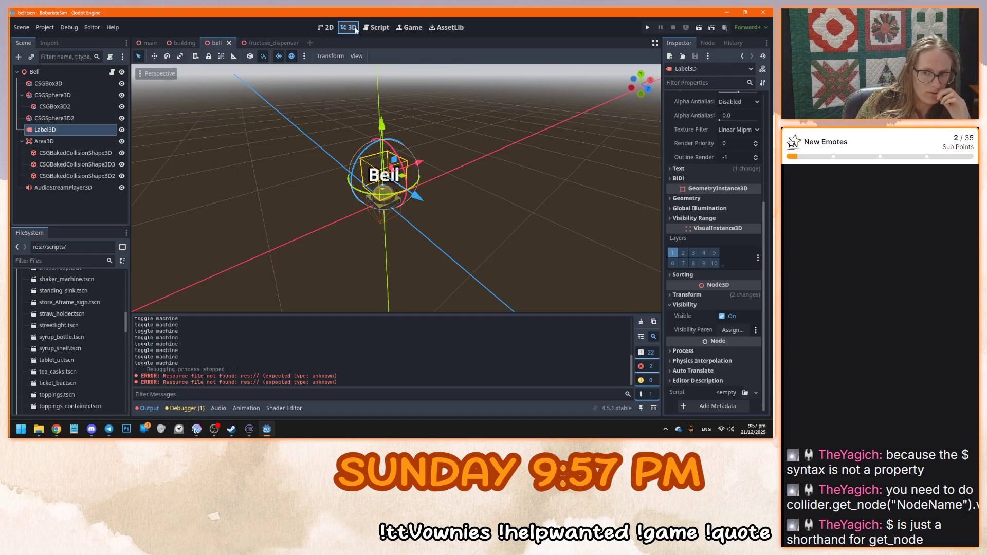
# Hide the bell's Label3D by default, save and playtest, then return to player.gd
pyautogui.click(722, 316)
pyautogui.press('F5')
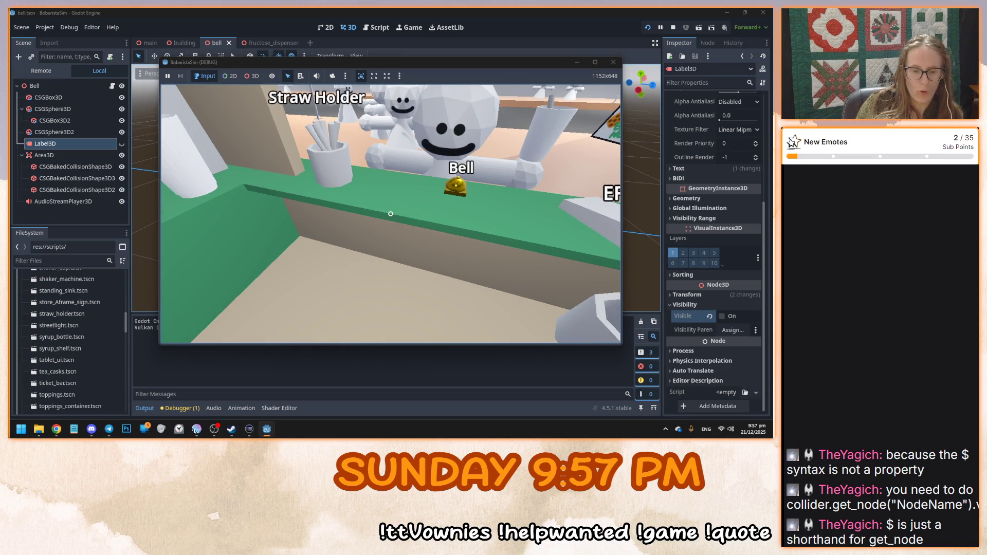
pyautogui.press('F8')
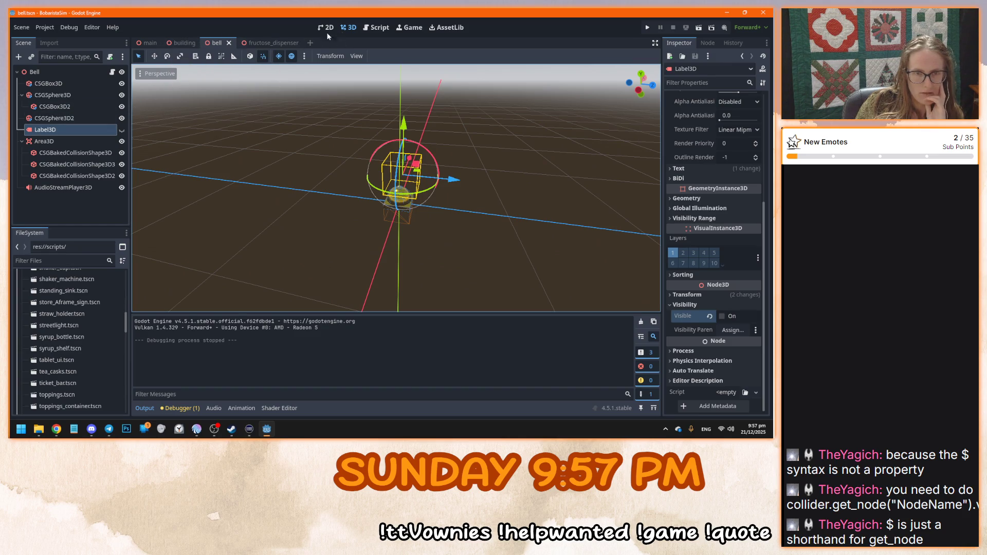
pyautogui.click(376, 28)
# Add an else branch after the interact call and paste the label-visibility lines into it
pyautogui.click(483, 234)
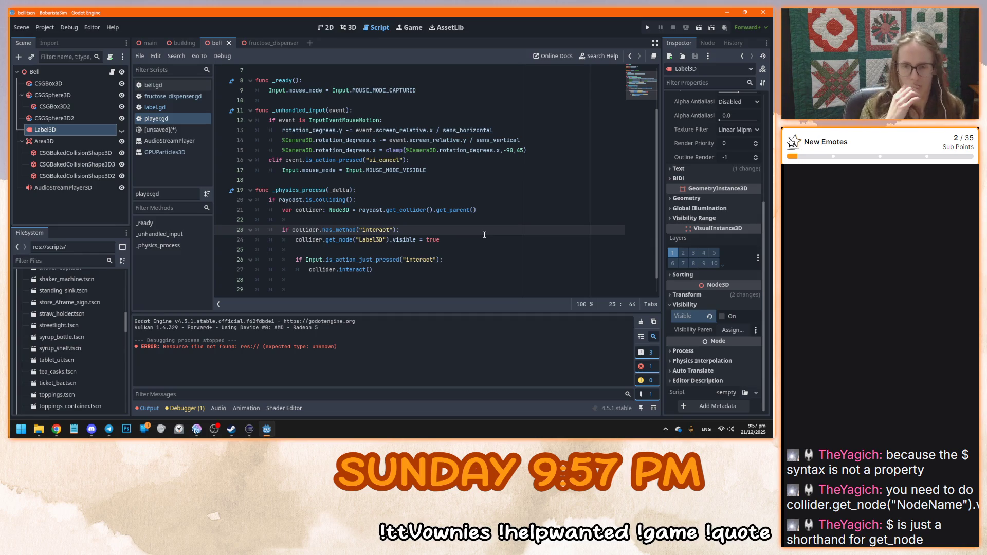
pyautogui.moveTo(484, 236); pyautogui.dragTo(279, 230)
pyautogui.hotkey('ctrl', 'c')
pyautogui.click(372, 200)
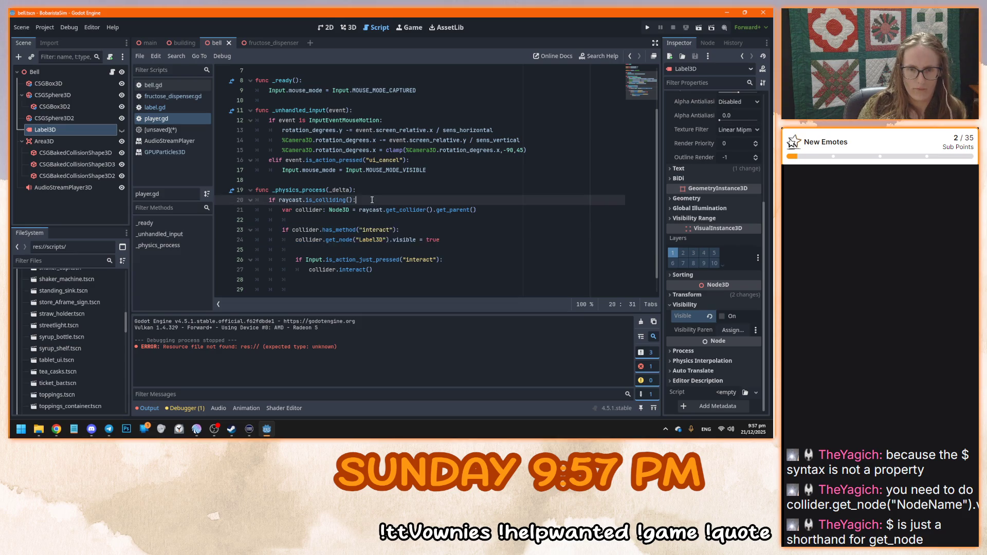
pyautogui.scroll(-1, 373, 203)
pyautogui.click(390, 251)
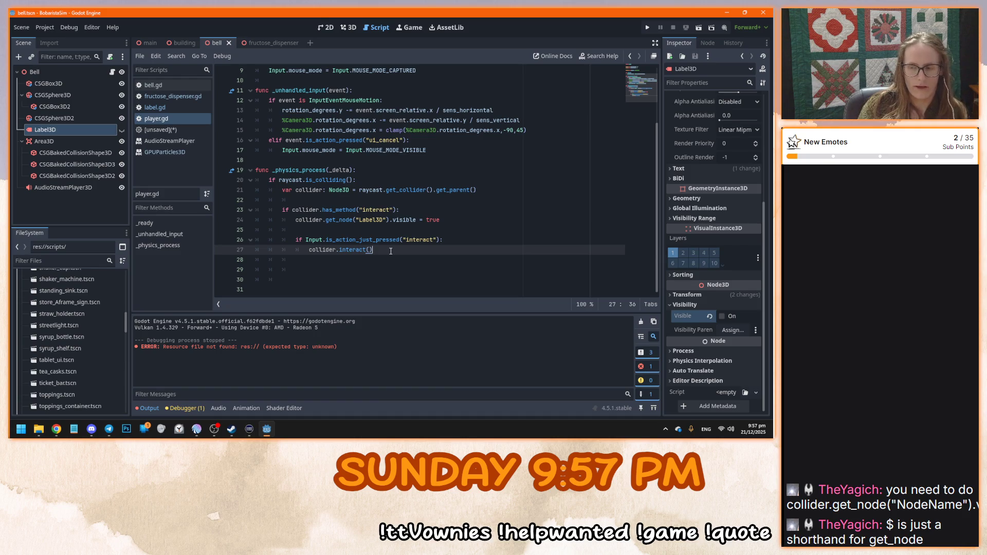
pyautogui.press('Return')
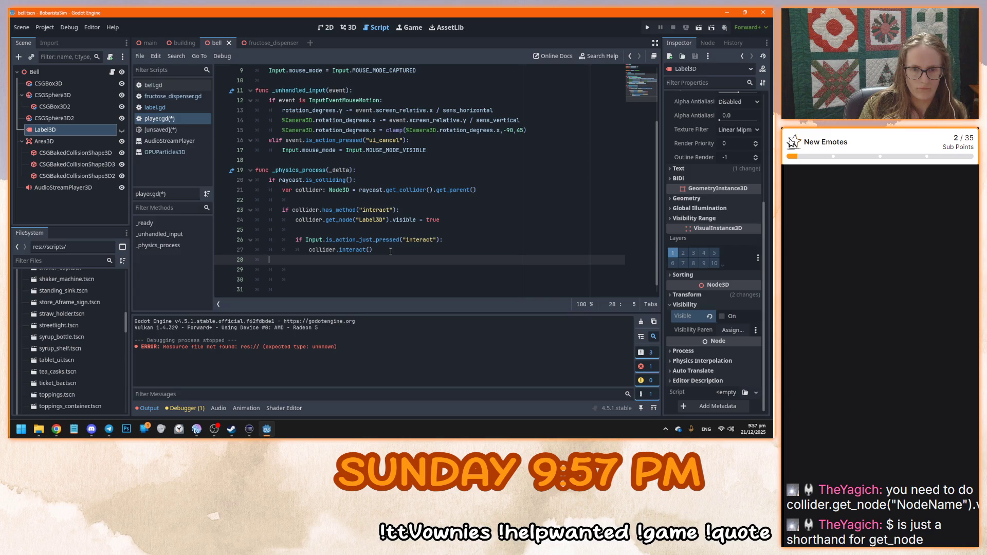
pyautogui.write('else:')
pyautogui.press('Return')
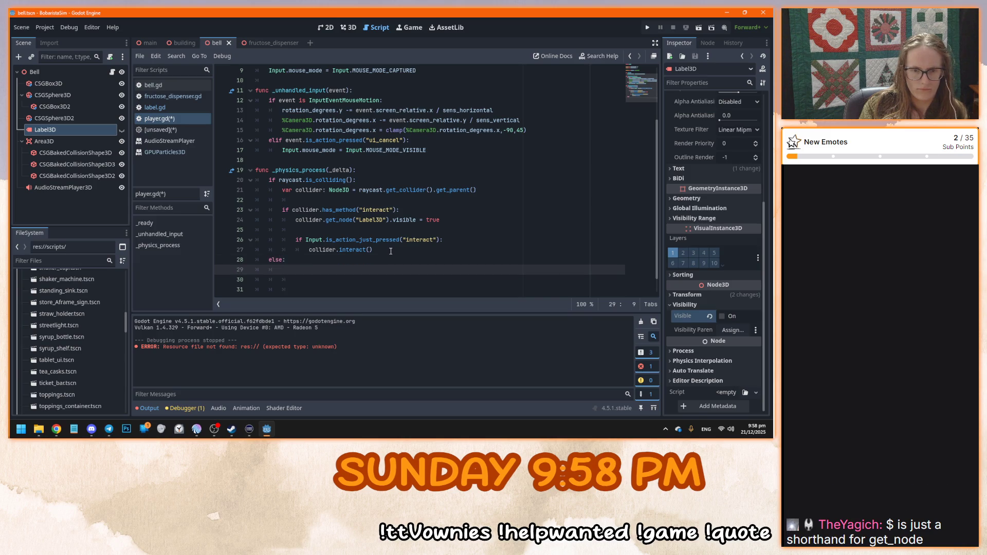
pyautogui.hotkey('ctrl', 'v')
# Change the pasted visibility to false, then remove the trial else branch and save player.gd
pyautogui.scroll(-1, 554, 220)
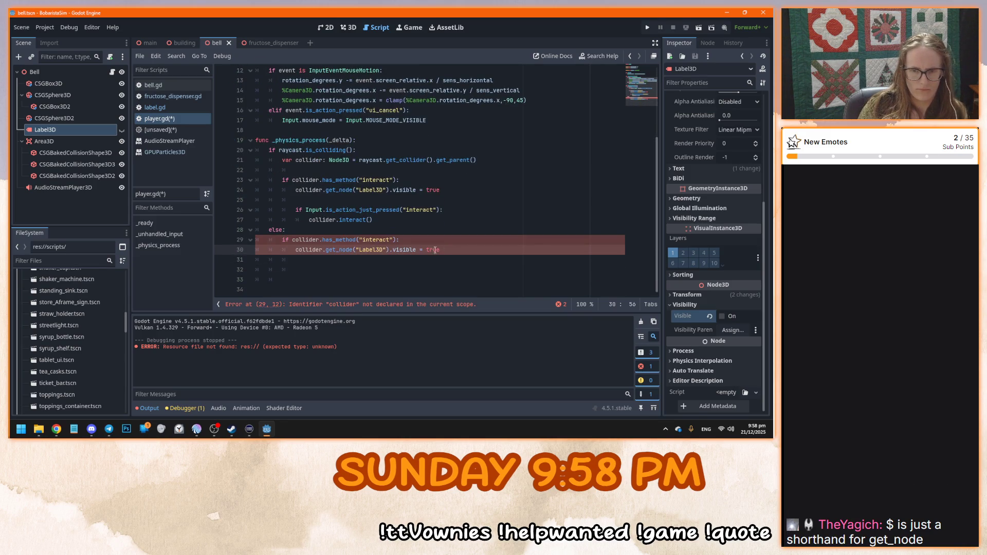
pyautogui.write('false')
pyautogui.click(456, 228)
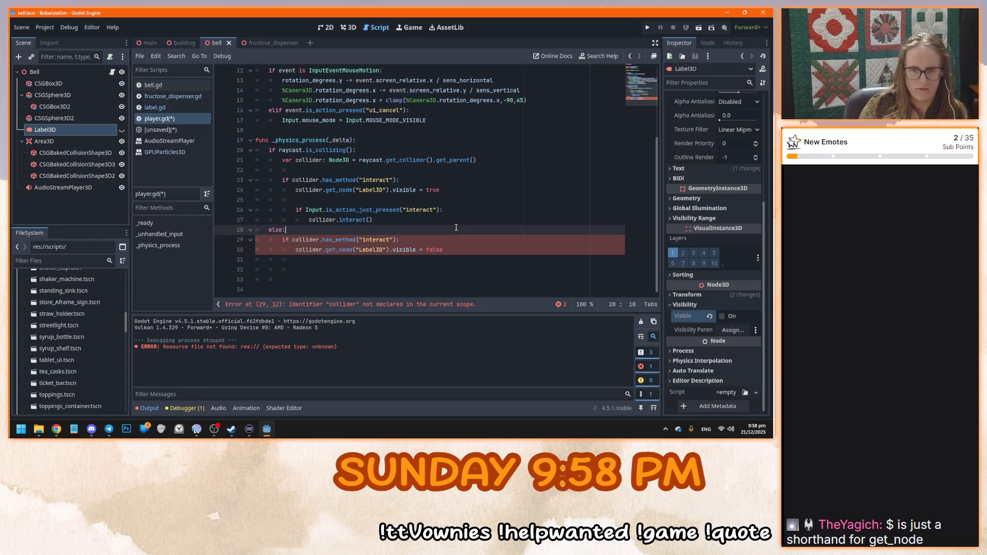
pyautogui.click(364, 240)
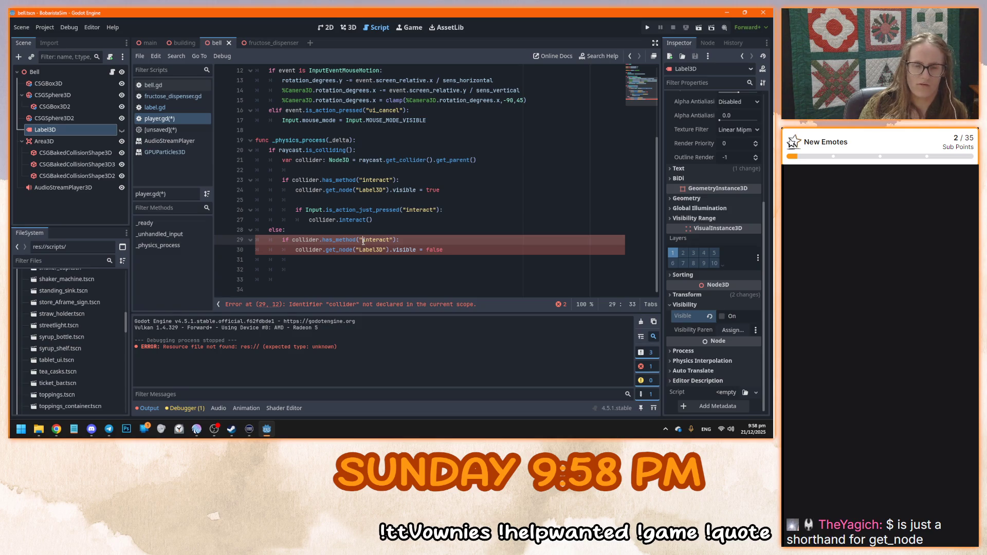
pyautogui.hotkey('ctrl', 'x')
pyautogui.hotkey('ctrl', 'x')
pyautogui.click(359, 226)
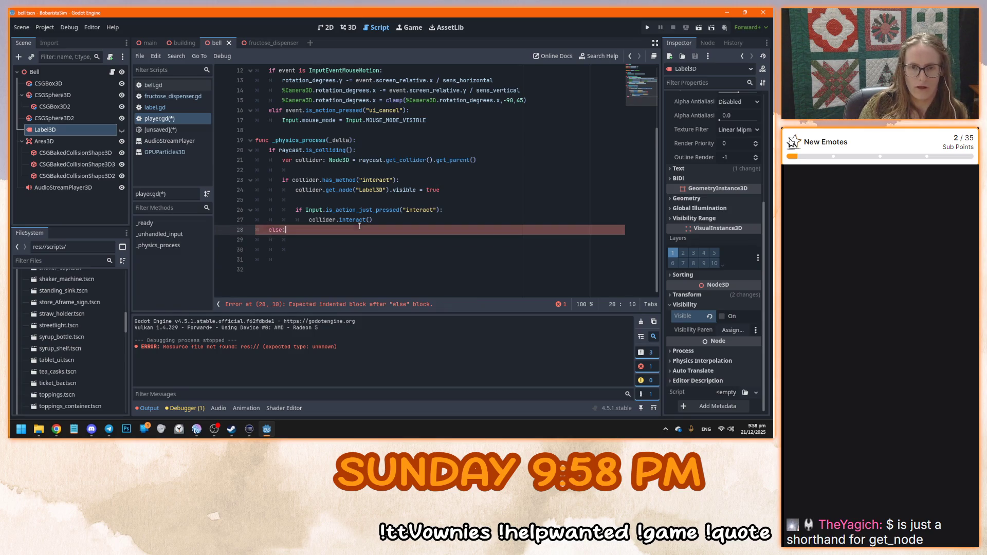
pyautogui.press('BackSpace')
pyautogui.press('BackSpace')
pyautogui.press('BackSpace')
pyautogui.hotkey('ctrl', 's')
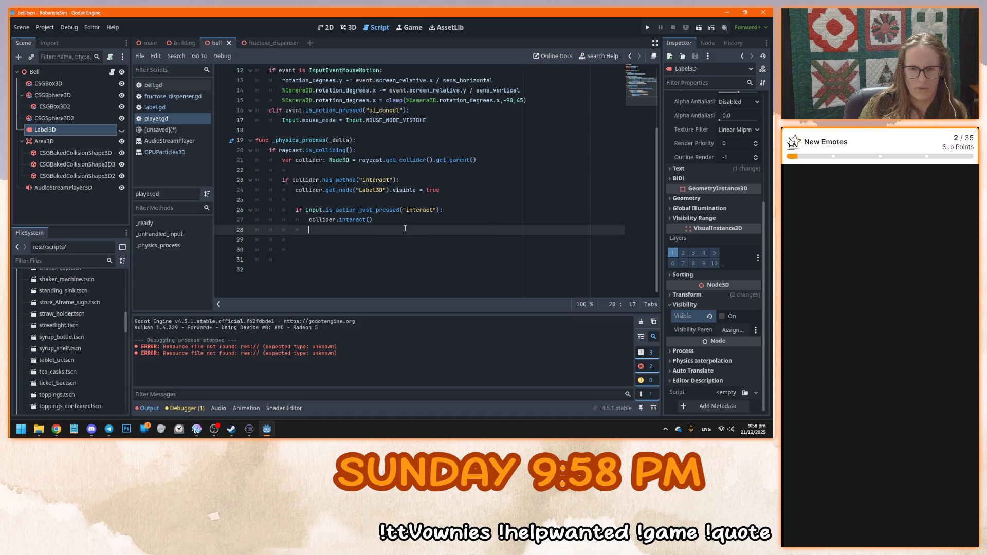
# Review the label-visibility line and run the game with F5
pyautogui.click(506, 159)
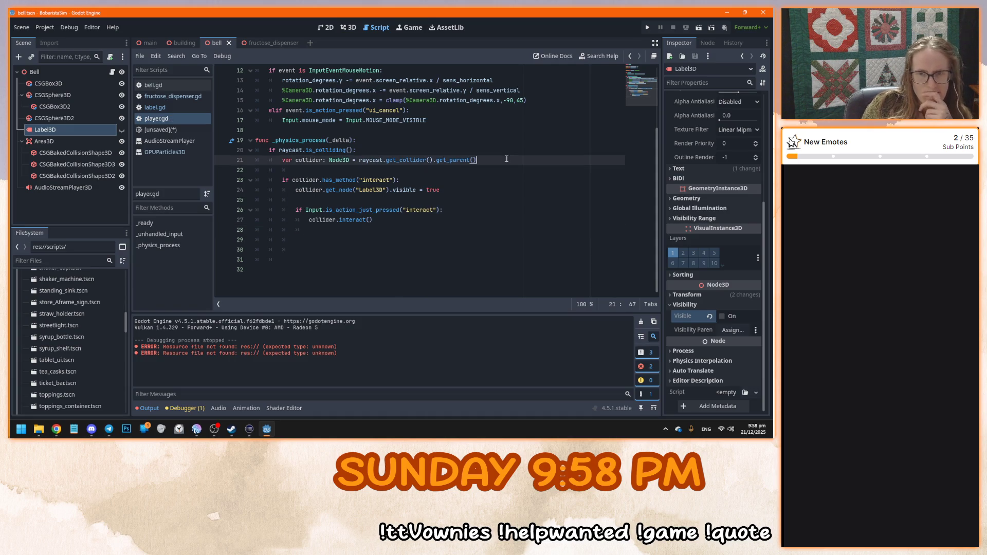
pyautogui.moveTo(445, 190); pyautogui.dragTo(299, 190)
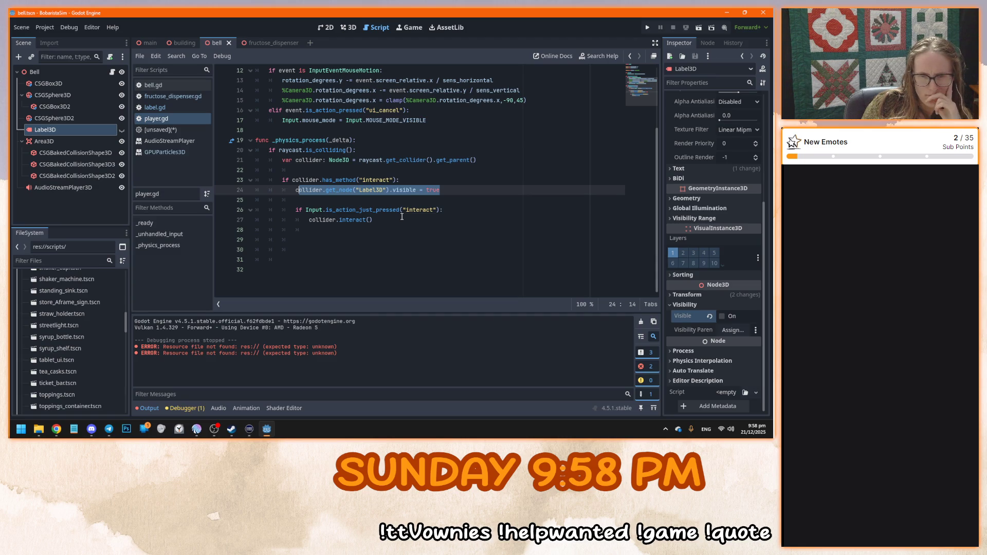
pyautogui.click(402, 216)
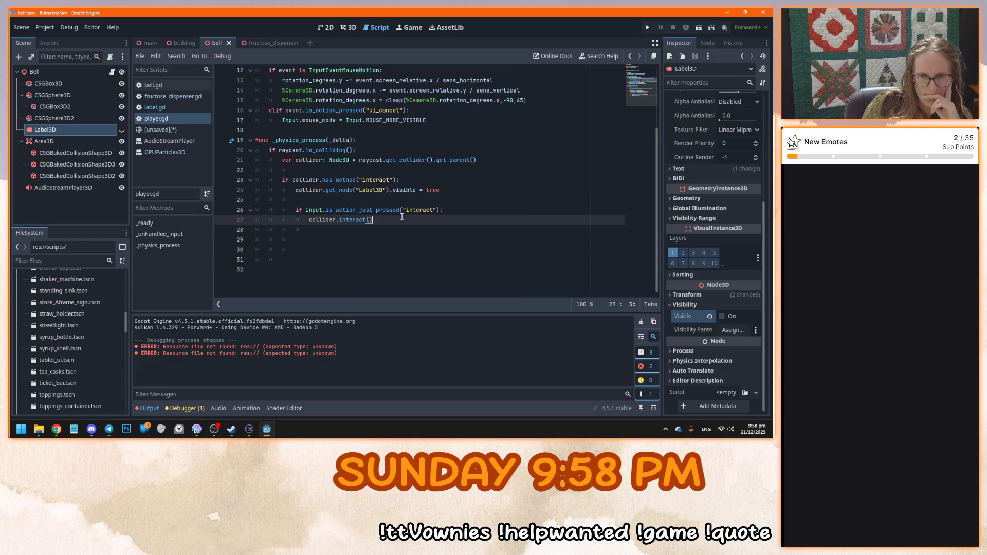
pyautogui.press('F5')
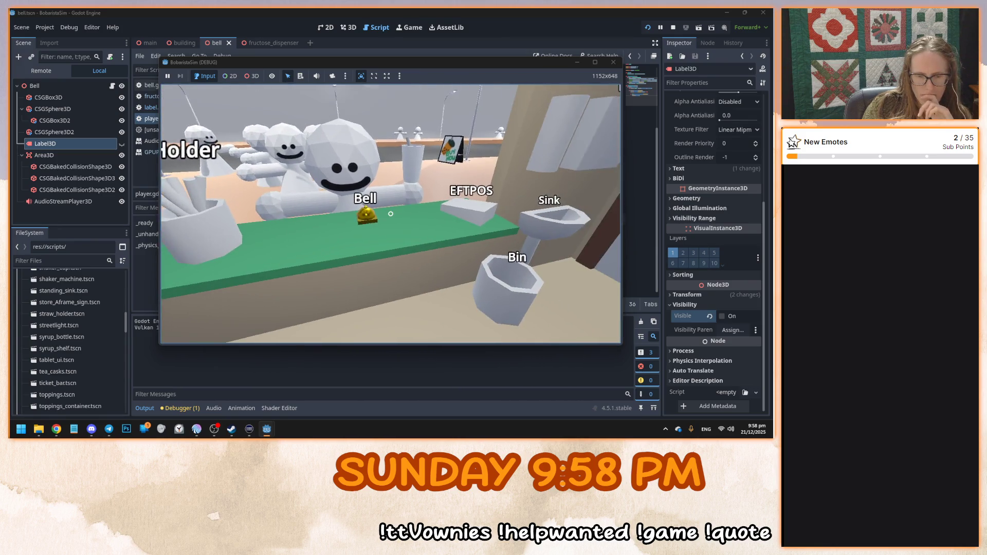
# Stop the game and close the documentation popup in player.gd
pyautogui.press('F8')
pyautogui.moveTo(392, 210)
pyautogui.click(467, 193)
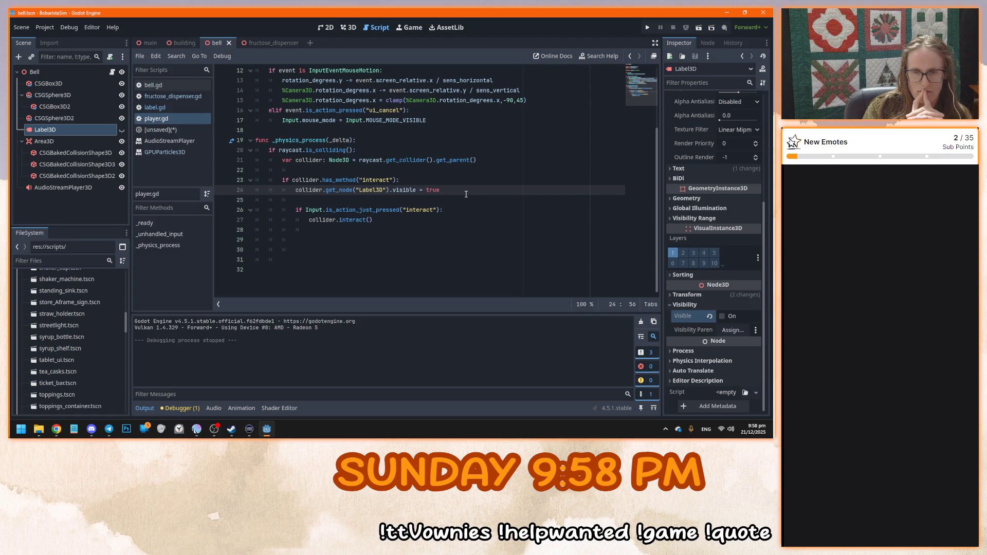
# Rerun the game, toggle the fructose dispenser off and on, then stop it
pyautogui.press('F5')
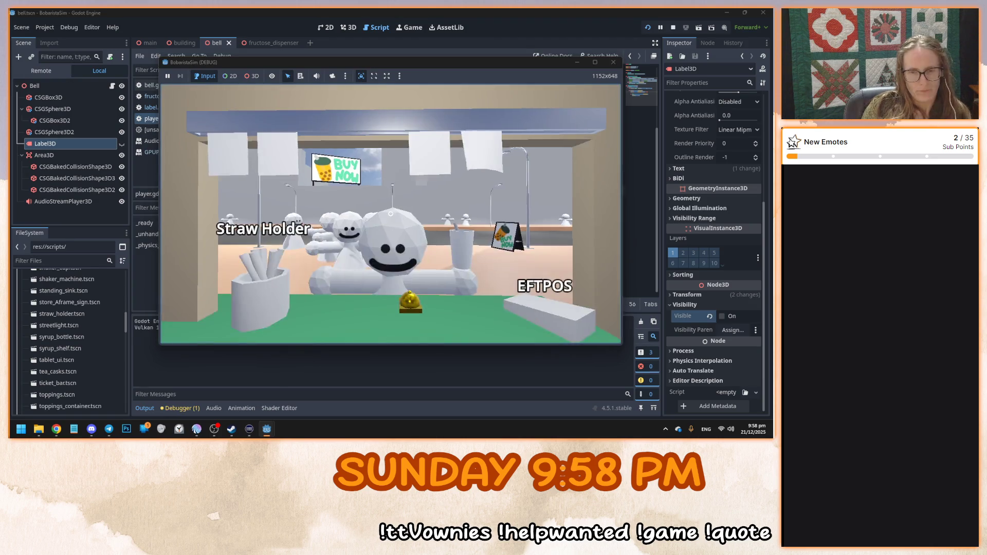
pyautogui.click(391, 214)
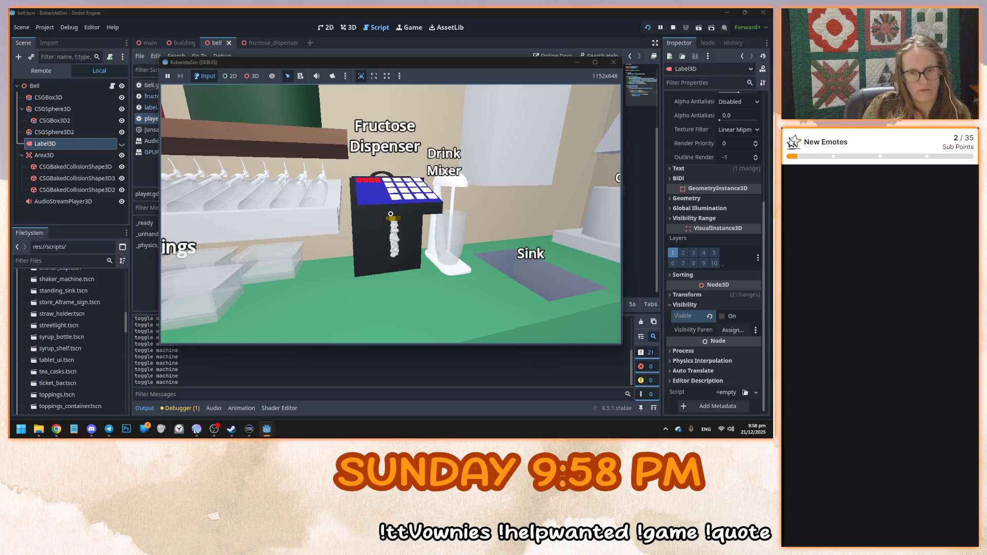
pyautogui.click(390, 214)
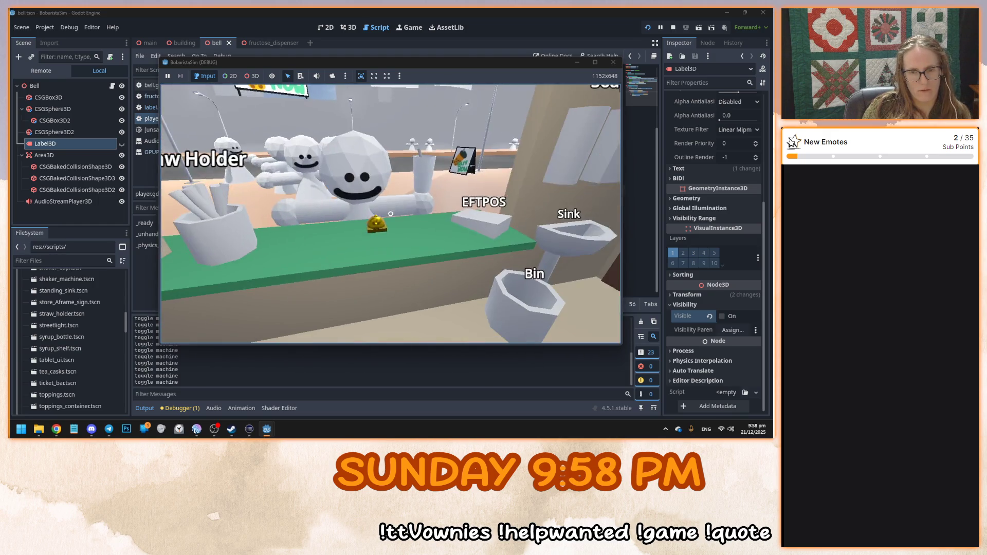
pyautogui.click(391, 214)
pyautogui.press('F8')
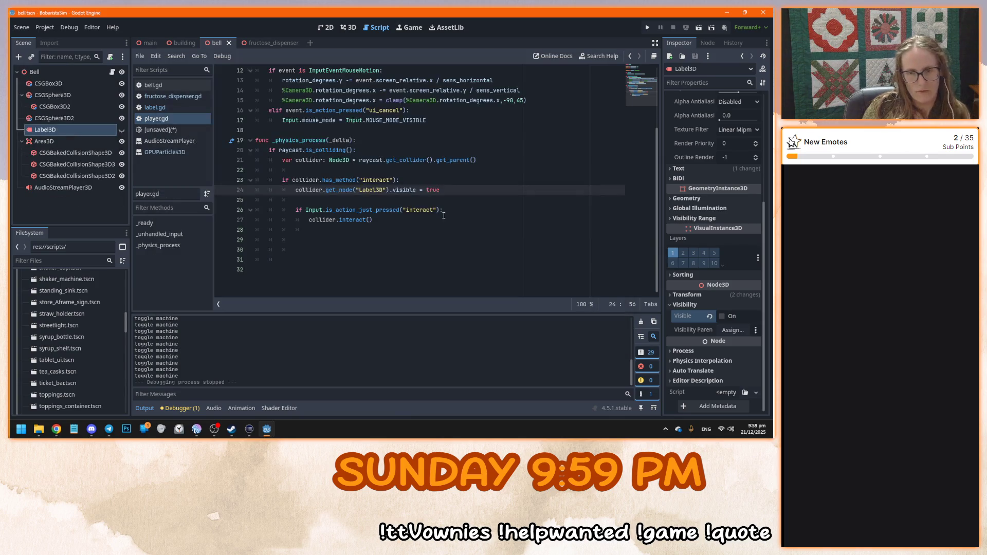
# Review the is_colliding check and interact lines 20–28 of player.gd
pyautogui.click(444, 234)
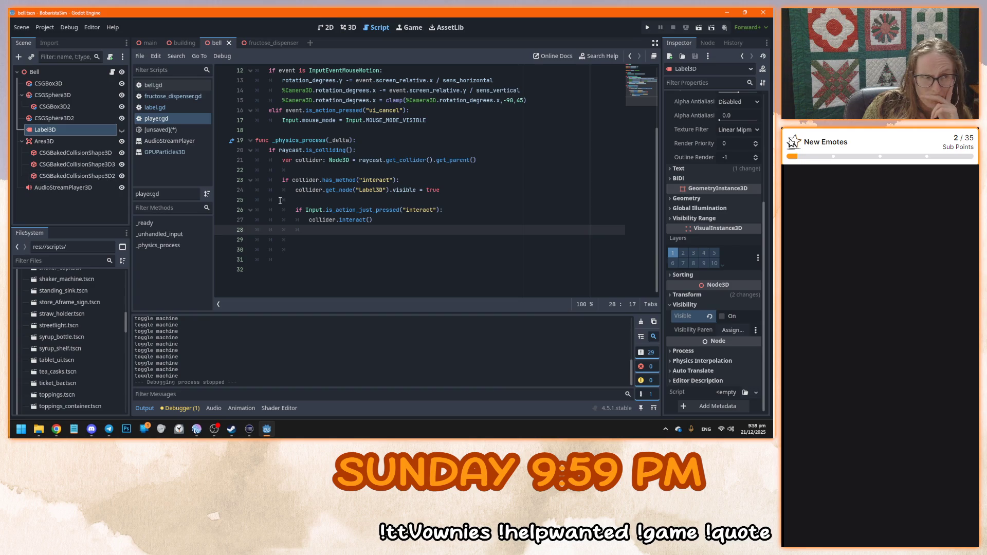
pyautogui.click(460, 236)
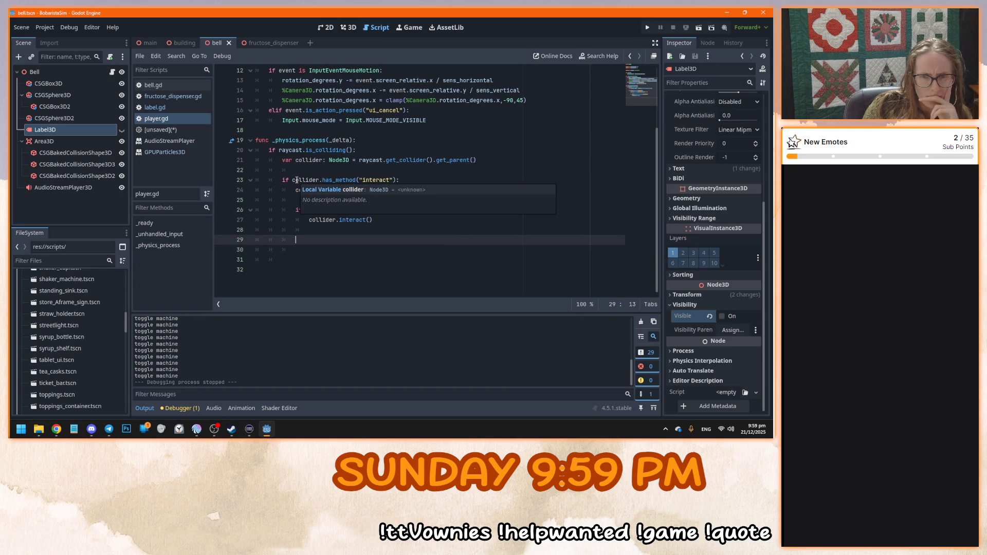
pyautogui.moveTo(289, 150); pyautogui.dragTo(395, 153)
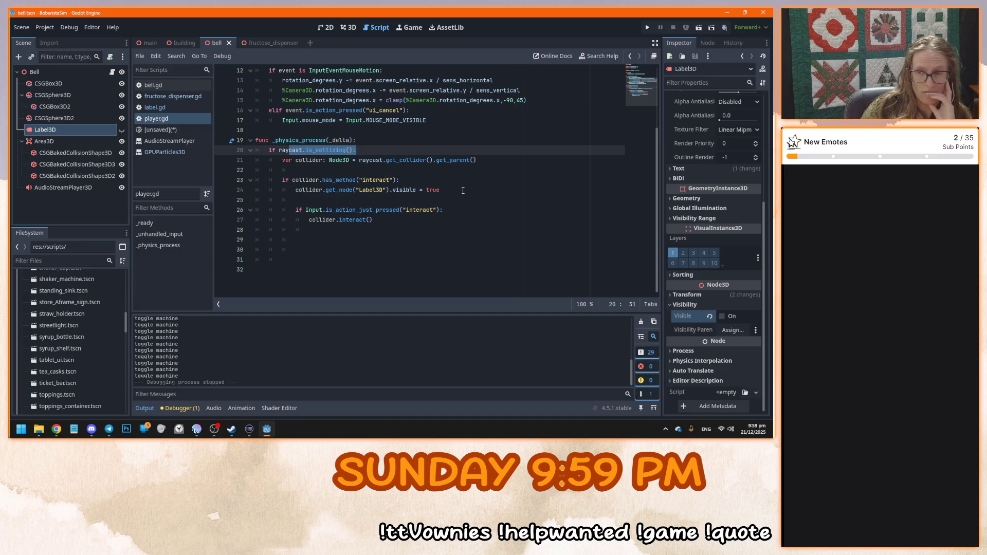
pyautogui.click(461, 190)
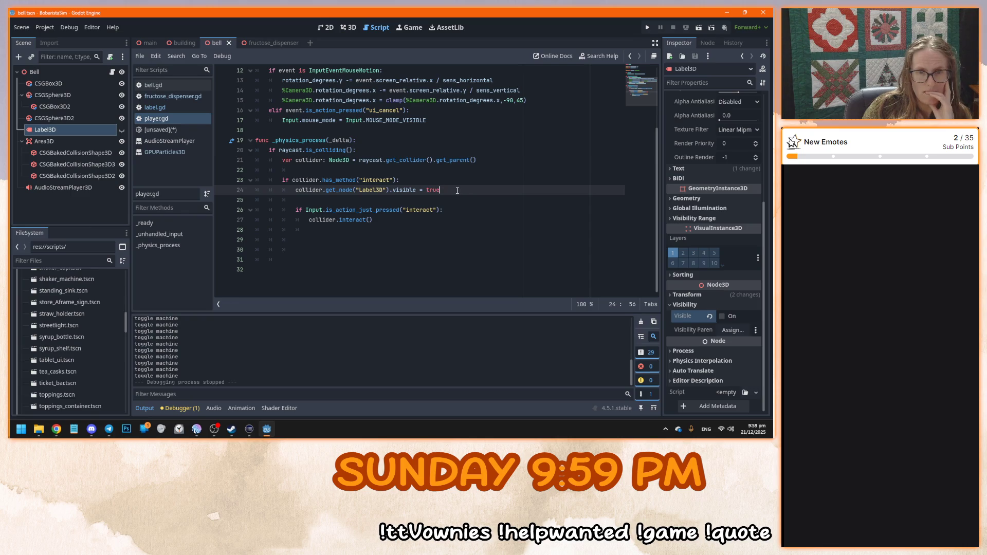
pyautogui.click(330, 151)
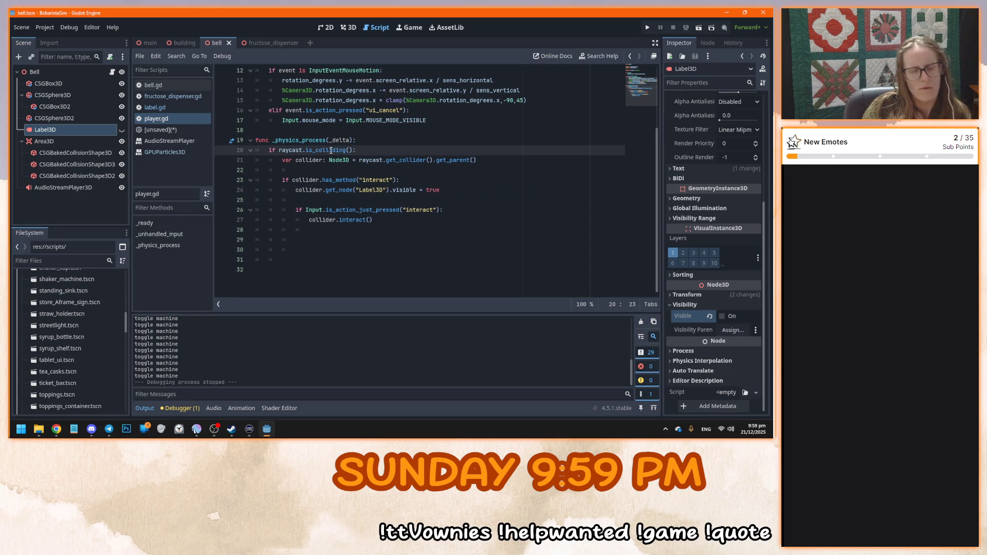
# Switch the right dock to the Node tab and browse the Label3D signals
pyautogui.click(707, 43)
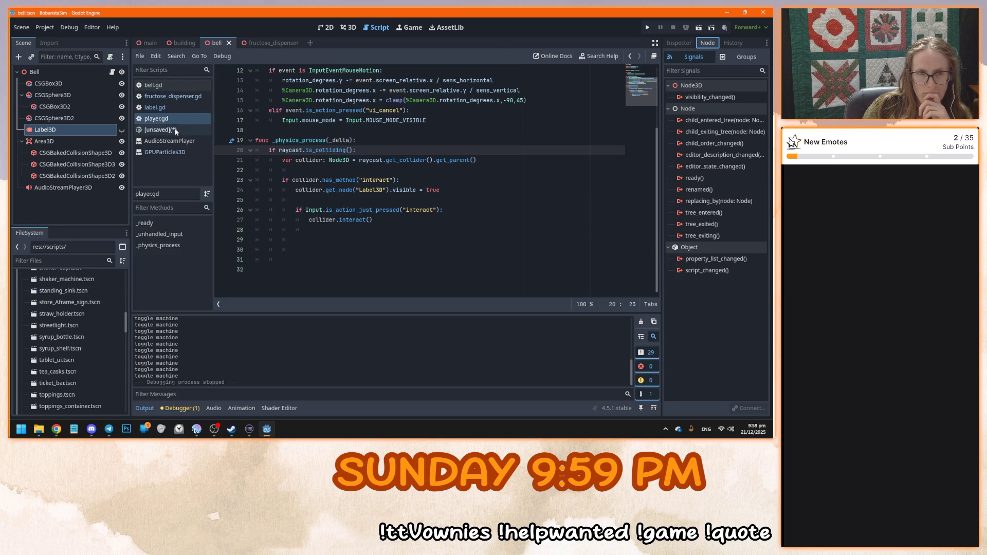
pyautogui.scroll(5, 72, 329)
pyautogui.scroll(5, 84, 338)
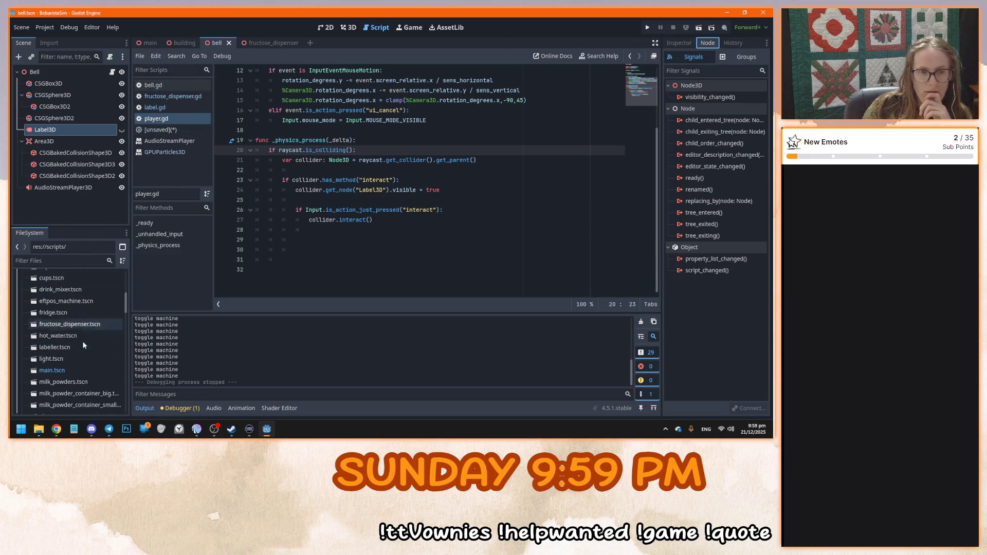
pyautogui.scroll(-4, 82, 340)
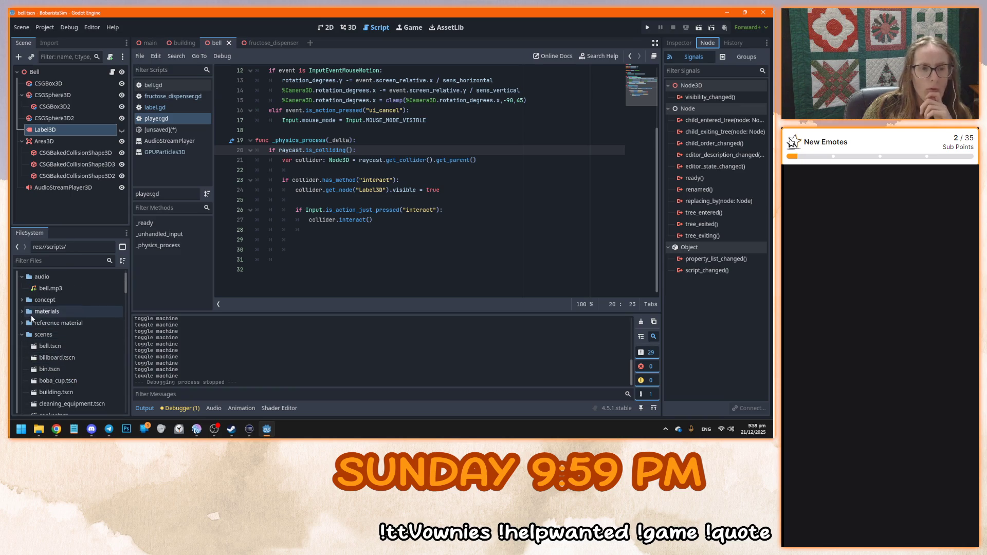
pyautogui.scroll(-5, 84, 334)
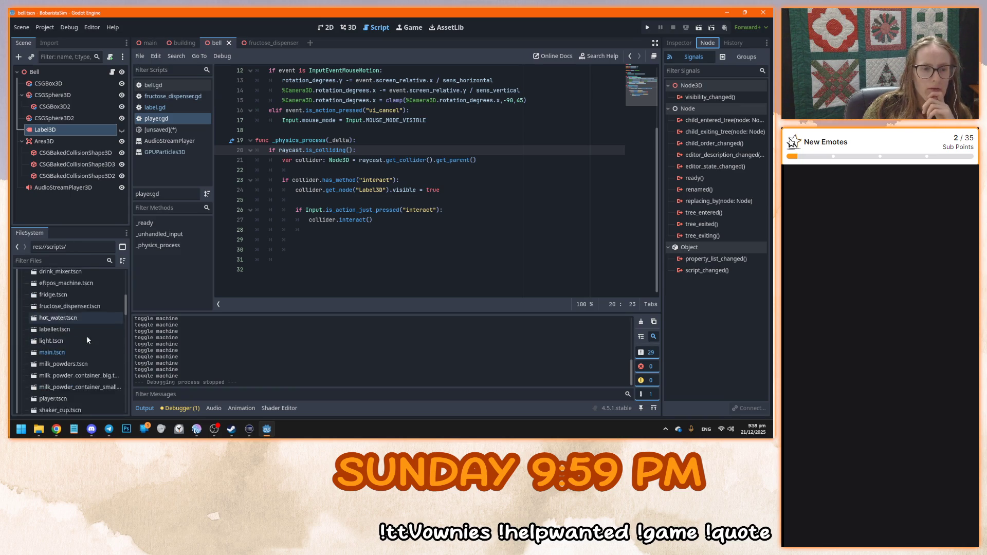
# Open player.tscn, inspect RayCast3D, select the bell's Area3D collision shape, then run with F5
pyautogui.doubleClick(53, 292)
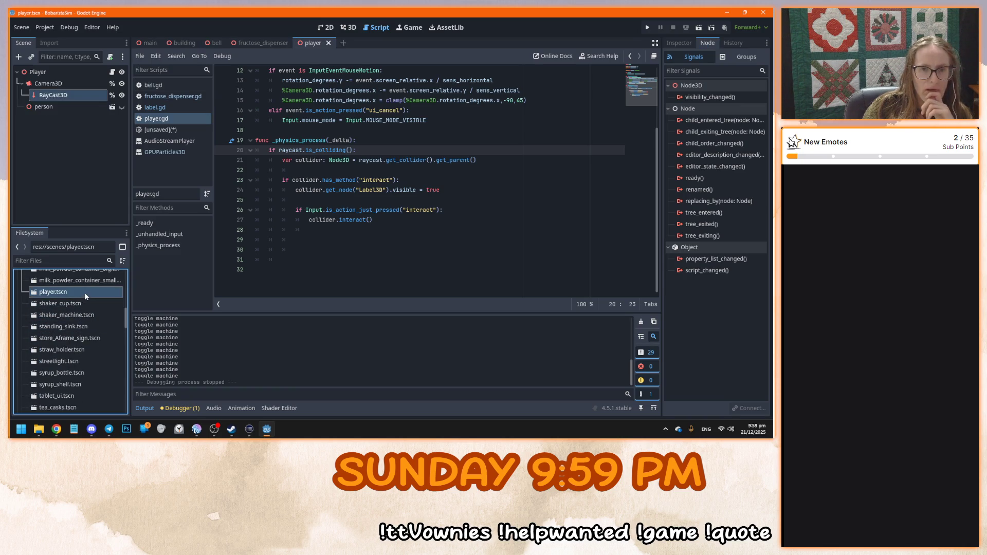
pyautogui.click(58, 96)
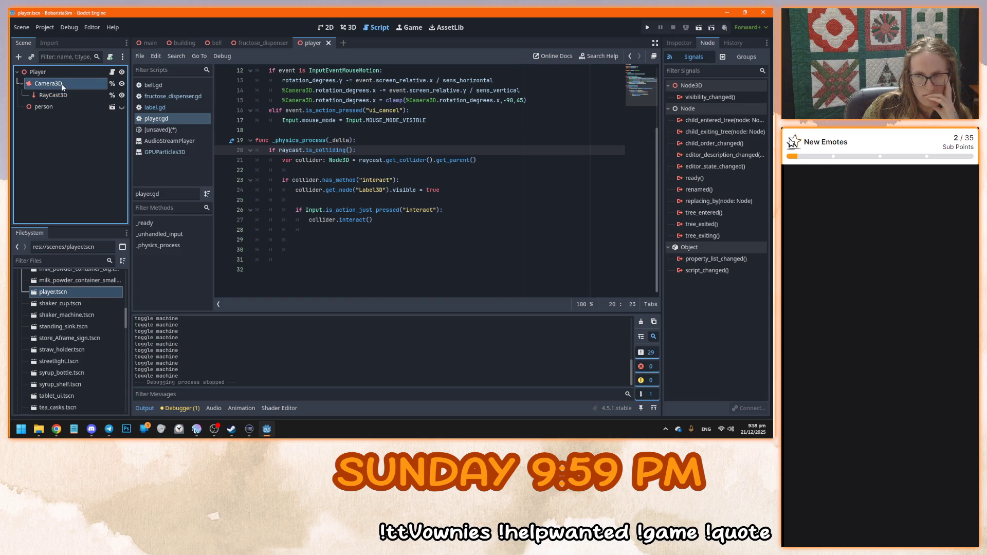
pyautogui.click(215, 43)
pyautogui.click(67, 129)
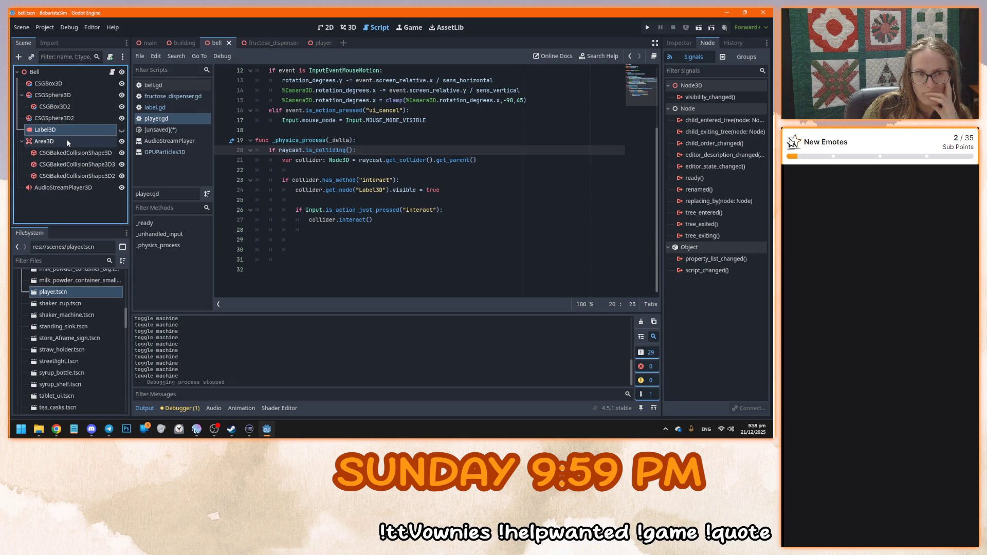
pyautogui.click(68, 140)
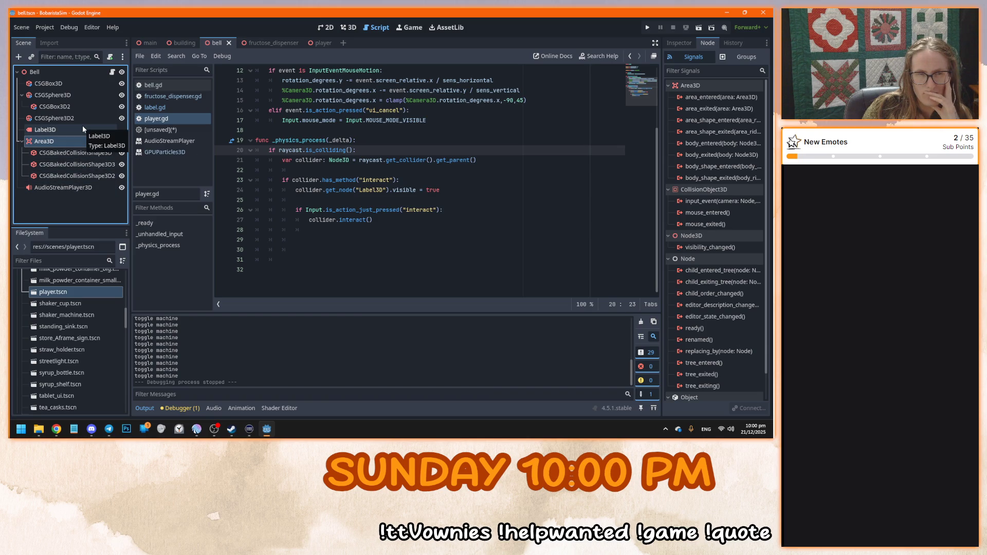
pyautogui.click(85, 152)
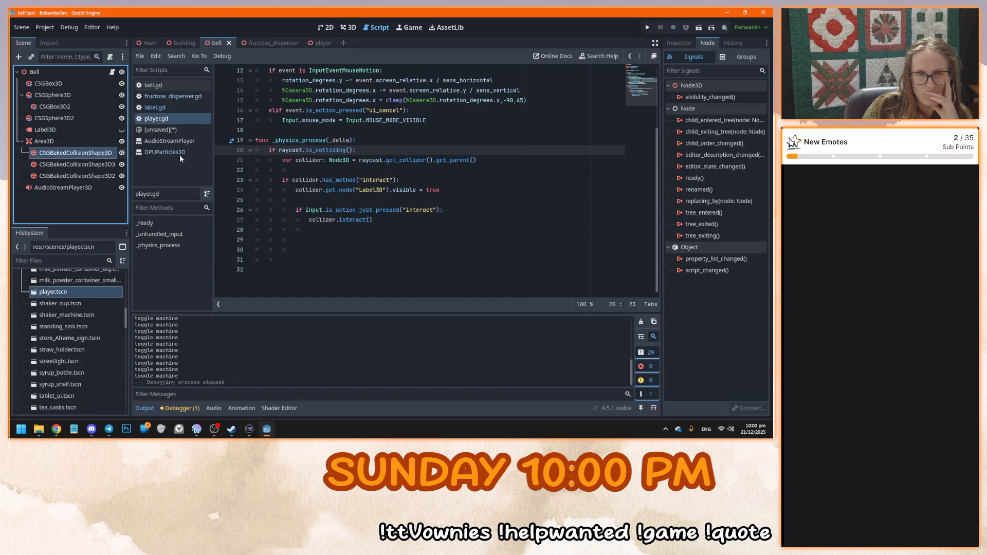
pyautogui.click(446, 188)
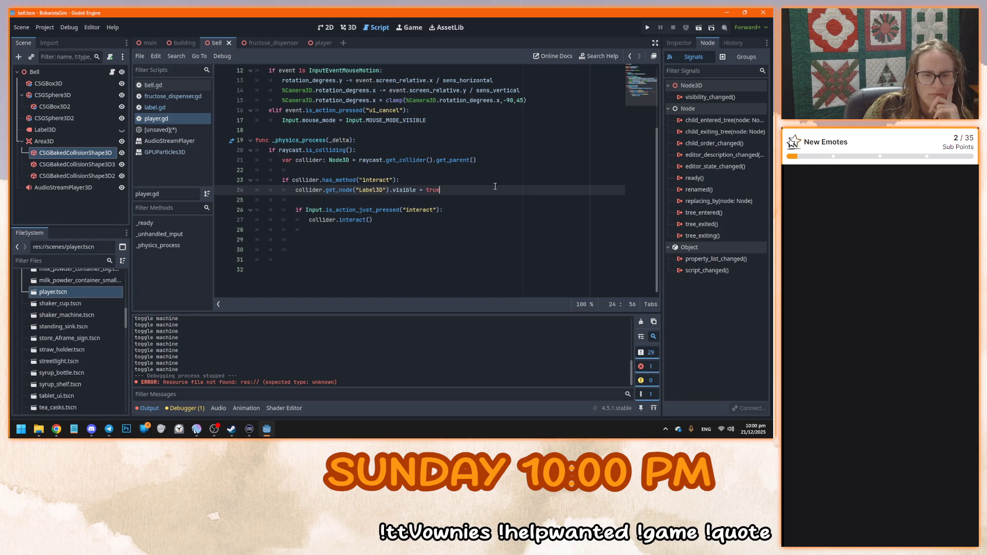
pyautogui.press('F5')
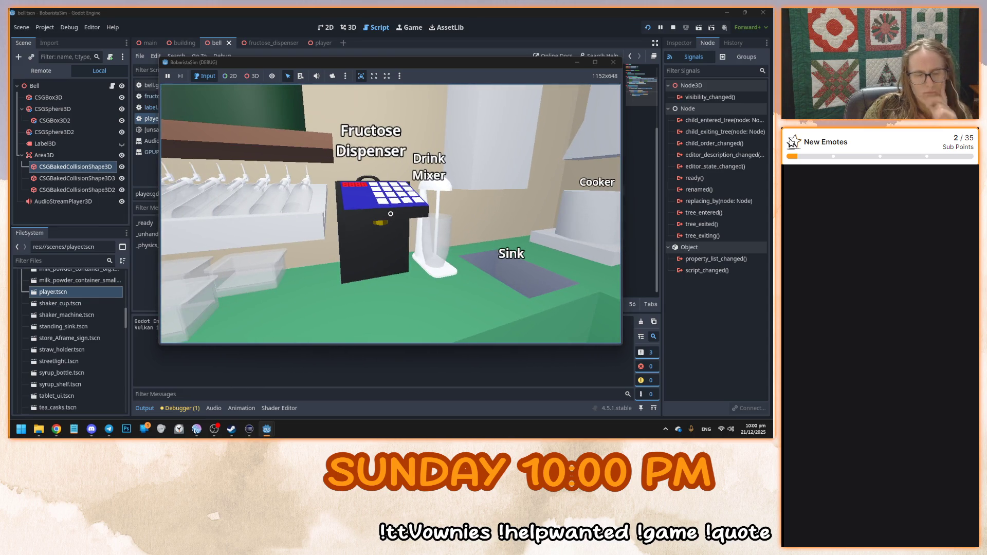
# Toggle the Fructose Dispenser repeatedly, walk toward the Sink and Cooker, then stop the game
pyautogui.click(391, 214)
pyautogui.doubleClick(390, 214)
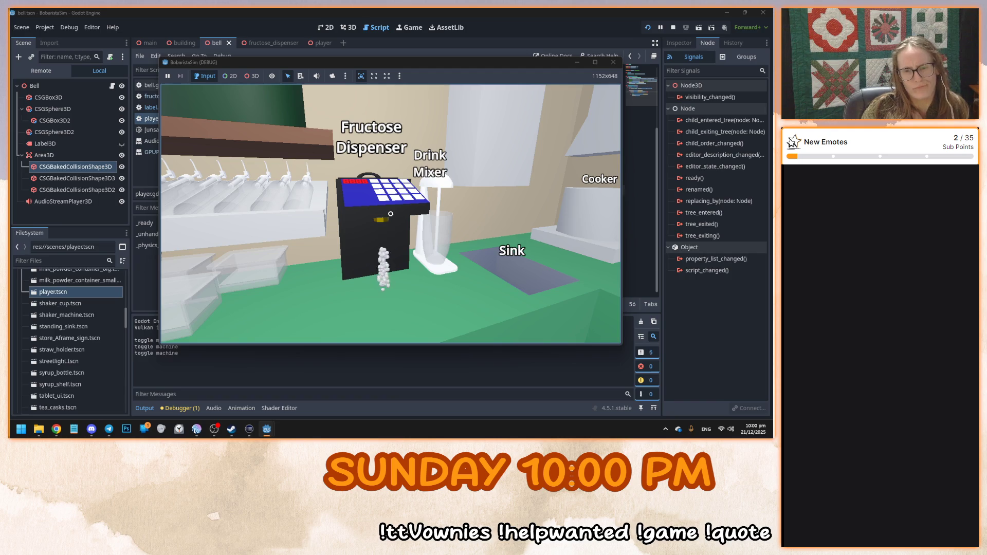
pyautogui.doubleClick(391, 214)
pyautogui.click(391, 214)
pyautogui.click(390, 214)
pyautogui.press('w')
pyautogui.click(391, 214)
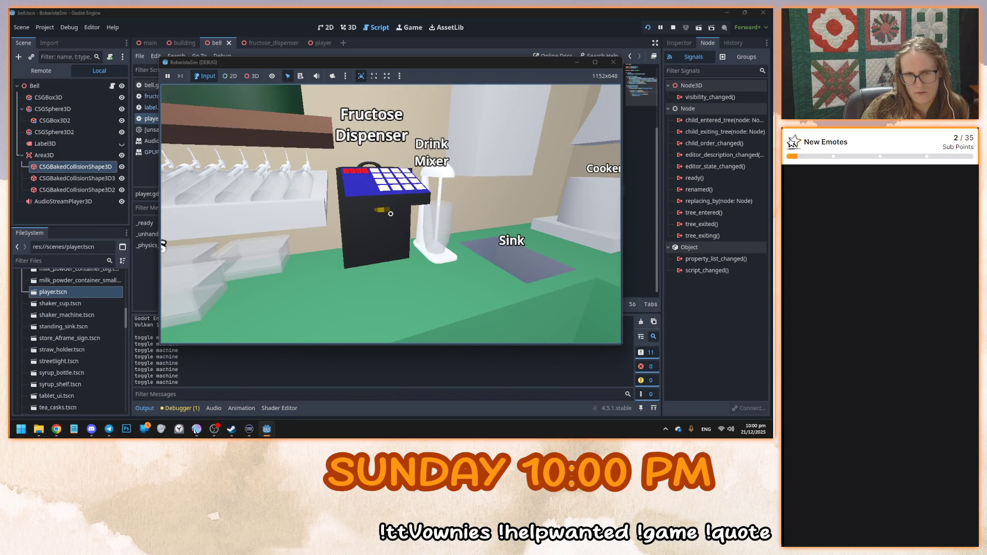
pyautogui.press('w')
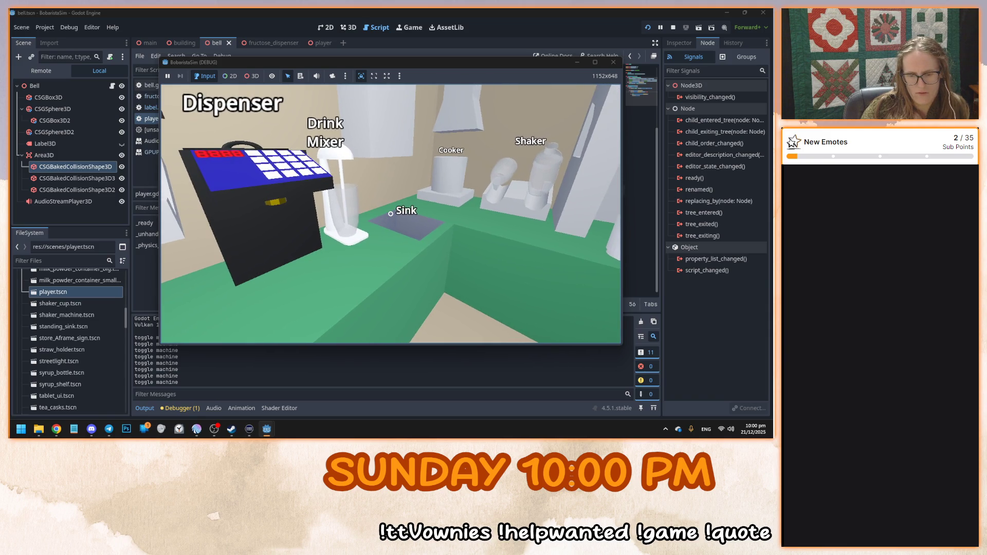
pyautogui.press('s')
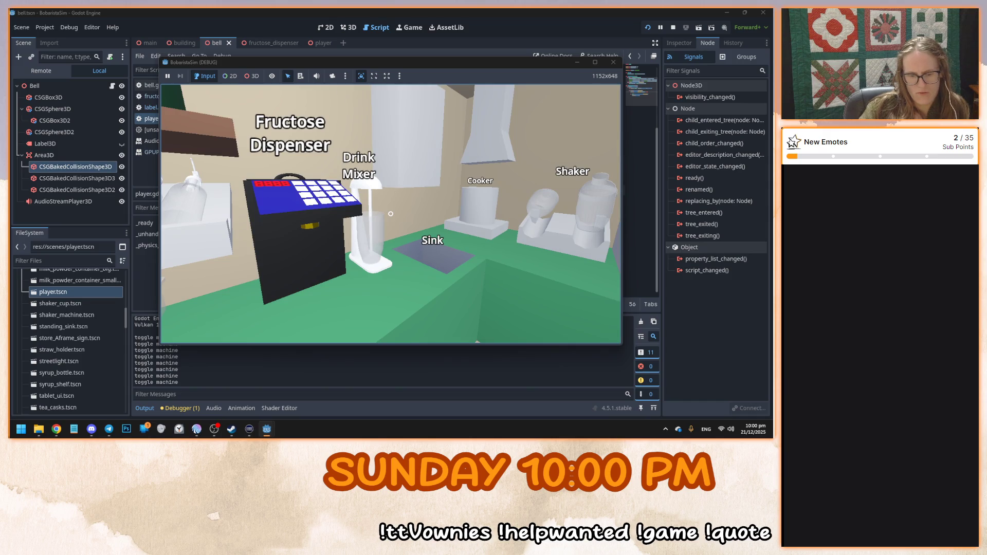
pyautogui.press('F8')
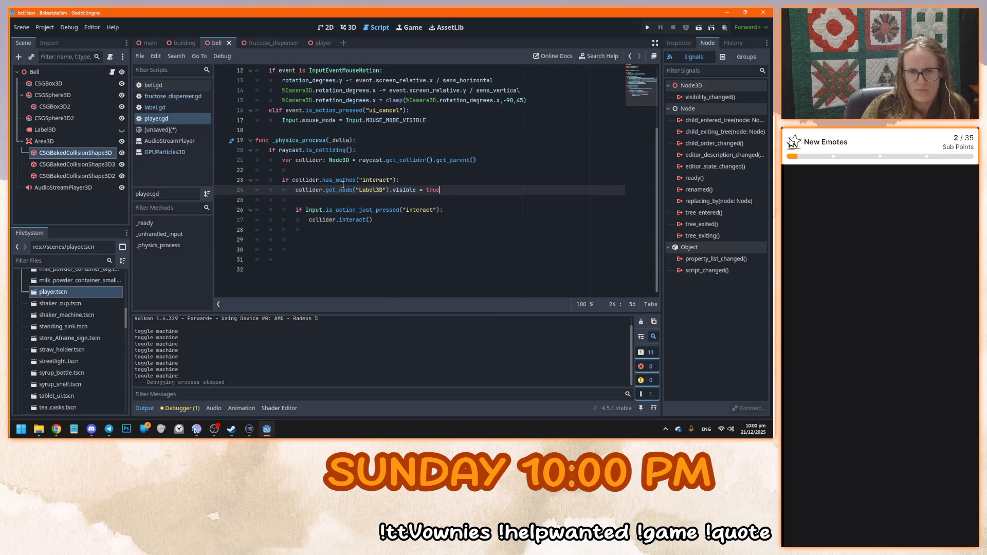
# Open the RayCast3D documentation from the player scene's Scene dock
pyautogui.click(371, 153)
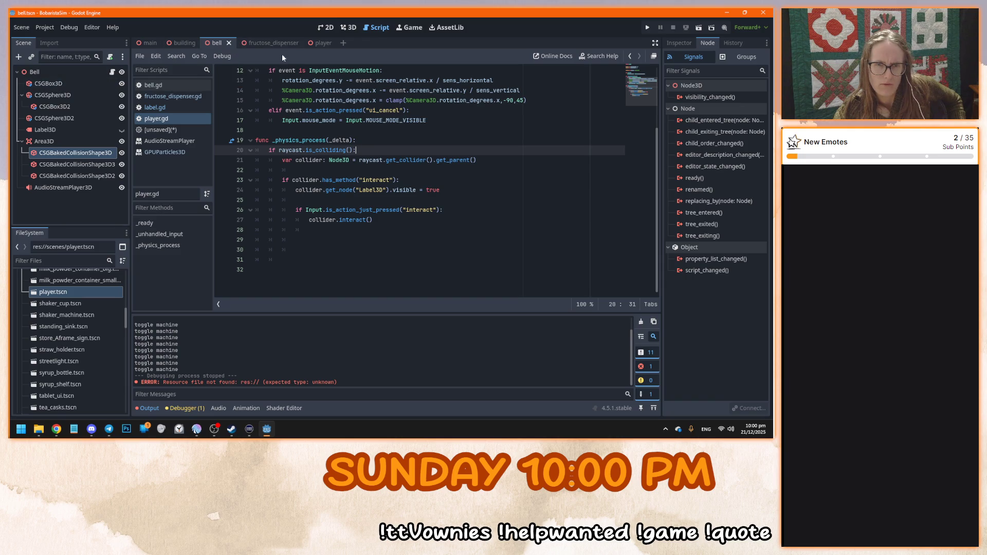
pyautogui.click(322, 43)
pyautogui.rightClick(50, 97)
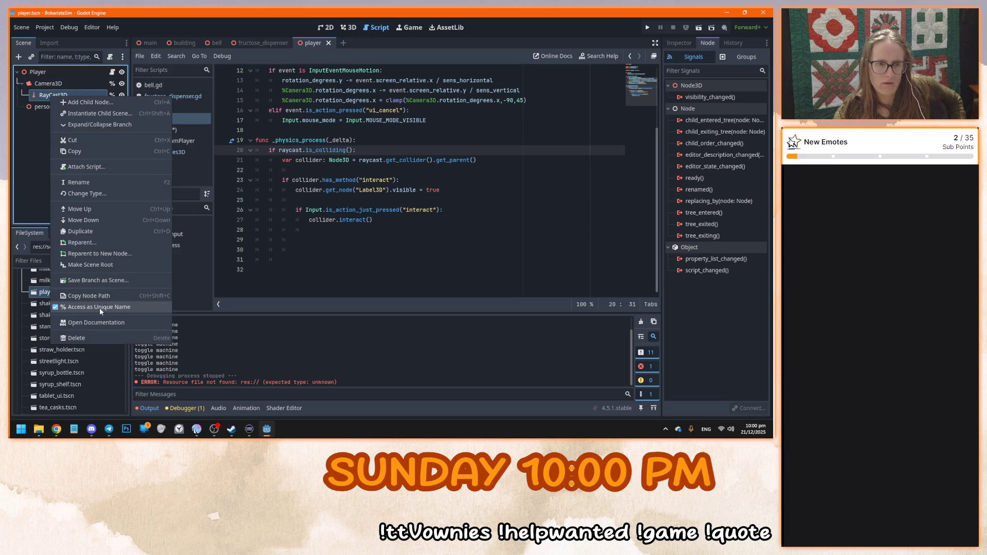
pyautogui.click(102, 321)
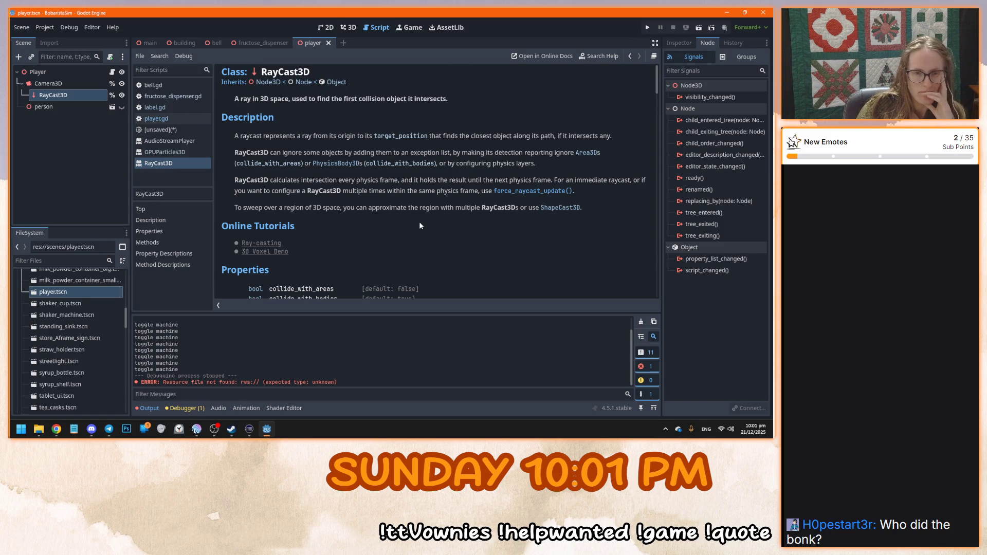
# Read through the RayCast3D documentation down to the is_colliding method description
pyautogui.scroll(-3, 418, 222)
pyautogui.scroll(-5, 421, 221)
pyautogui.scroll(5, 422, 221)
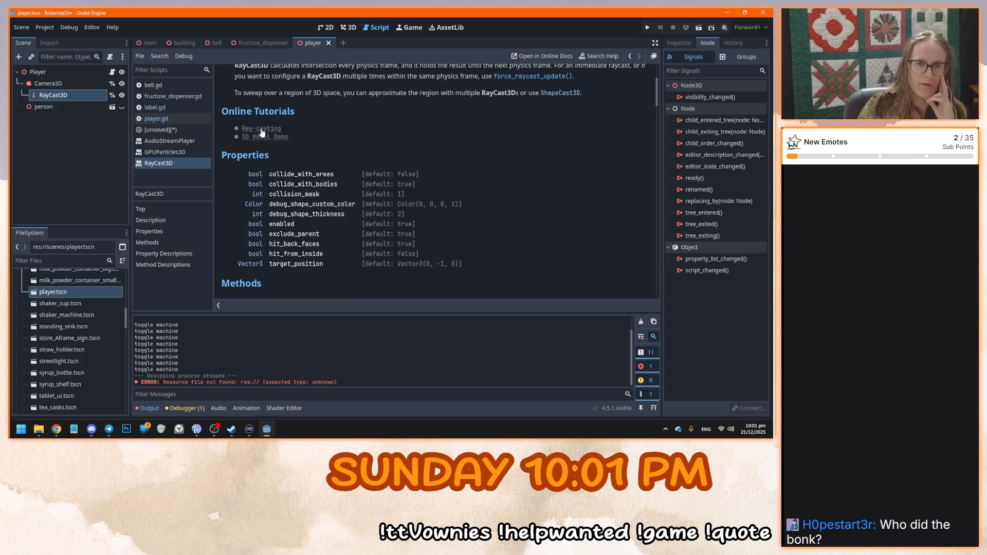
pyautogui.scroll(-5, 376, 201)
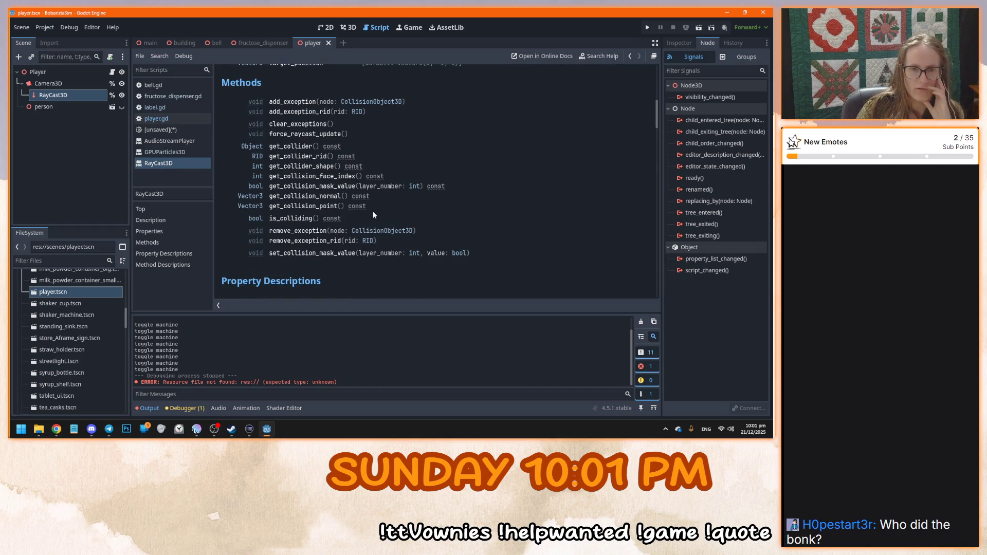
pyautogui.scroll(4, 372, 218)
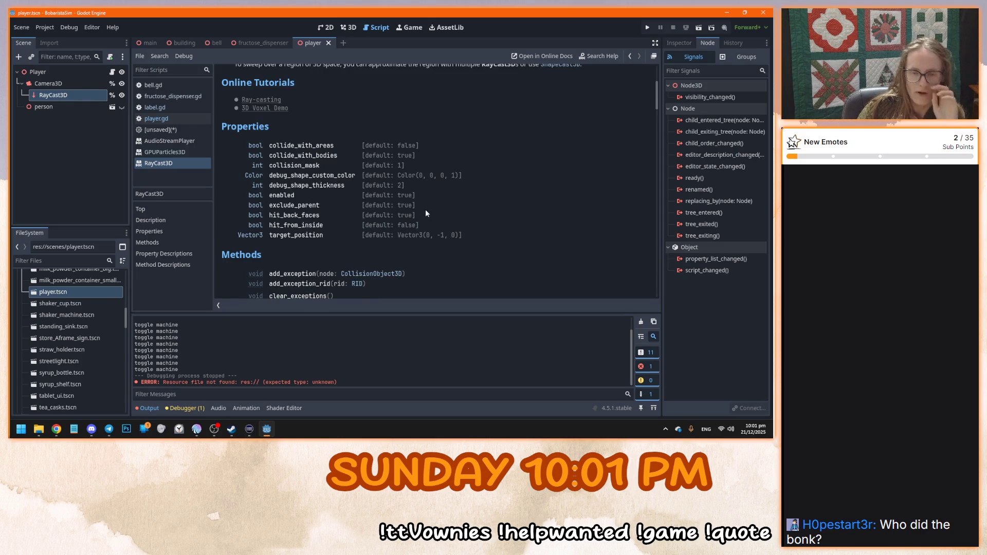
pyautogui.scroll(-3, 424, 212)
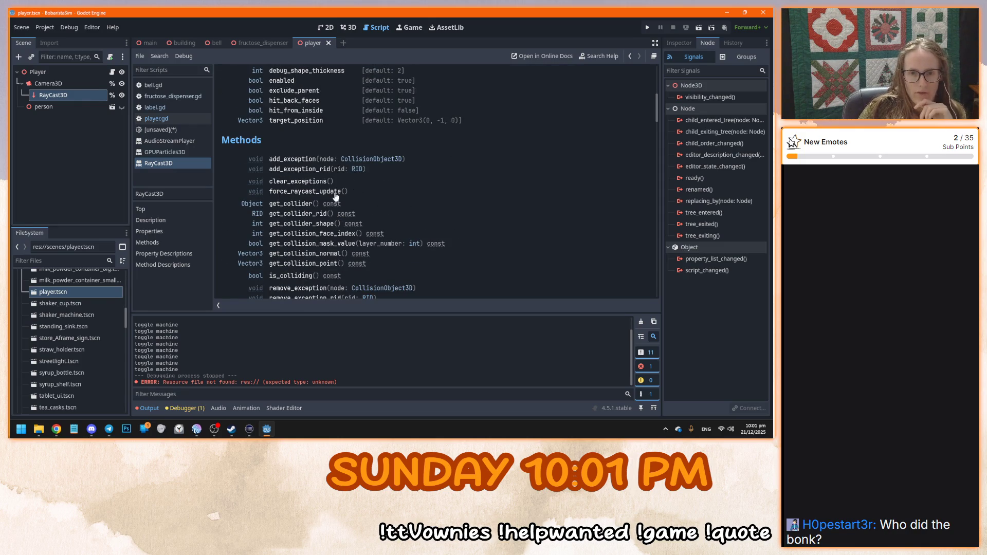
pyautogui.scroll(-1, 340, 188)
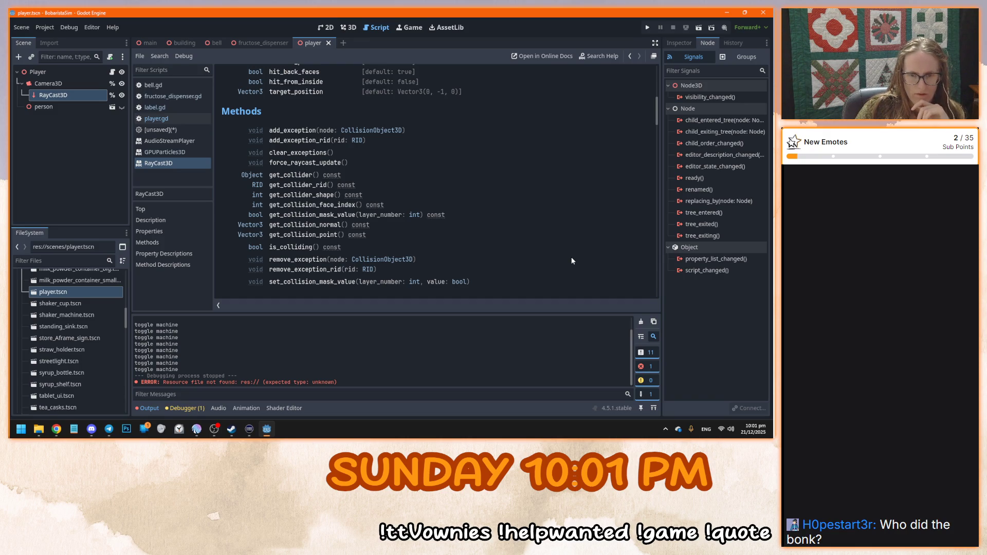
pyautogui.scroll(-5, 571, 260)
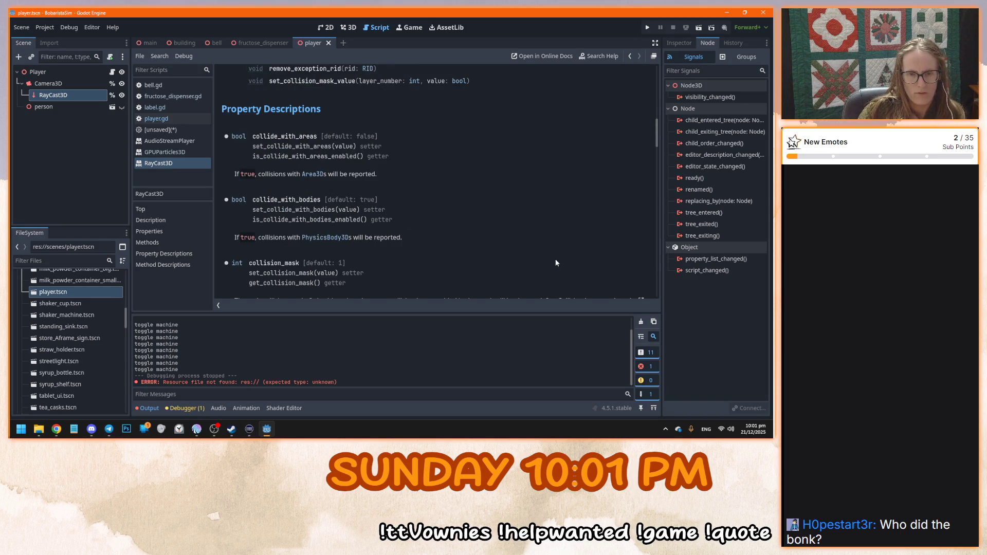
pyautogui.scroll(3, 555, 262)
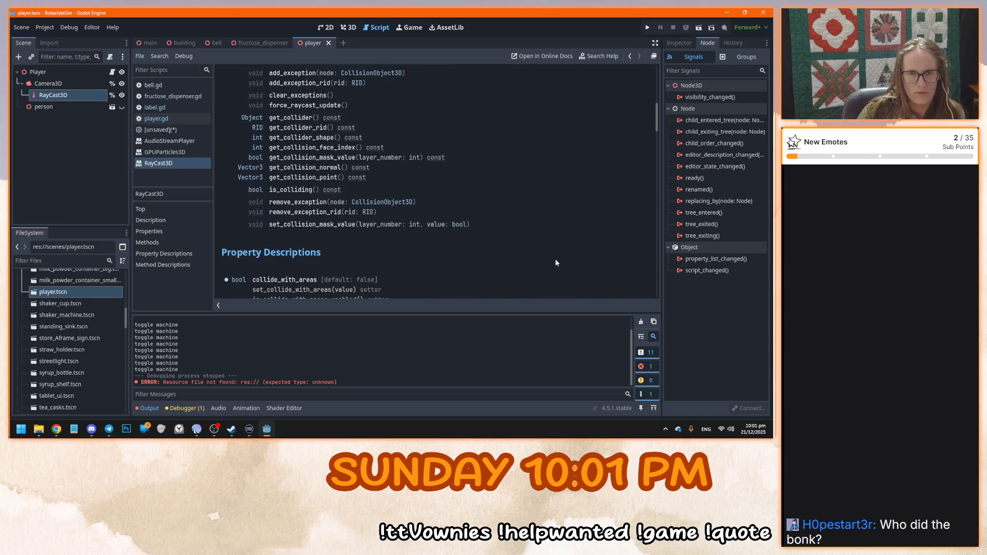
pyautogui.click(291, 197)
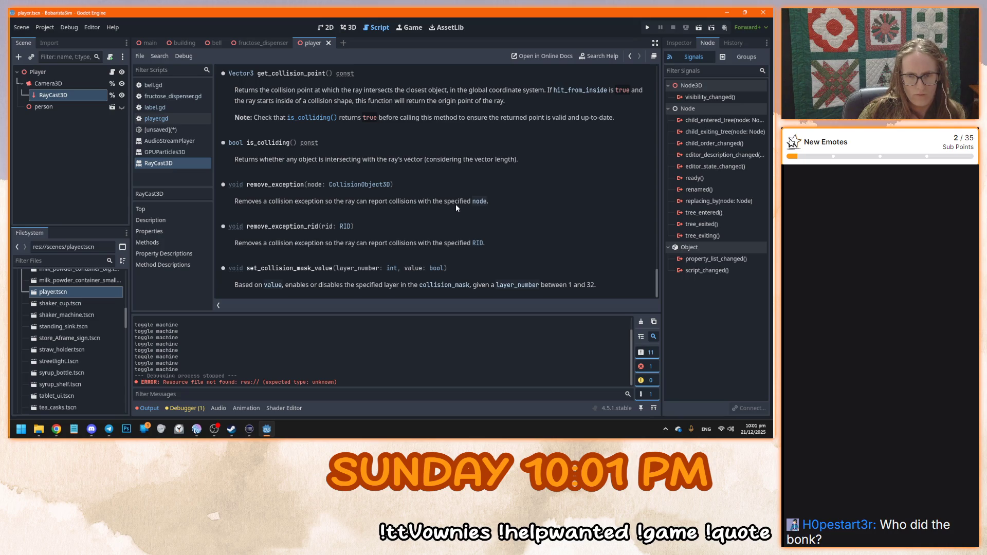
# View the player scene in 3D around its RayCast3D, then open player.gd
pyautogui.click(262, 45)
pyautogui.click(182, 43)
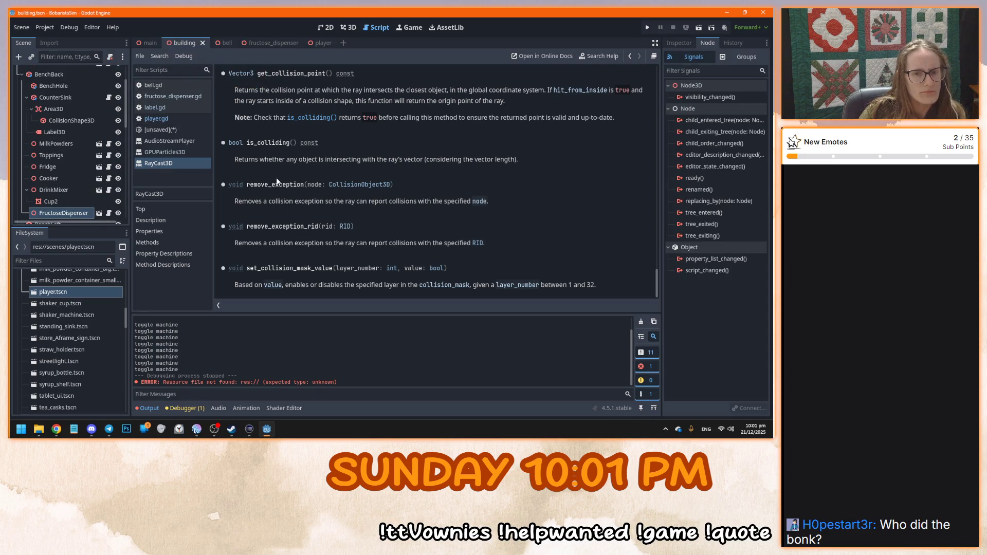
pyautogui.click(314, 44)
pyautogui.click(348, 27)
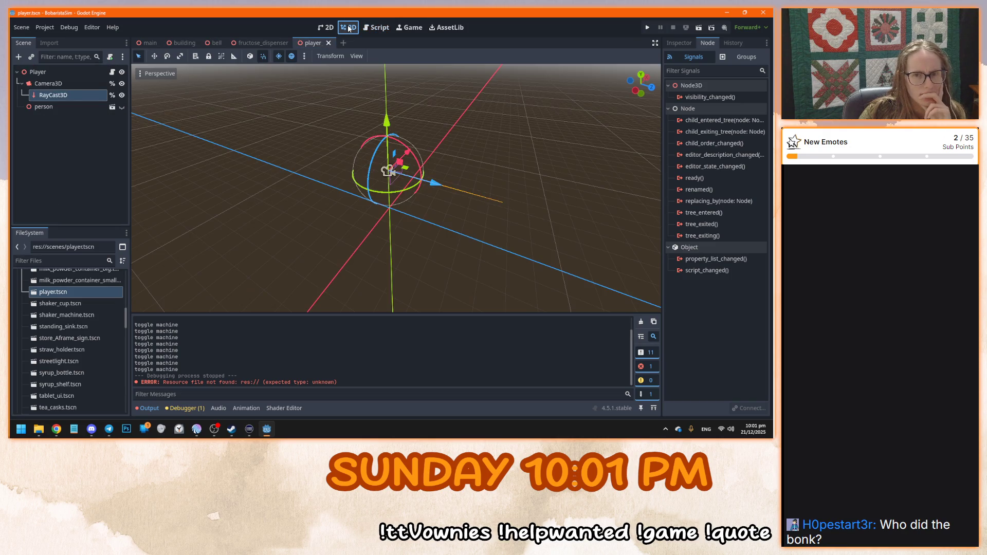
pyautogui.moveTo(324, 167); pyautogui.dragTo(526, 172)
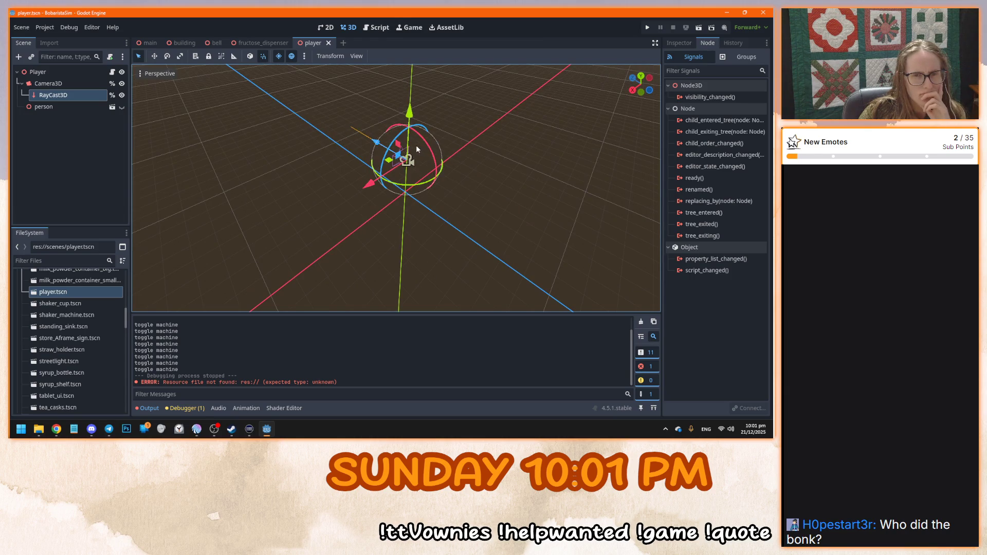
pyautogui.click(376, 27)
pyautogui.click(191, 118)
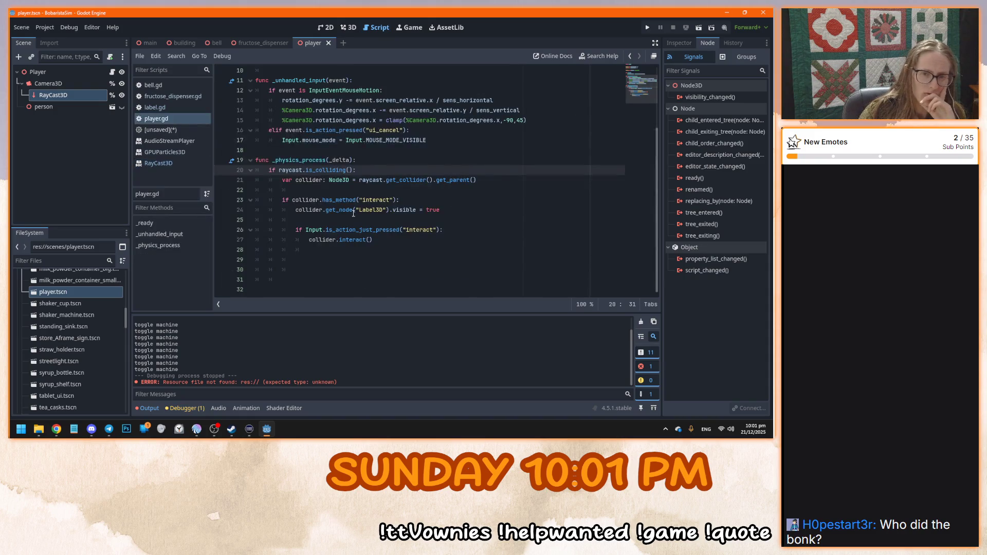
pyautogui.click(415, 256)
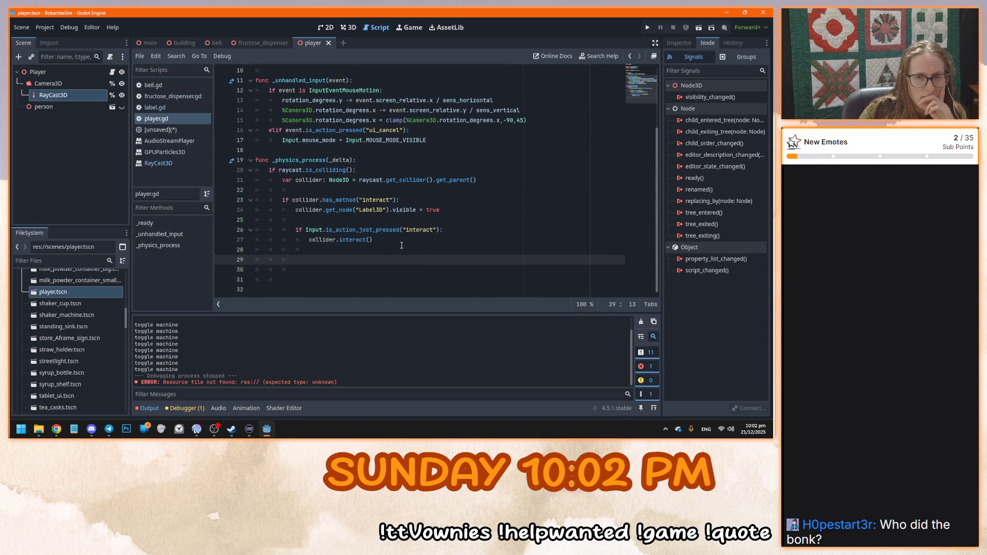
pyautogui.click(400, 244)
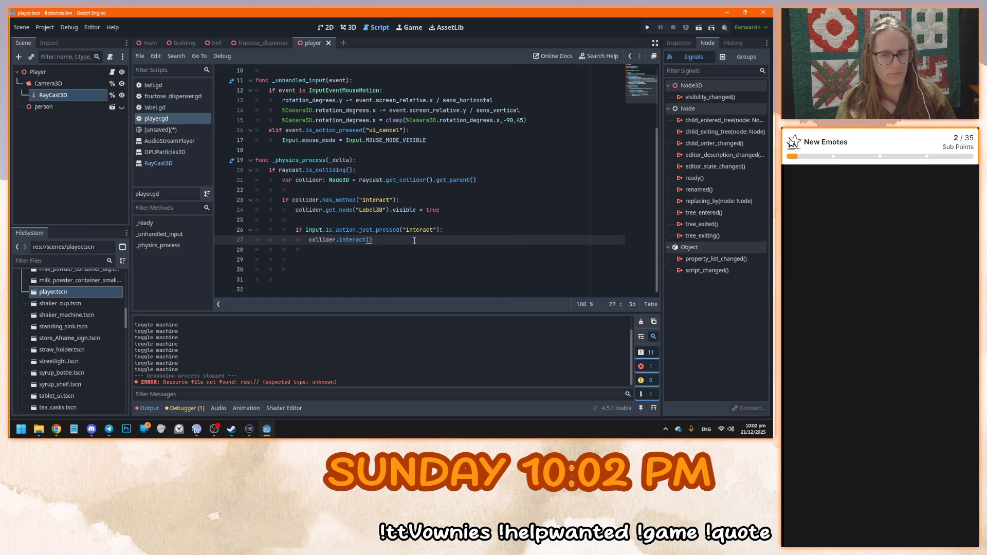
pyautogui.press('F5')
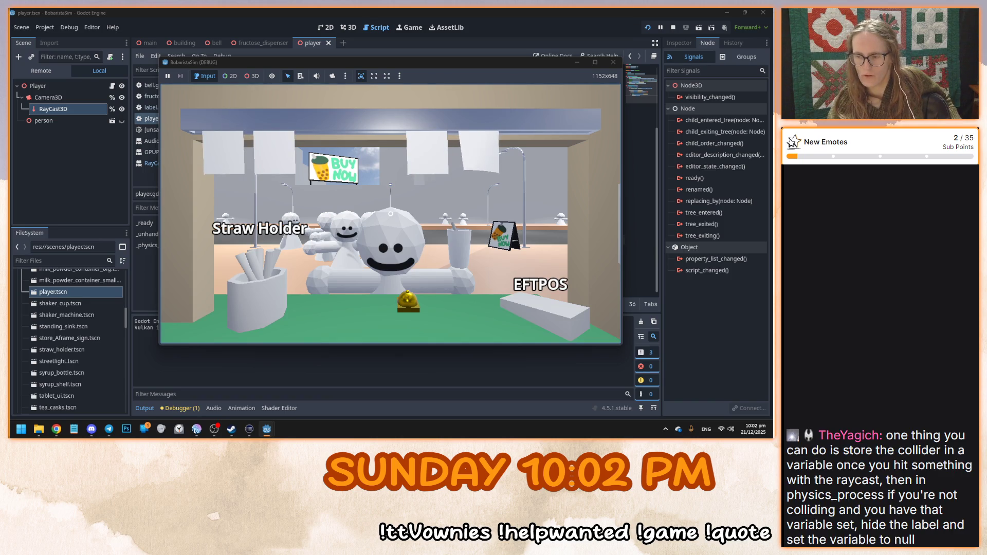
pyautogui.press('F8')
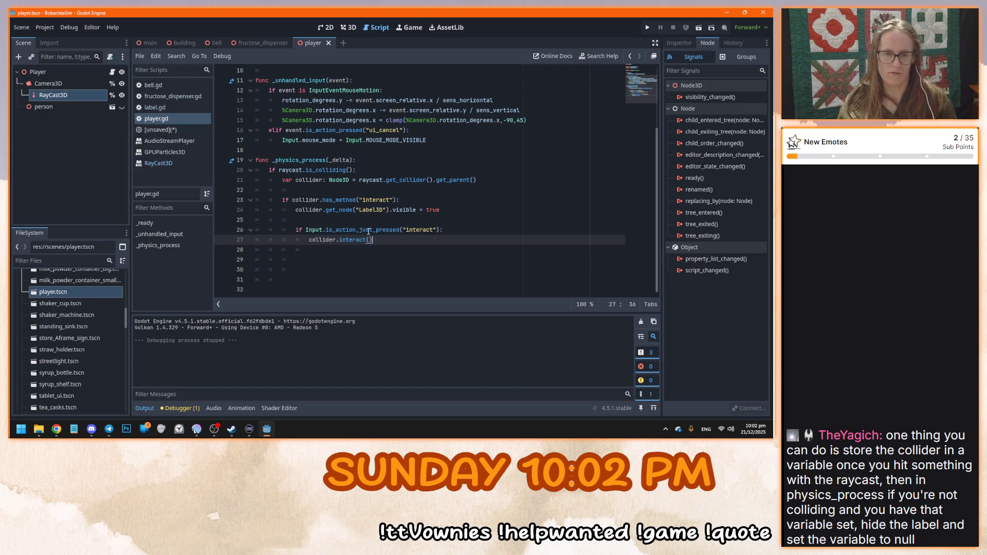
pyautogui.click(414, 256)
pyautogui.scroll(3, 355, 216)
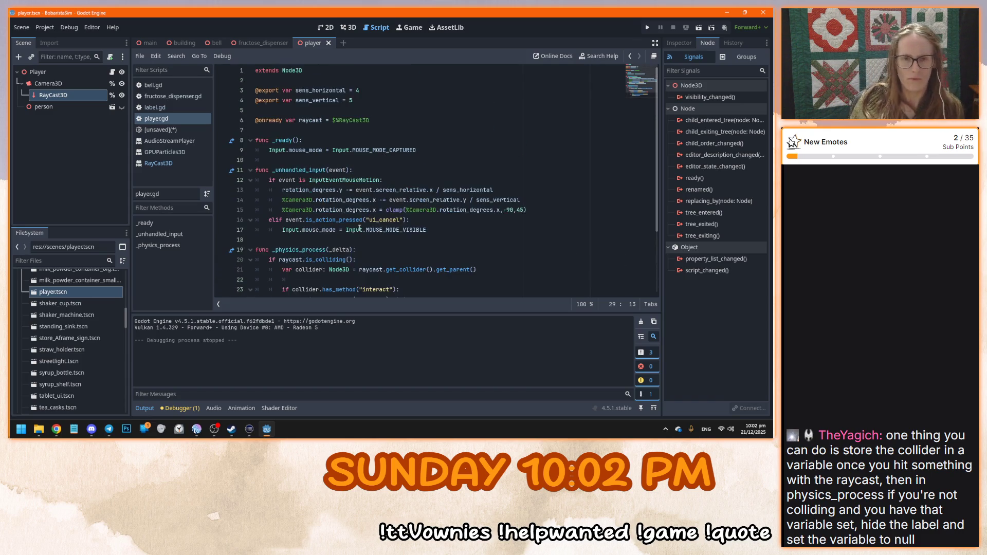
pyautogui.click(394, 114)
pyautogui.press('Return')
pyautogui.press('Return')
pyautogui.write('var collider: Node3D')
pyautogui.scroll(-3, 306, 205)
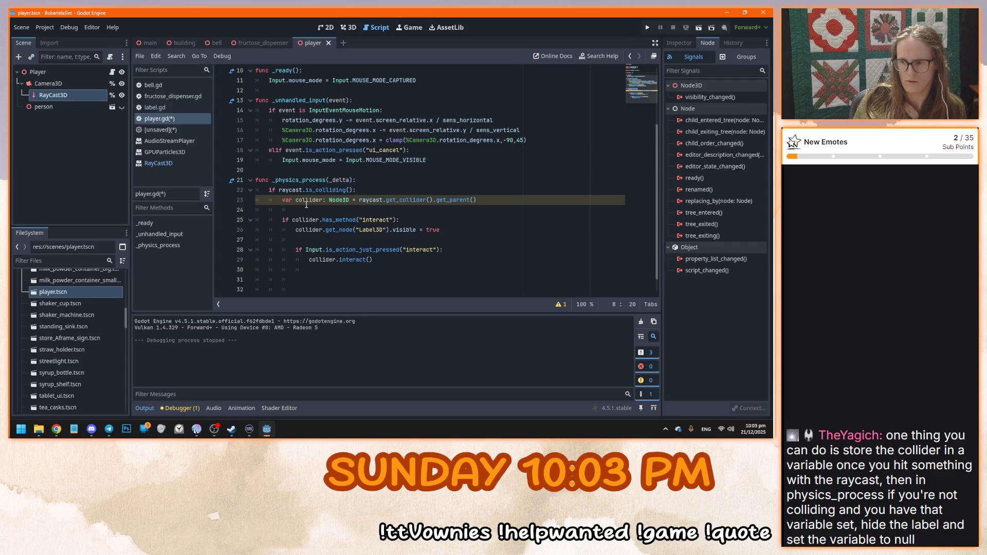
pyautogui.scroll(1, 306, 205)
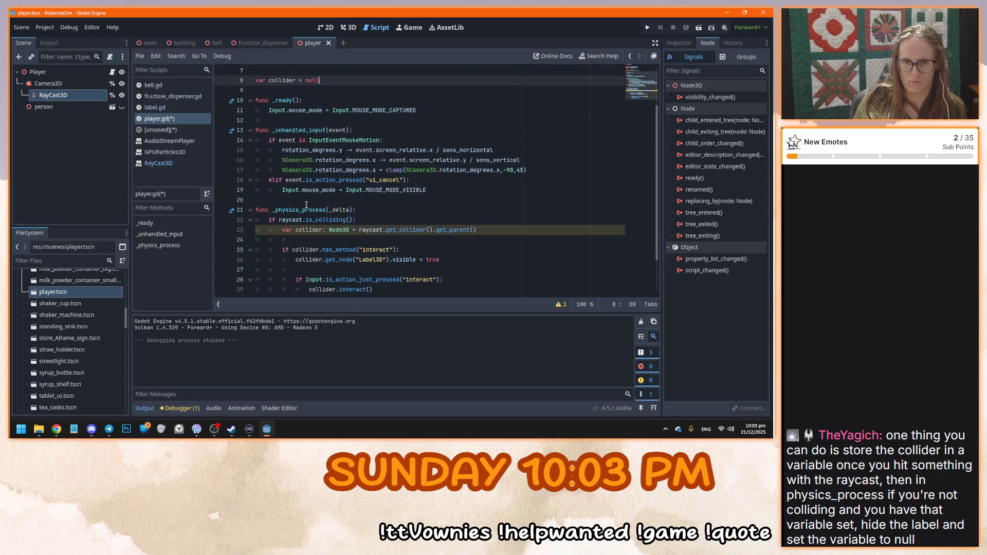
pyautogui.scroll(-1, 306, 204)
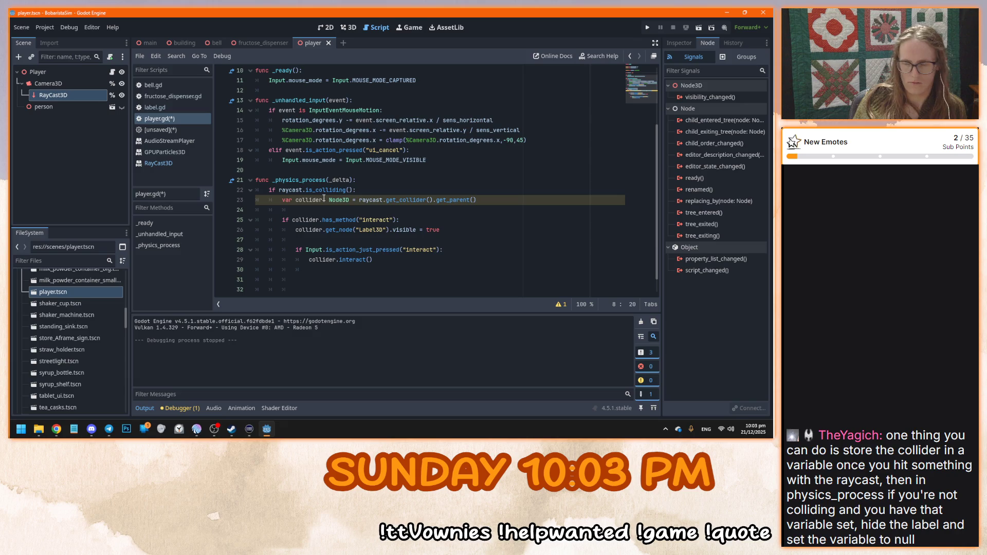
# Add an else branch setting 'collider = null' after the raycast if block
pyautogui.click(357, 189)
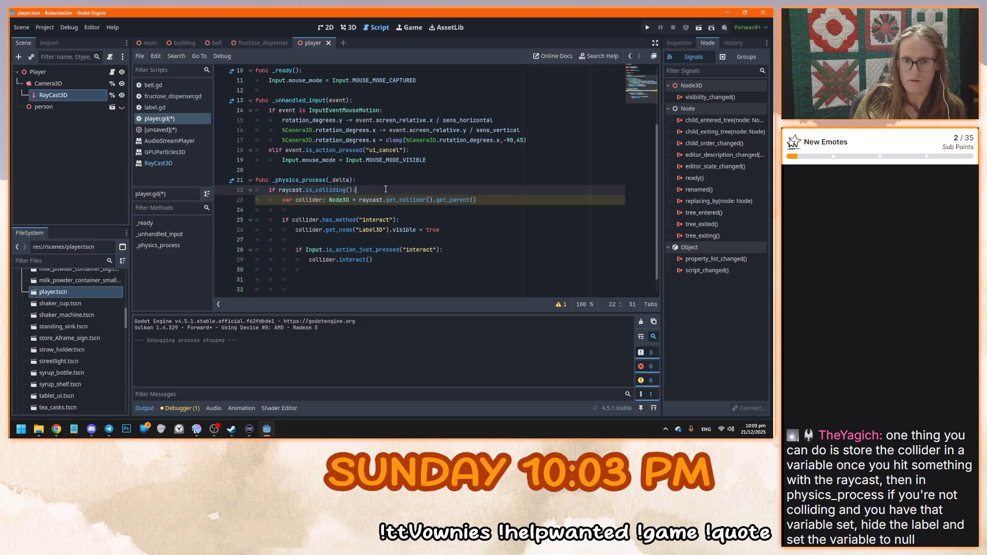
pyautogui.scroll(-1, 324, 280)
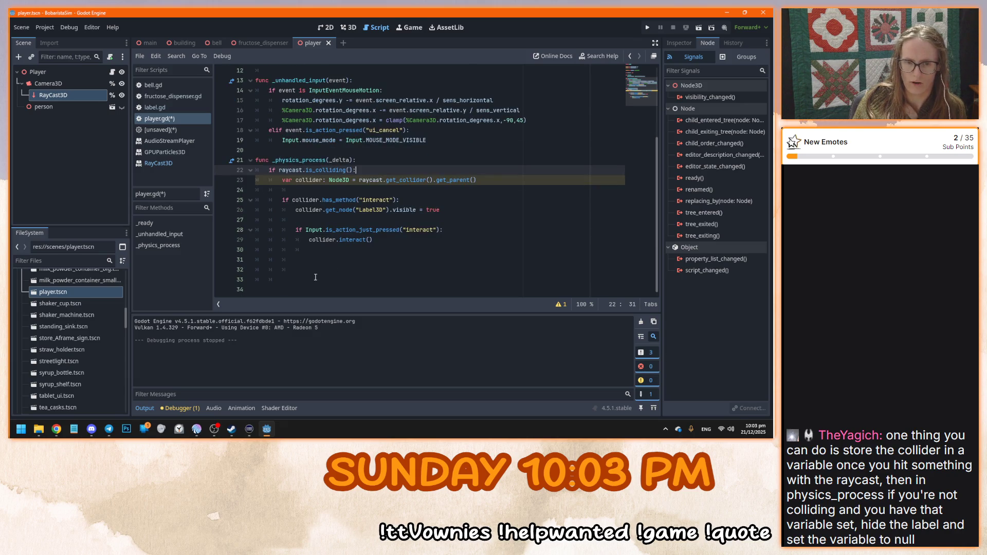
pyautogui.click(317, 279)
pyautogui.press('BackSpace')
pyautogui.write('else')
pyautogui.press('Return')
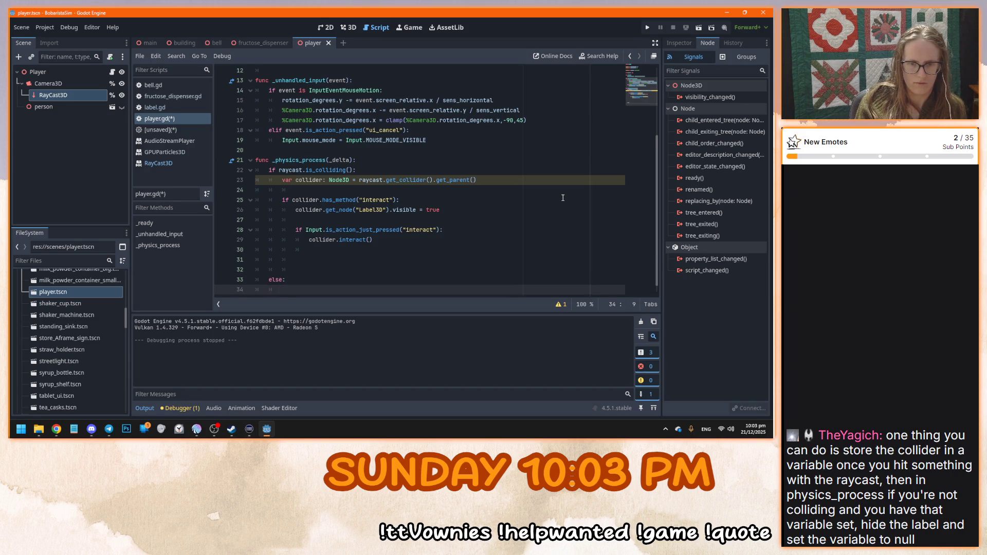
pyautogui.write('collie')
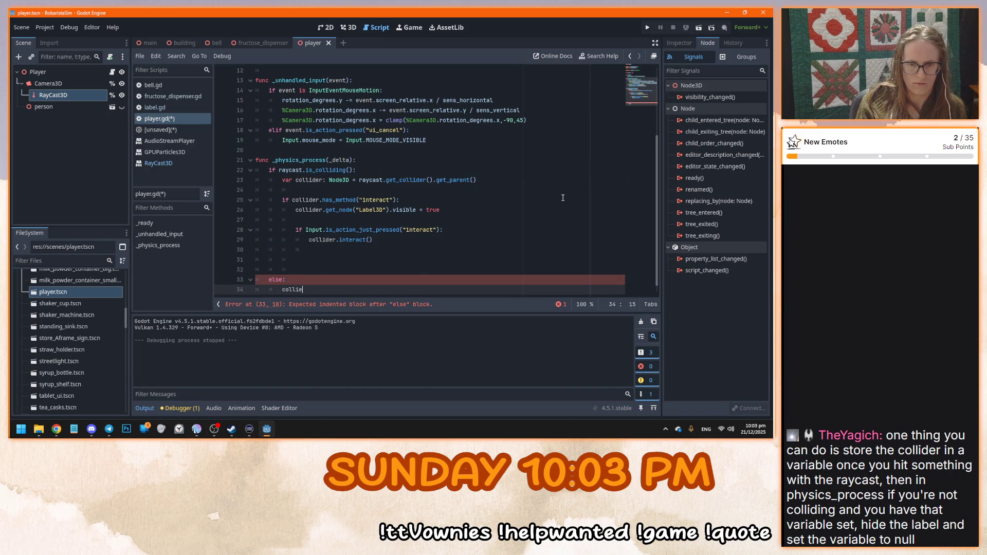
pyautogui.press('BackSpace')
pyautogui.write('der = null')
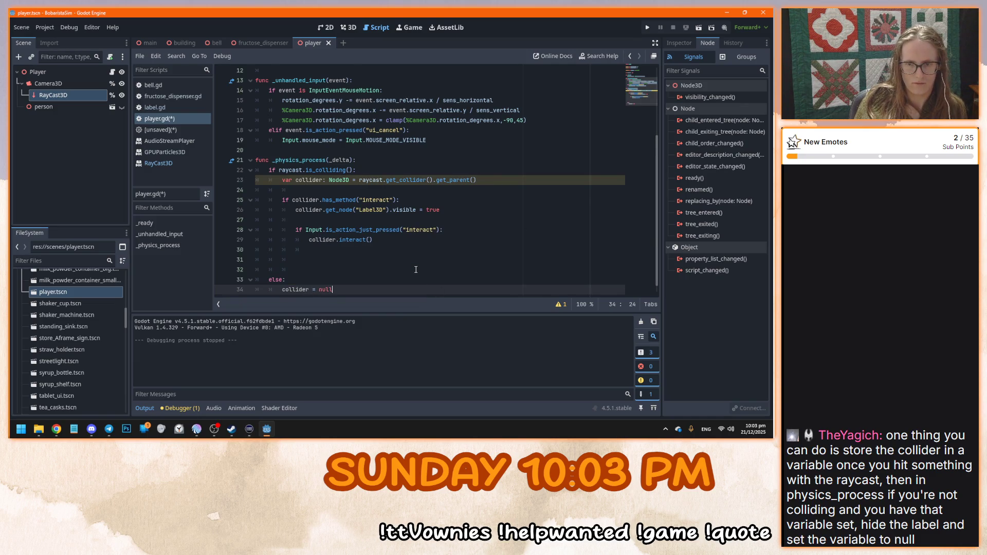
pyautogui.scroll(-1, 341, 289)
# Copy the typed collider declaration from line 23 onto the line-8 variable
pyautogui.click(295, 170)
pyautogui.press('BackSpace')
pyautogui.press('BackSpace')
pyautogui.press('BackSpace')
pyautogui.click(403, 290)
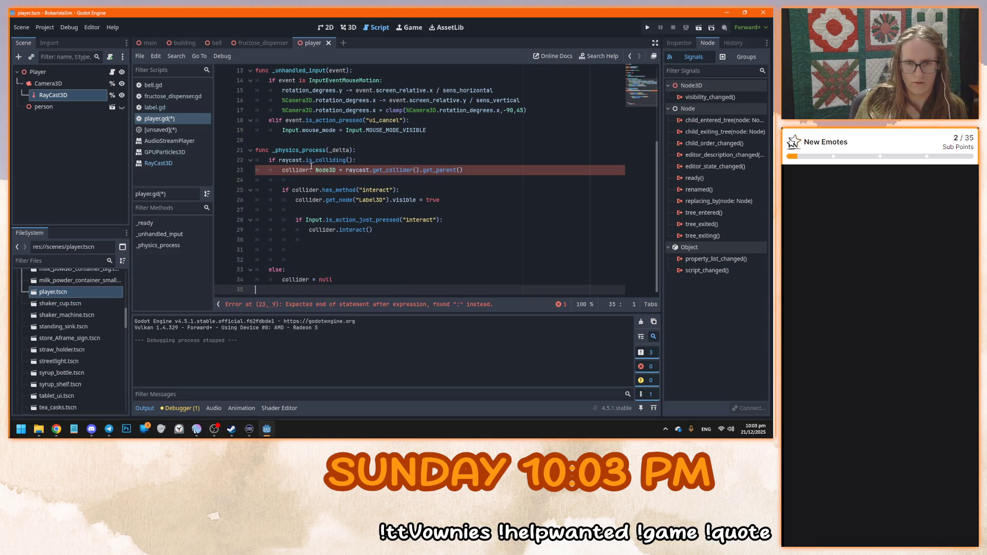
pyautogui.scroll(1, 342, 210)
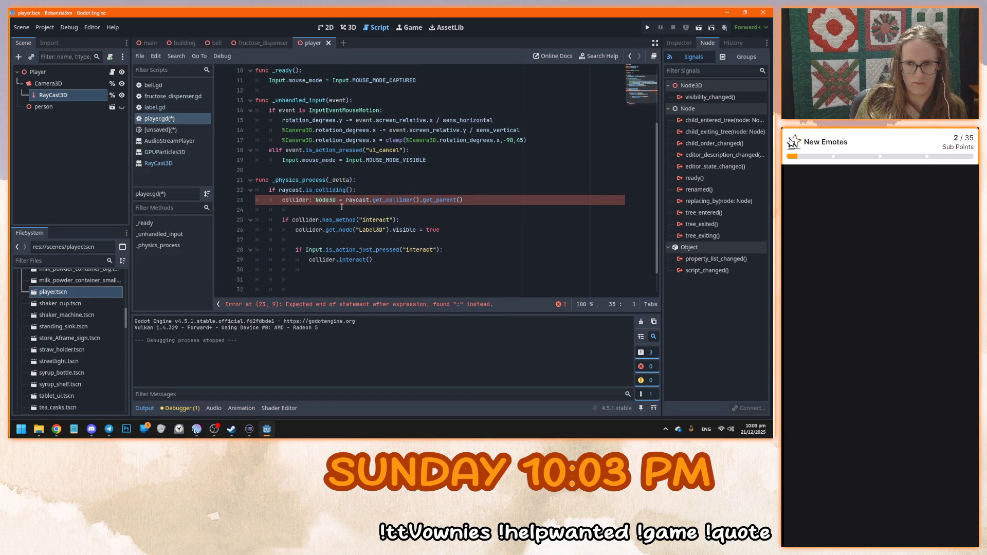
pyautogui.click(340, 201)
pyautogui.scroll(1, 339, 230)
pyautogui.hotkey('ctrl', 'z')
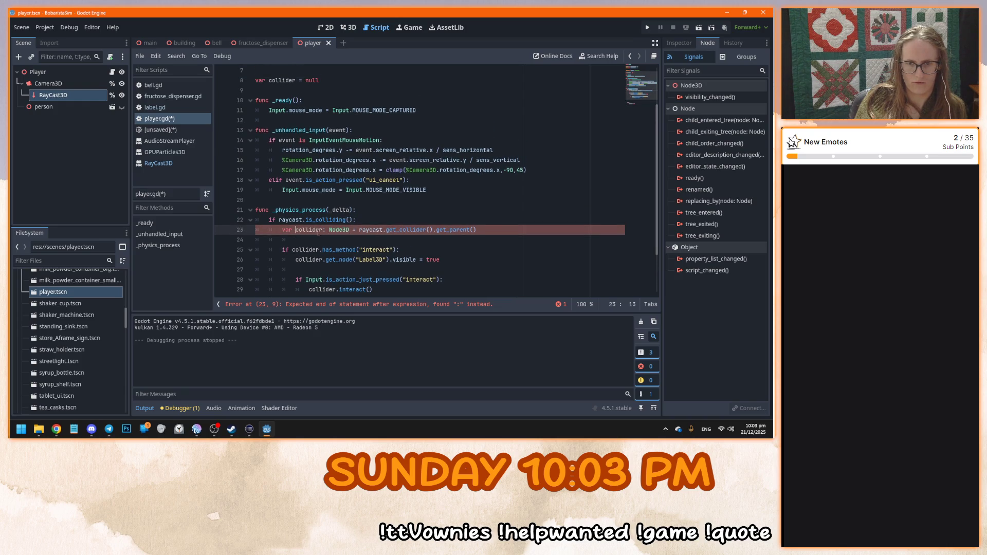
pyautogui.moveTo(353, 230); pyautogui.dragTo(281, 230)
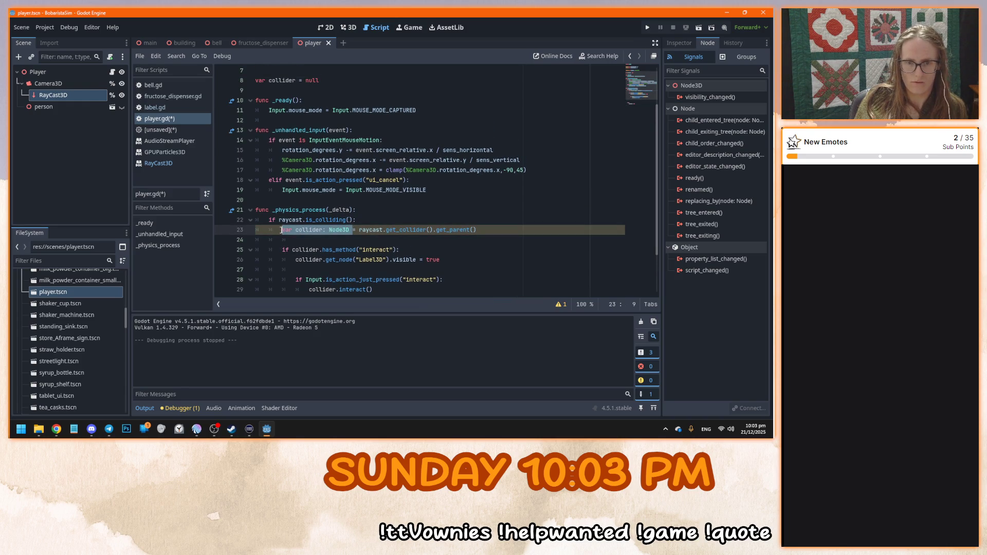
pyautogui.hotkey('ctrl', 'c')
pyautogui.doubleClick(294, 80)
pyautogui.hotkey('ctrl', 'v')
pyautogui.press('Home')
pyautogui.press('Delete')
pyautogui.press('Delete')
pyautogui.press('Delete')
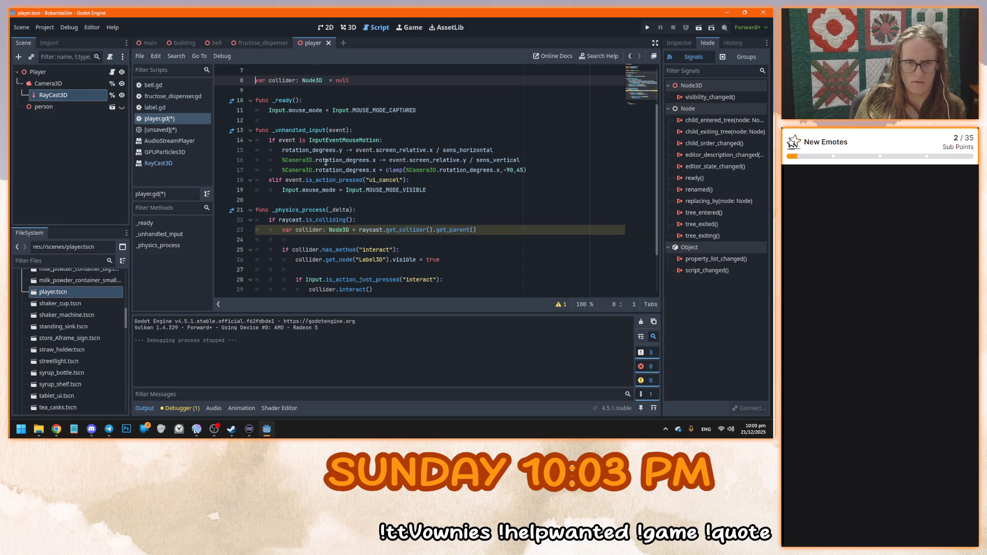
# Drop 'var' and the Node3D type on line 23 so it assigns the shared collider
pyautogui.click(431, 170)
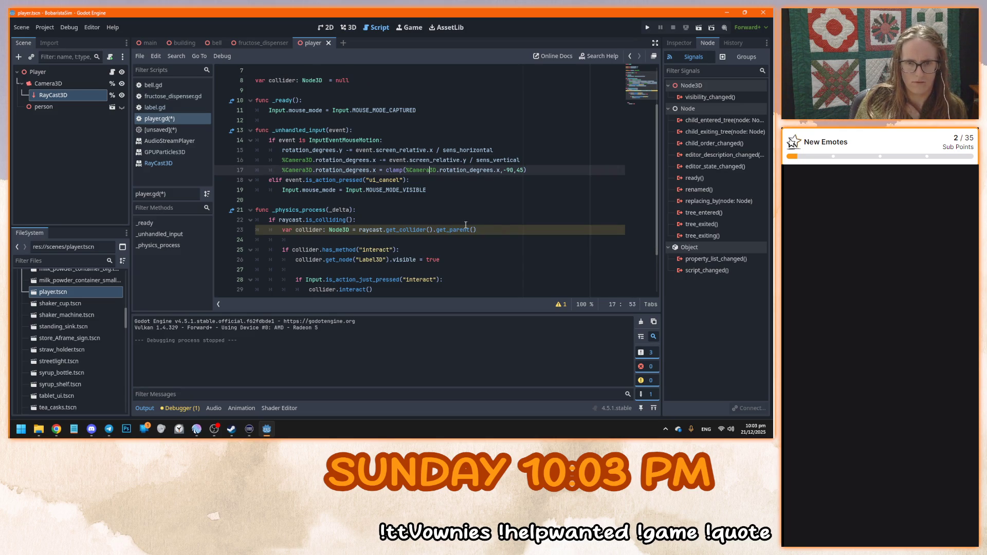
pyautogui.click(283, 230)
pyautogui.press('Delete')
pyautogui.press('Delete')
pyautogui.press('Delete')
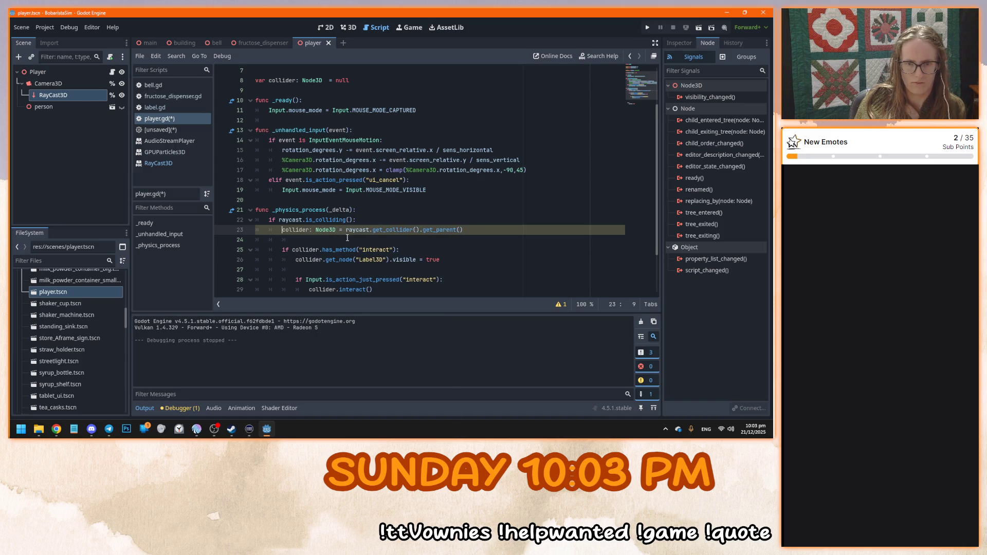
pyautogui.click(338, 230)
pyautogui.press('BackSpace')
pyautogui.press('BackSpace')
pyautogui.press('BackSpace')
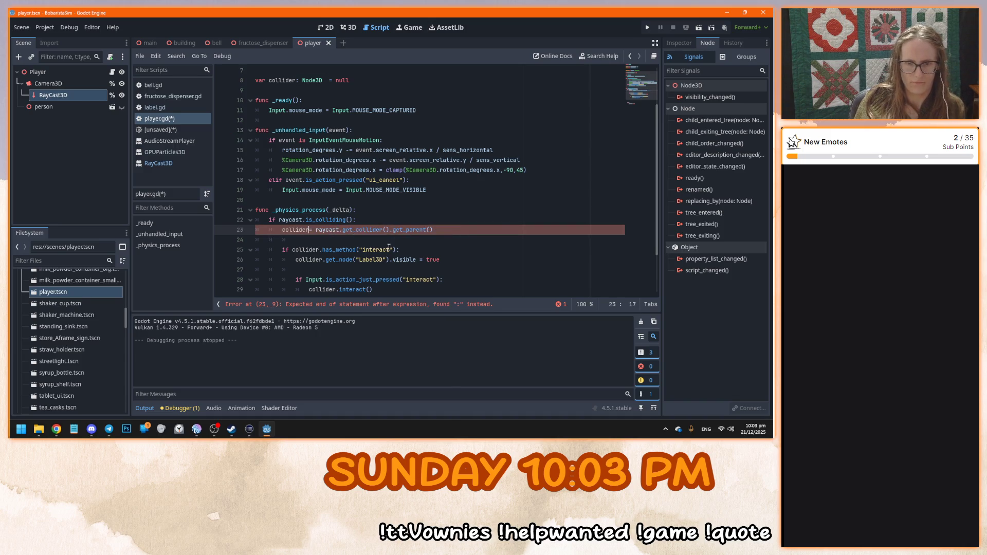
pyautogui.write('=')
pyautogui.click(481, 211)
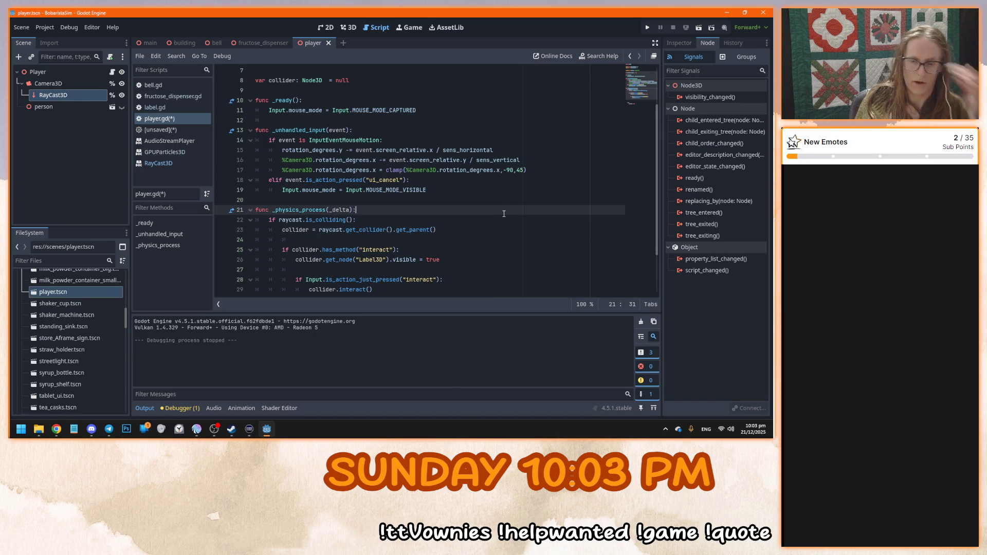
pyautogui.scroll(-2, 509, 206)
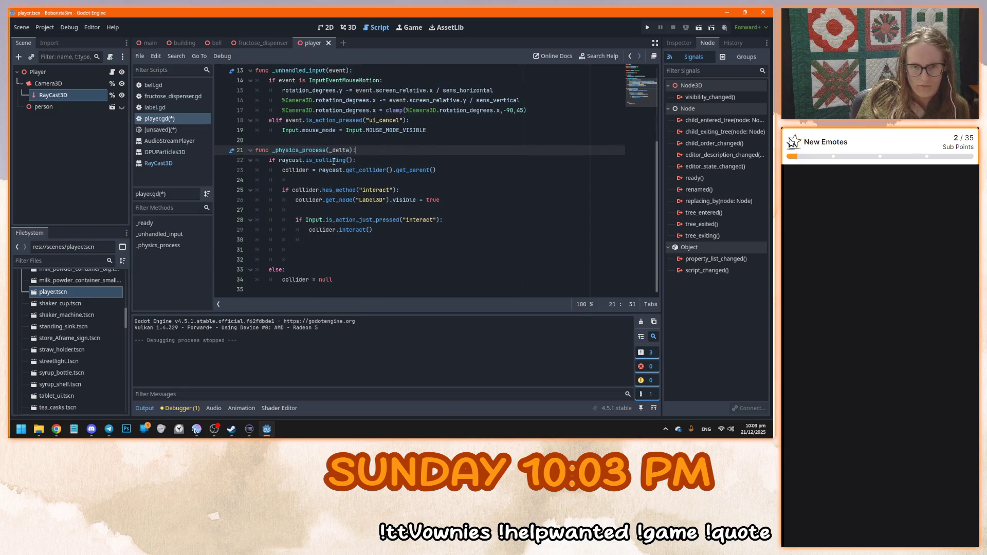
pyautogui.click(393, 161)
pyautogui.click(455, 171)
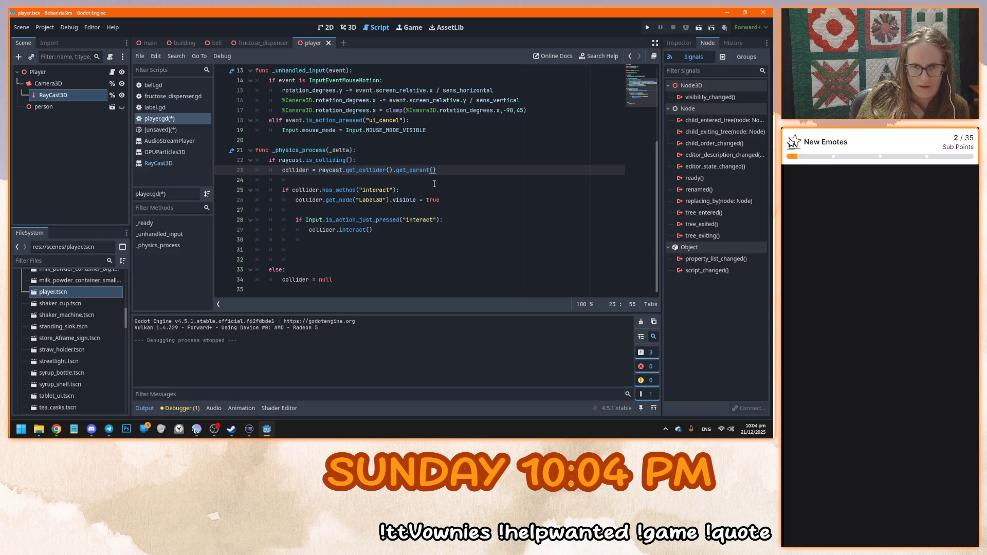
pyautogui.click(389, 234)
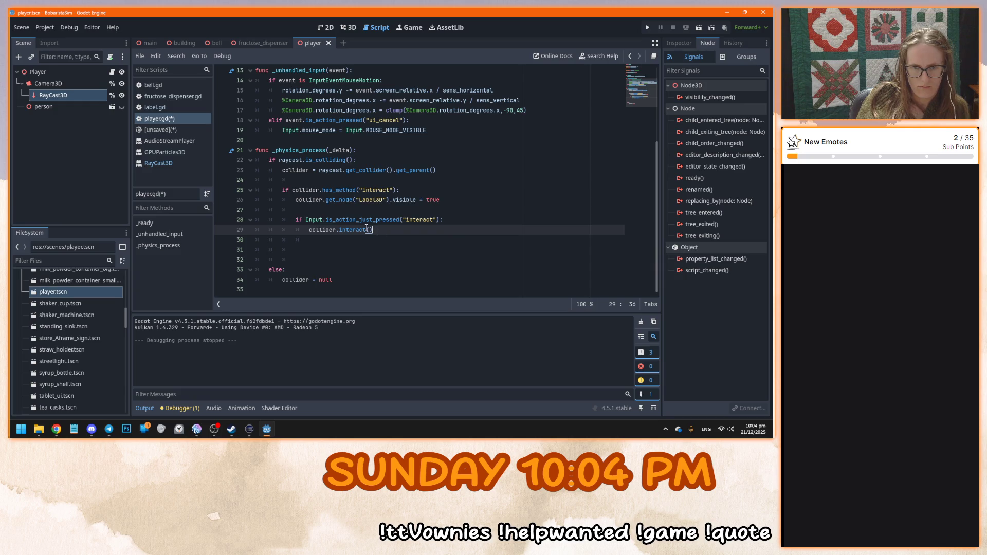
# Remove the has_method/interact block from the if branch and clear the leftover blank lines
pyautogui.moveTo(379, 232); pyautogui.dragTo(283, 190)
pyautogui.press('BackSpace')
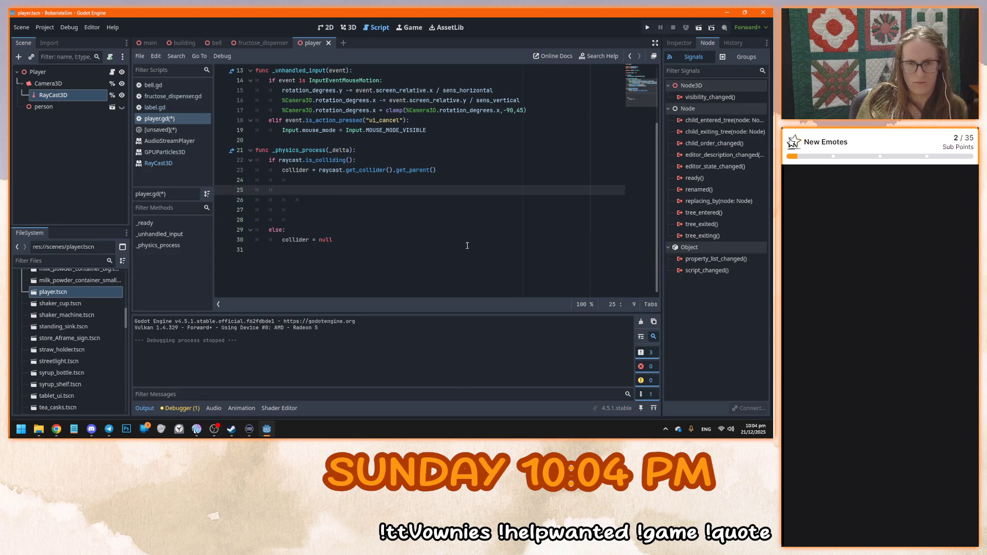
pyautogui.press('Delete')
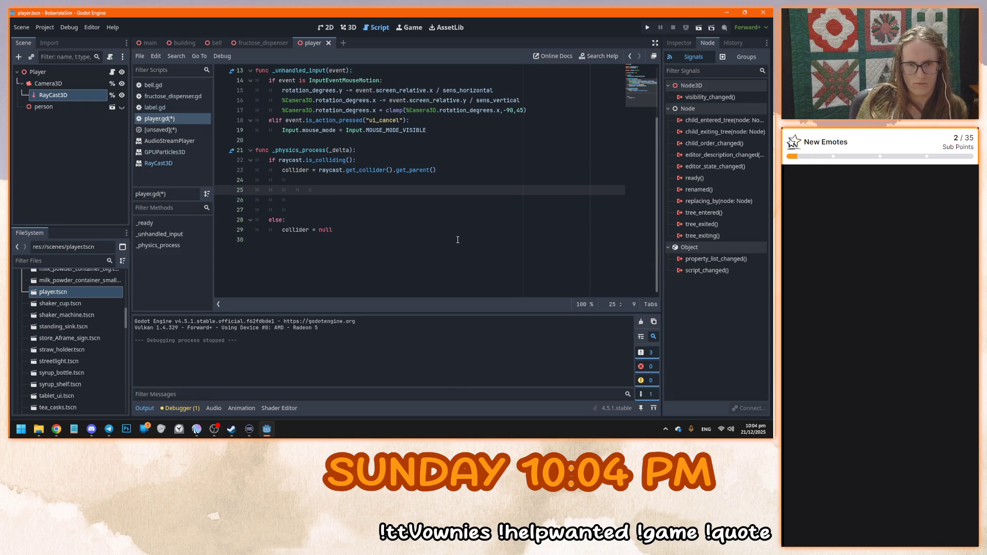
pyautogui.press('Delete')
pyautogui.press('BackSpace')
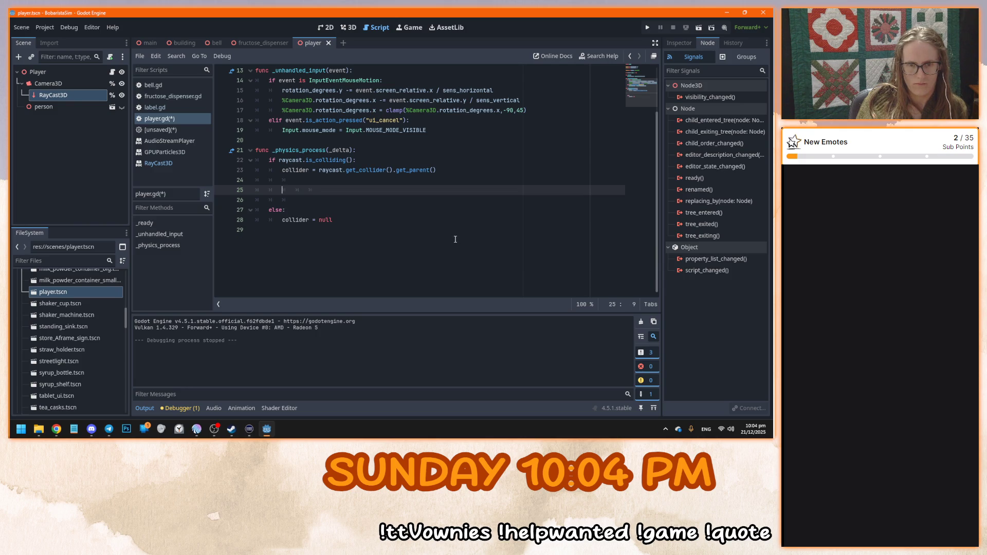
pyautogui.press('BackSpace')
pyautogui.press('BackSpace')
pyautogui.press('BackSpace')
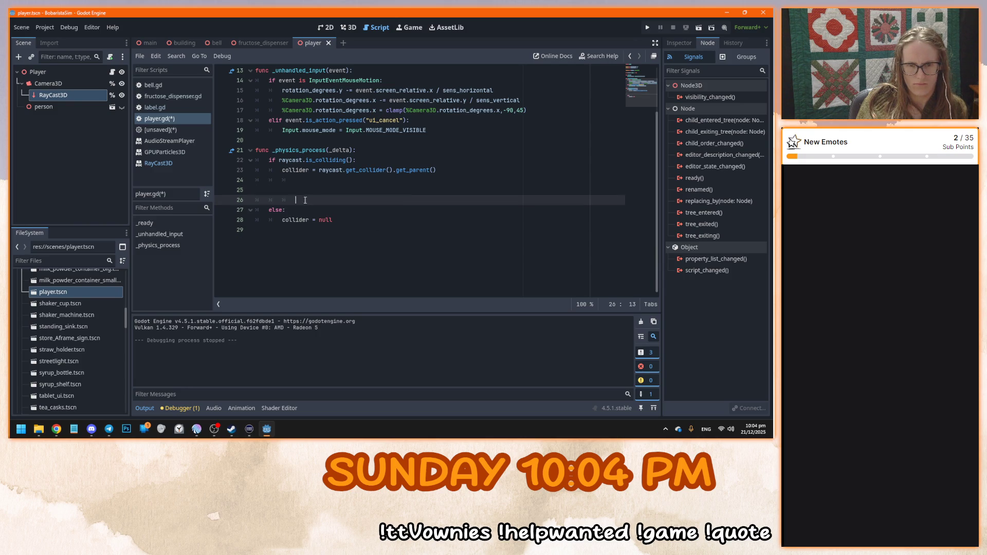
pyautogui.press('Delete')
pyautogui.press('Delete')
# Paste the interact block at line 27 after the else, then run the game
pyautogui.click(393, 220)
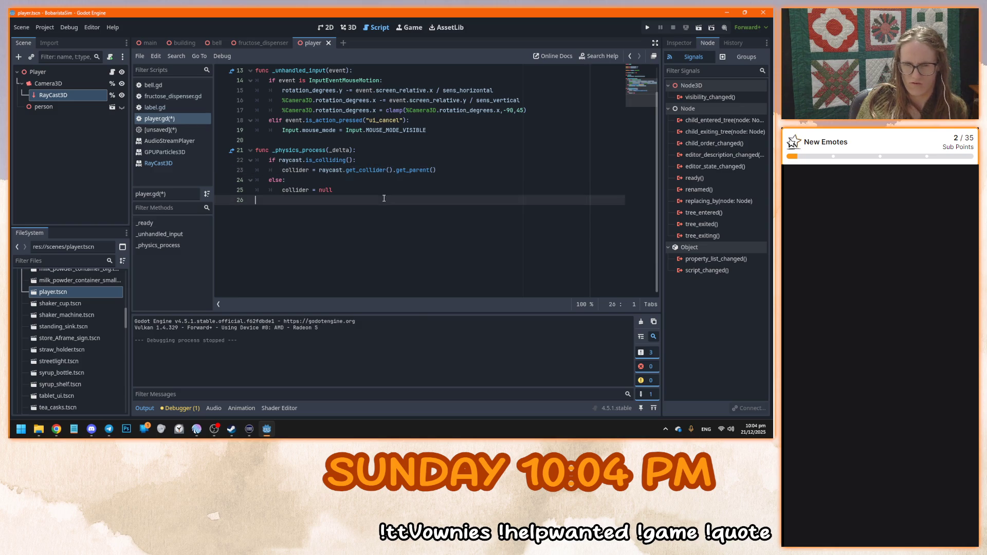
pyautogui.press('Return')
pyautogui.press('Tab')
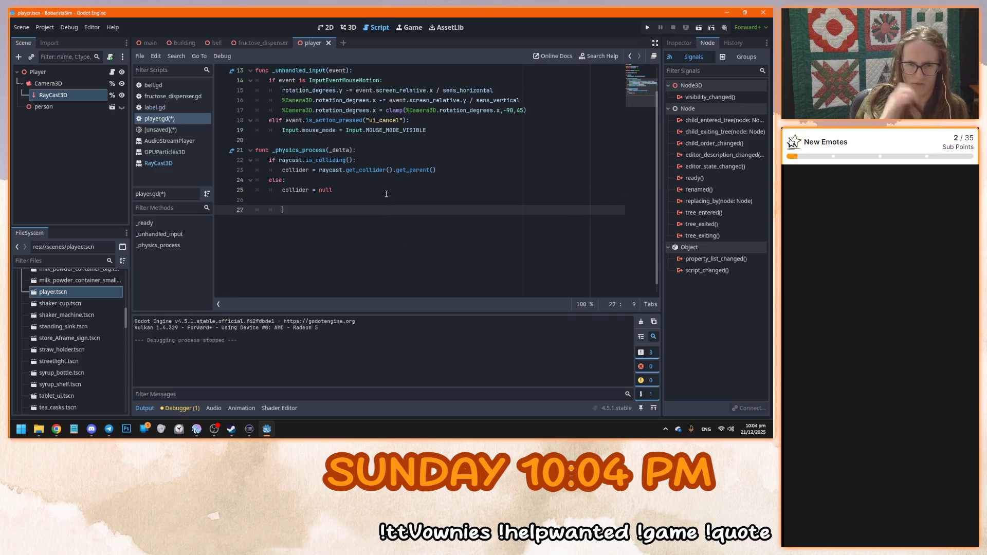
pyautogui.hotkey('ctrl', 'v')
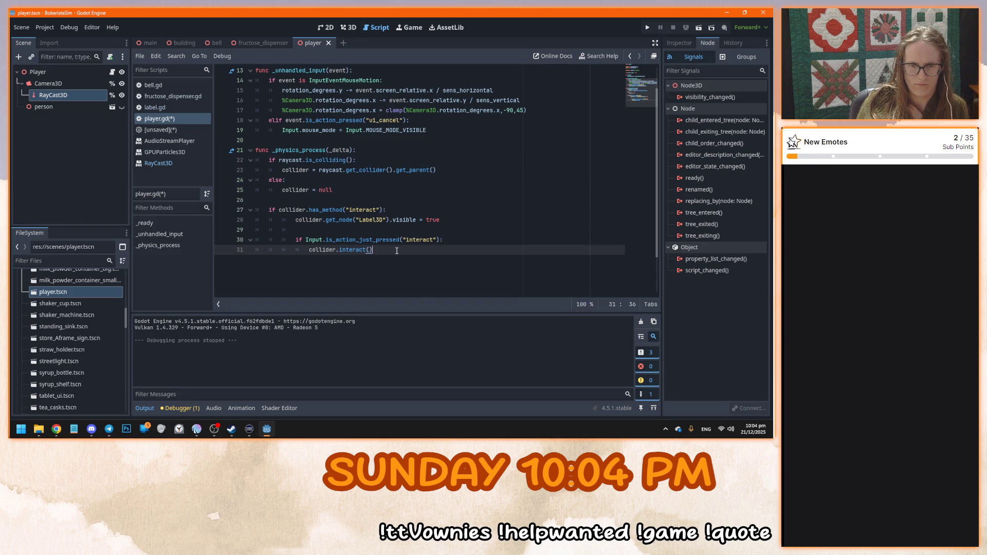
pyautogui.click(279, 209)
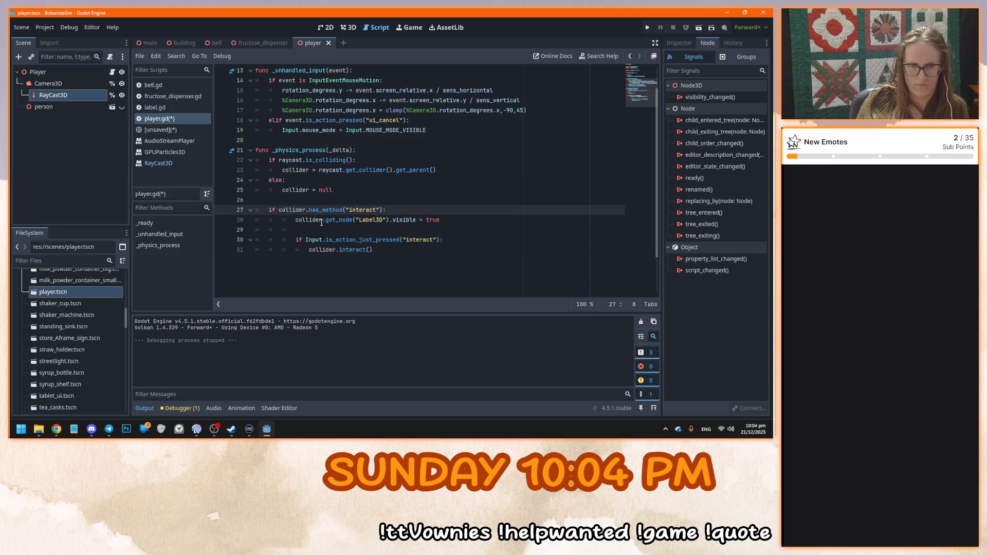
pyautogui.click(441, 259)
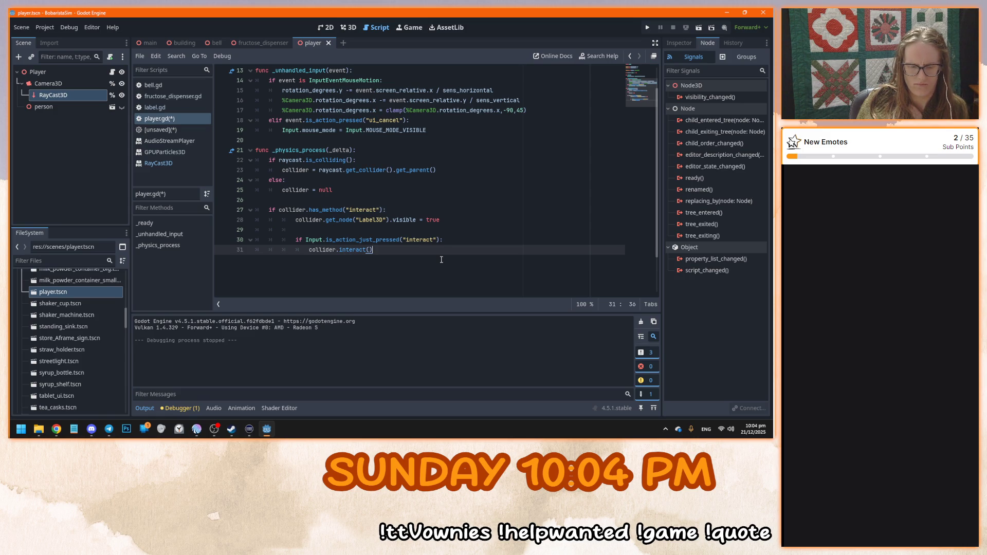
pyautogui.moveTo(286, 209); pyautogui.dragTo(319, 210)
pyautogui.click(446, 279)
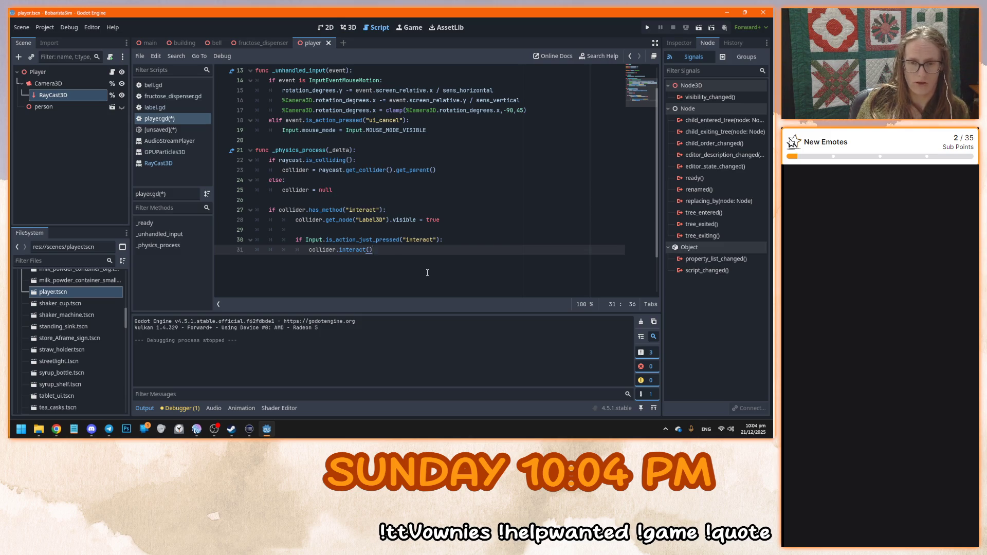
pyautogui.press('F5')
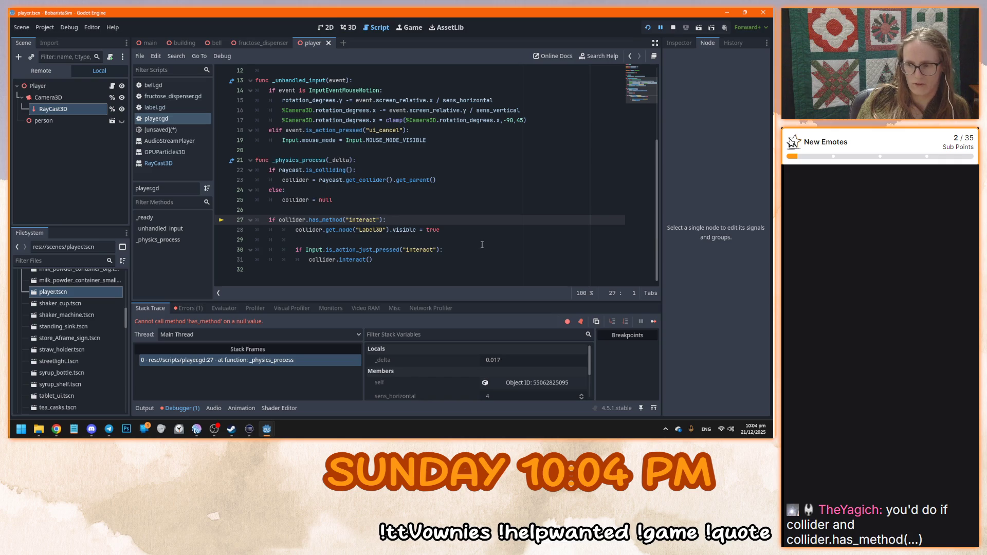
# Prefix line 27 with 'collider and' to guard has_method, then rerun the game
pyautogui.click(283, 222)
pyautogui.write('collider ')
pyautogui.write('a')
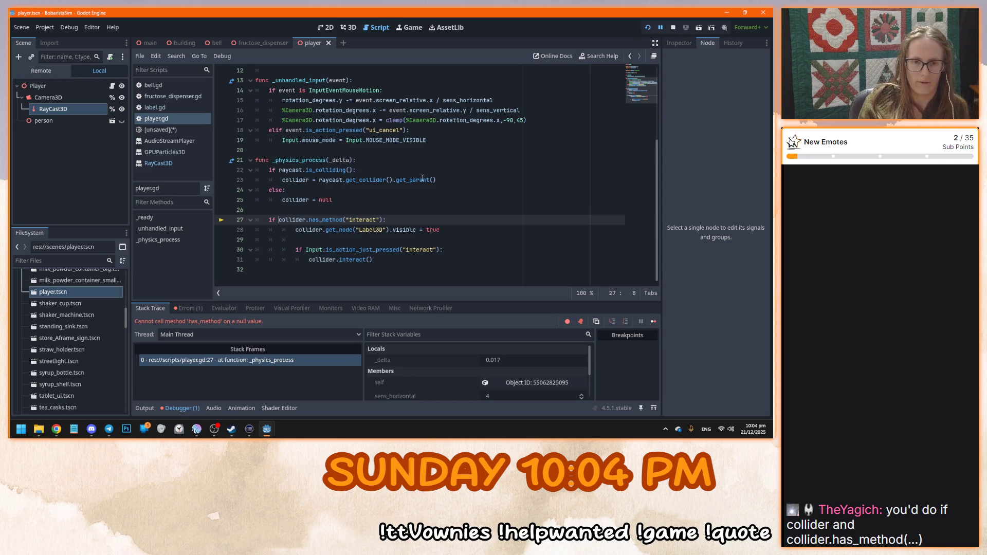
pyautogui.write('nd')
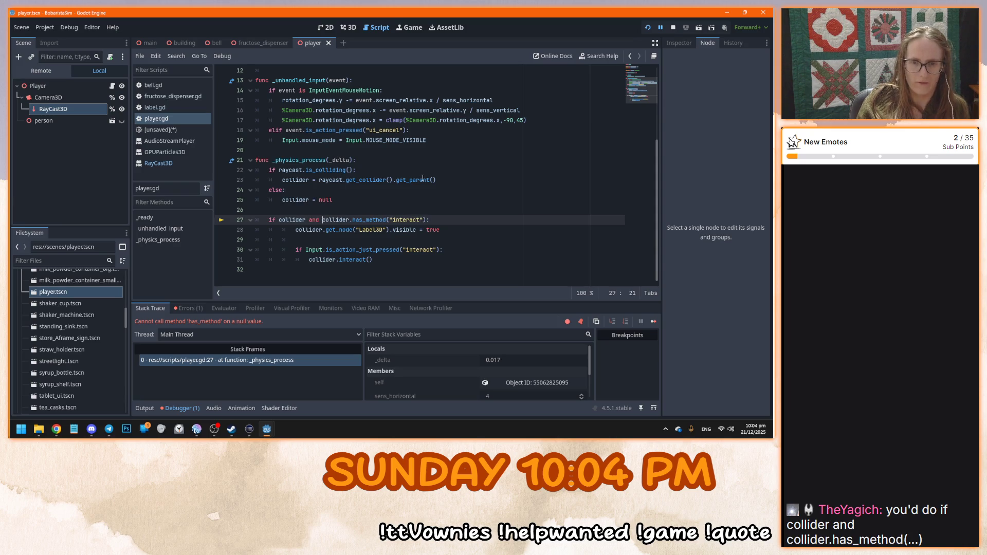
pyautogui.click(425, 271)
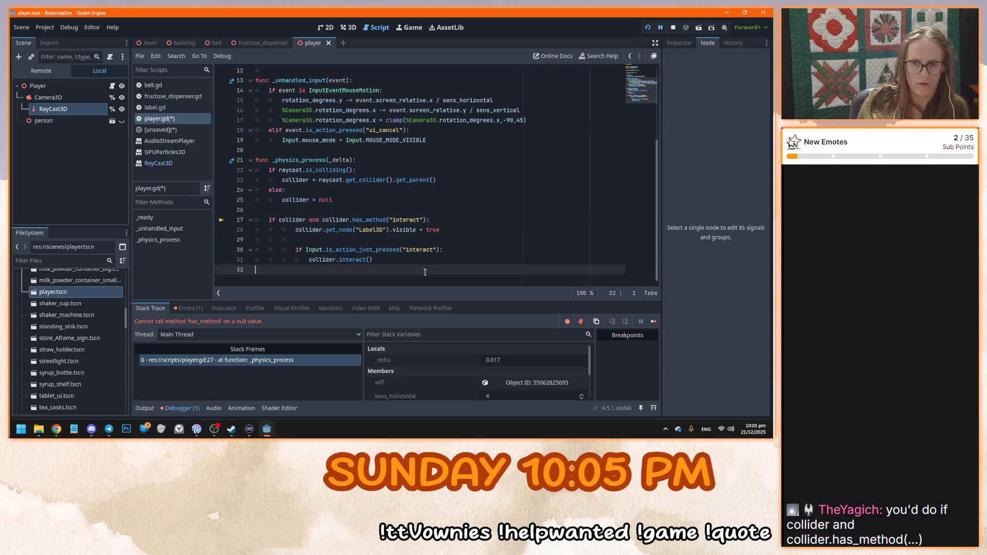
pyautogui.press('F5')
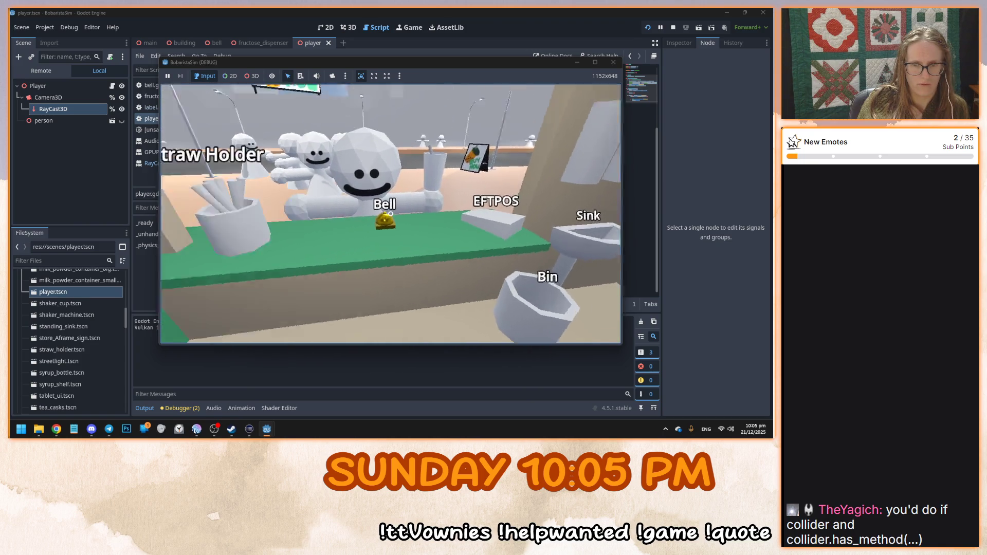
# Stop the playtest and review the interact call and Label3D visibility lines in player.gd
pyautogui.press('F8')
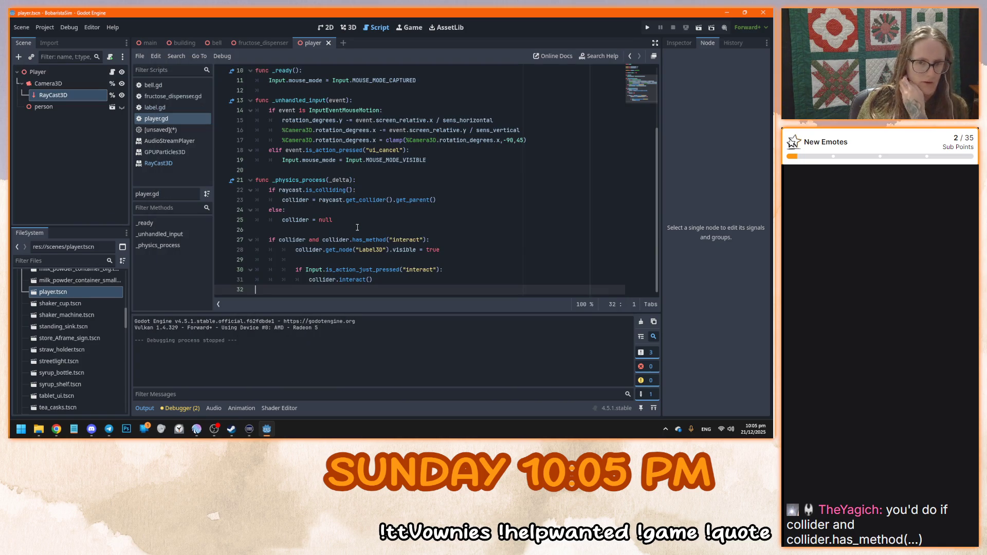
pyautogui.scroll(1, 361, 230)
pyautogui.scroll(-1, 362, 234)
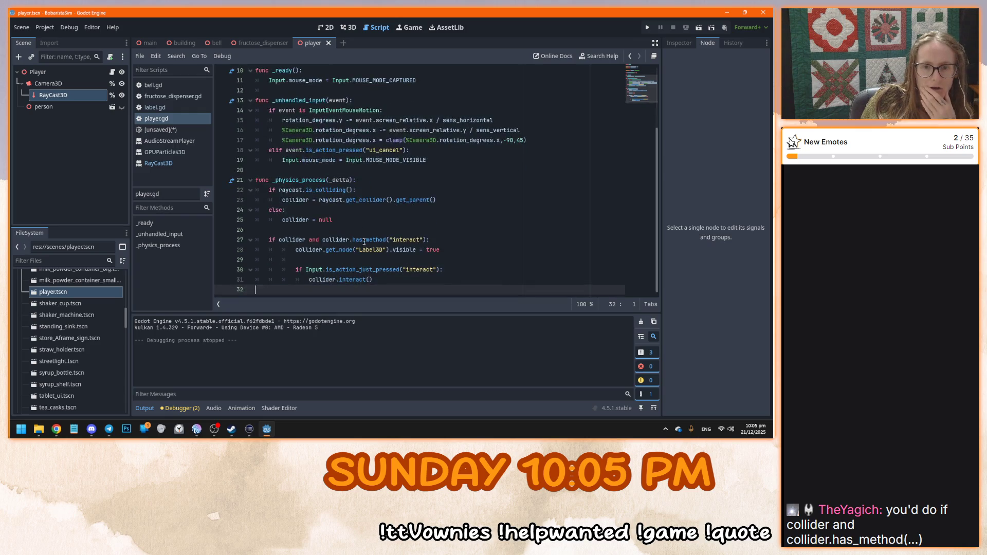
pyautogui.click(404, 282)
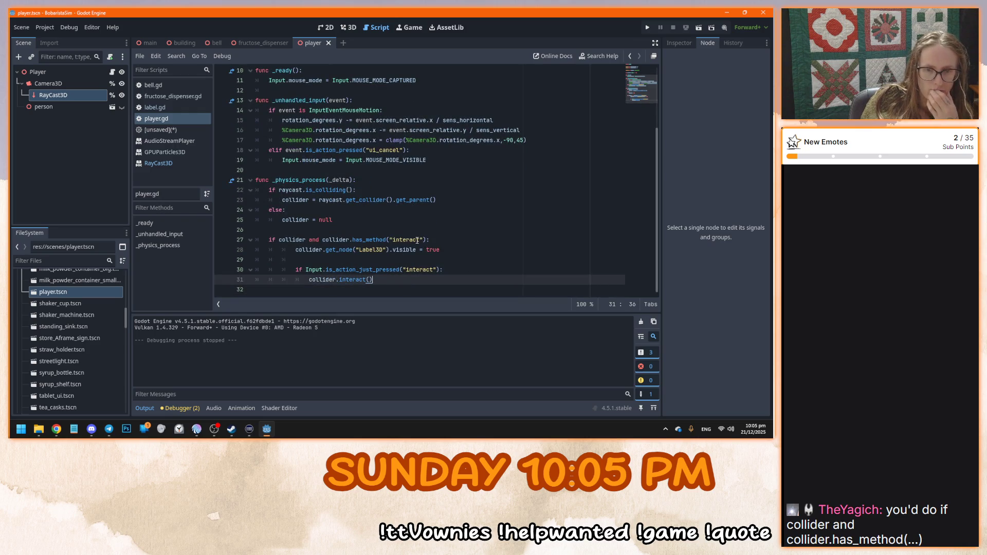
pyautogui.click(451, 250)
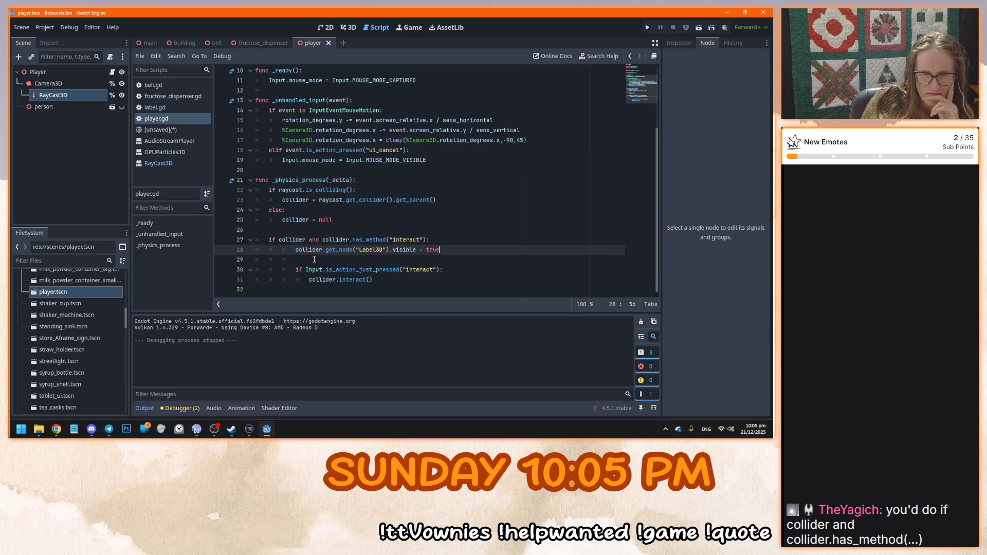
pyautogui.moveTo(302, 240)
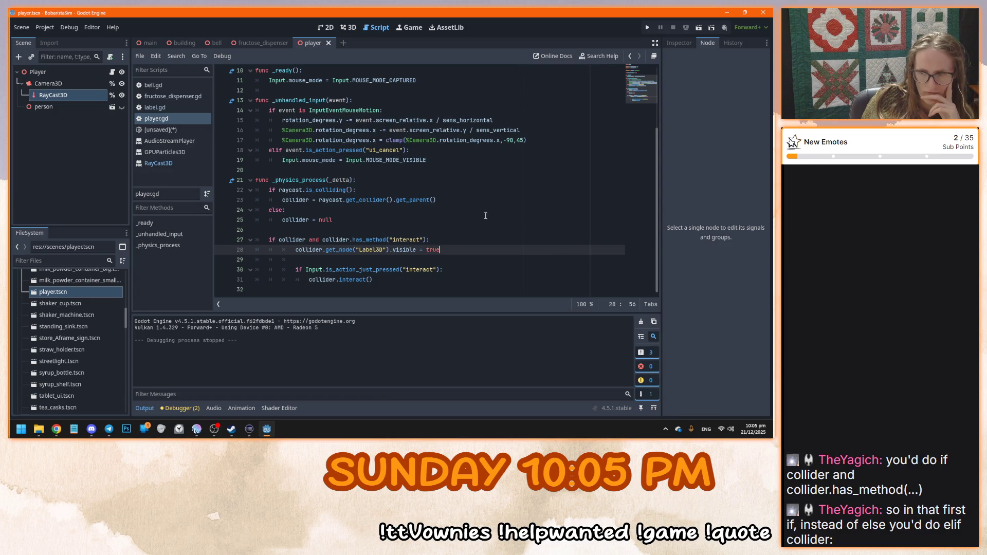
# Change line 24's else to 'elif collider:' and select the interact block on lines 26–31
pyautogui.doubleClick(274, 210)
pyautogui.write('elif')
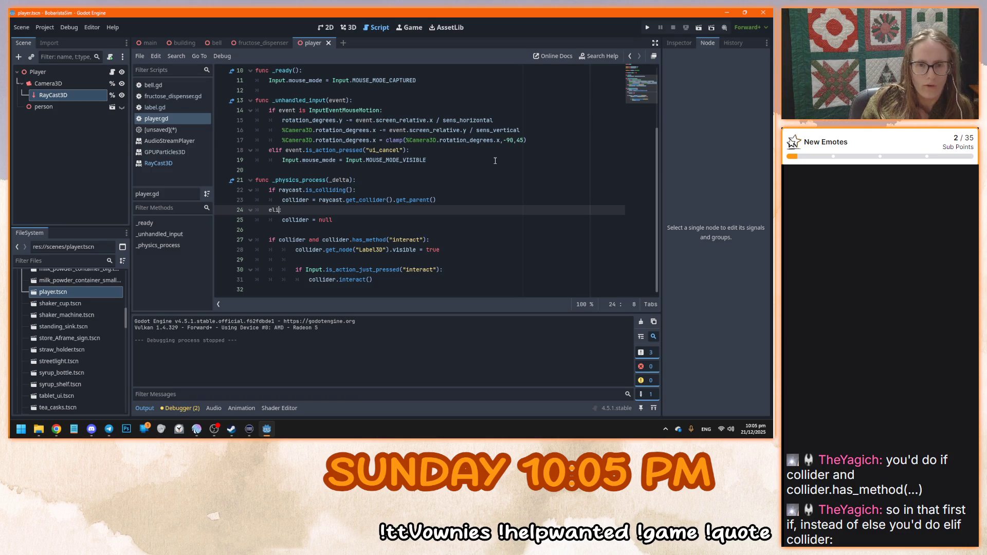
pyautogui.write(' collid')
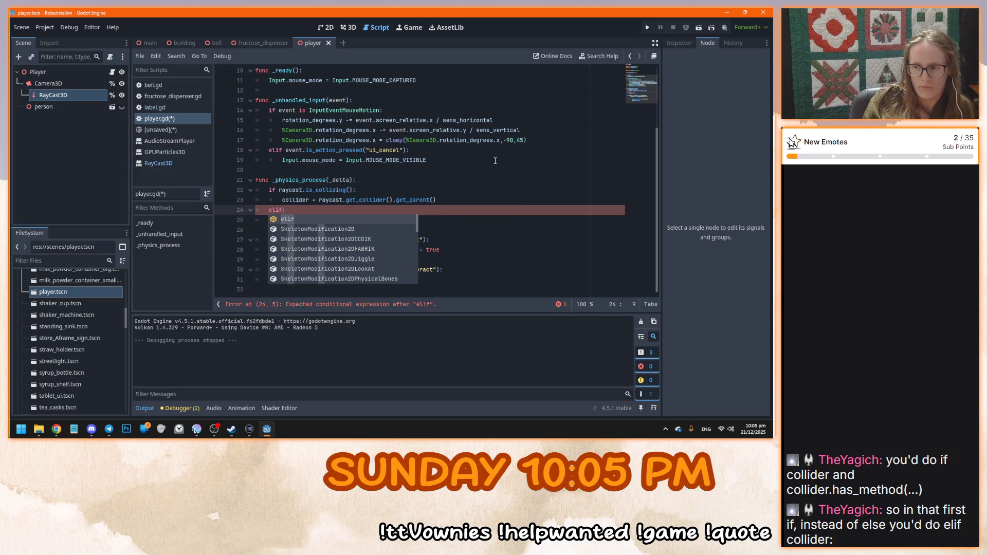
pyautogui.write('er')
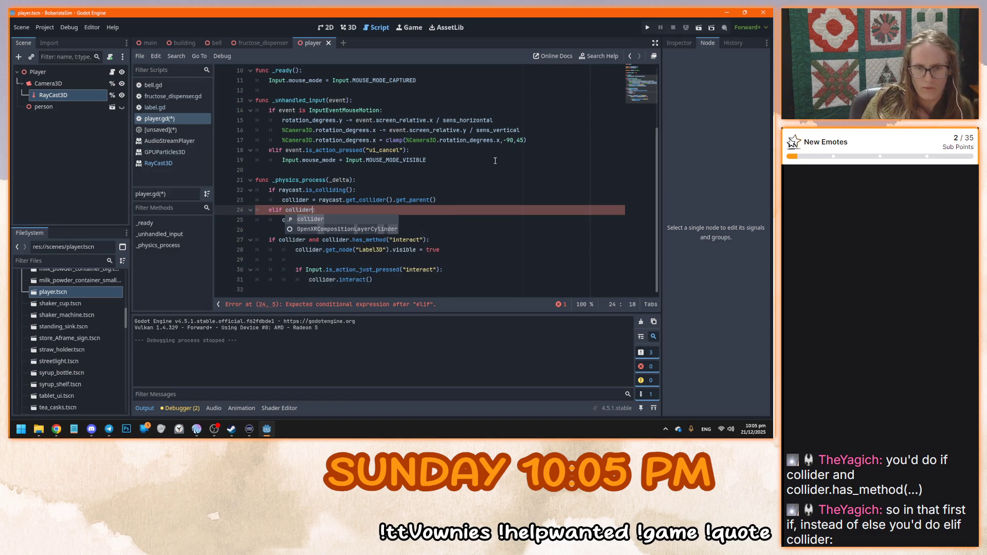
pyautogui.press('Down')
pyautogui.press('Down')
pyautogui.press('Down')
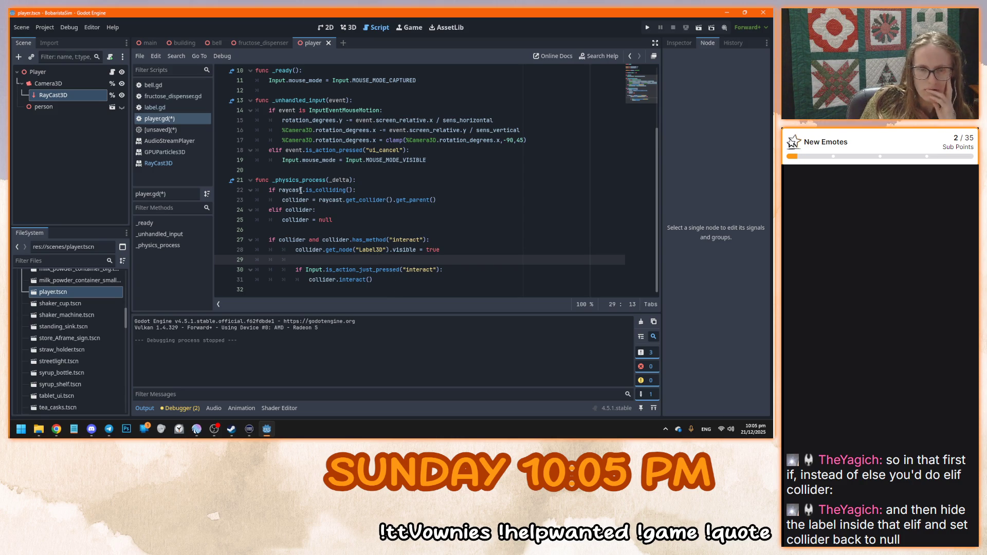
pyautogui.click(285, 229)
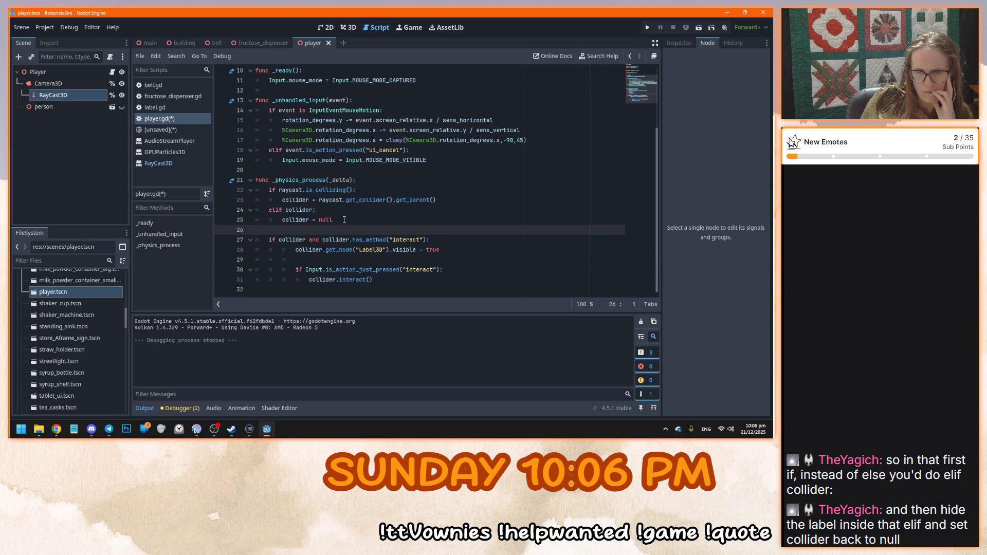
pyautogui.moveTo(378, 279); pyautogui.dragTo(353, 223)
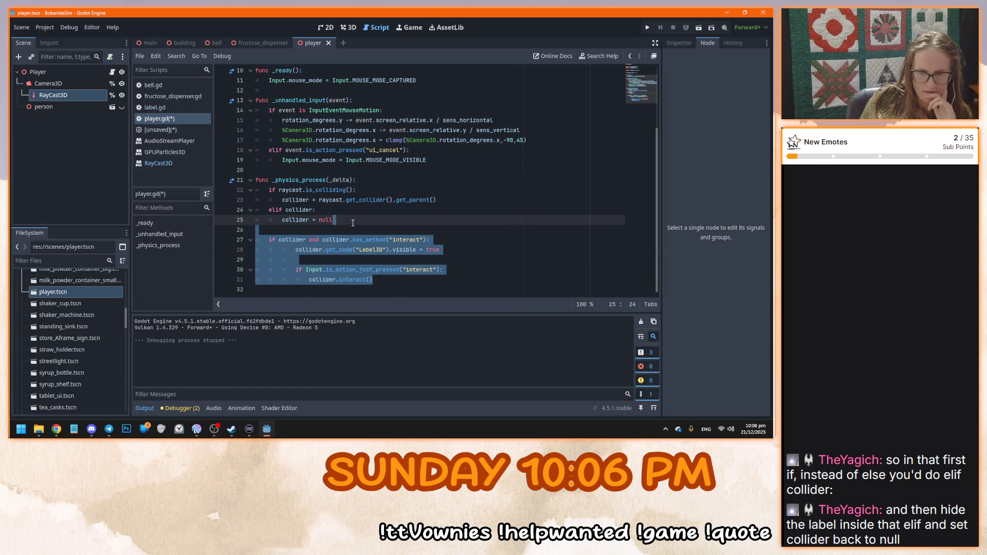
pyautogui.press('BackSpace')
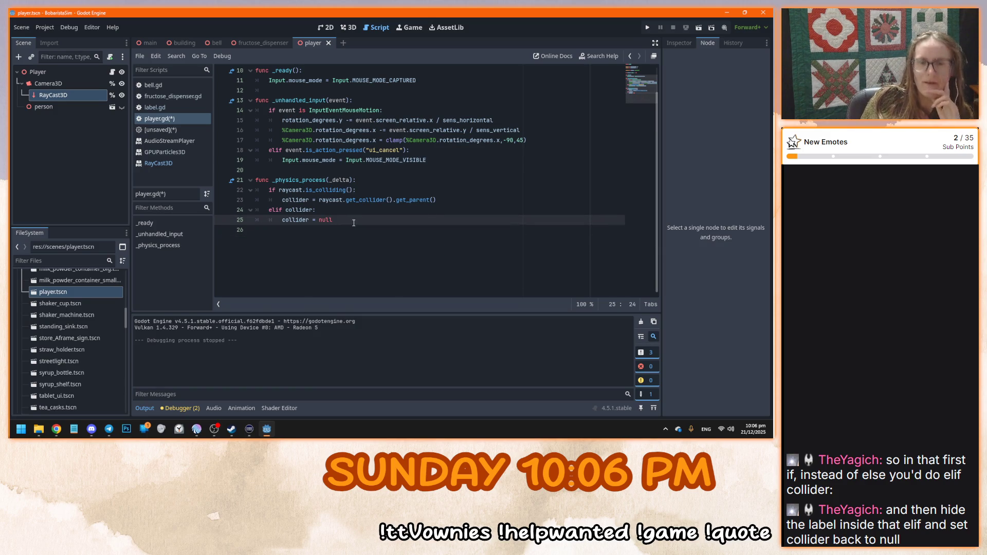
pyautogui.moveTo(275, 191); pyautogui.dragTo(361, 191)
pyautogui.click(368, 189)
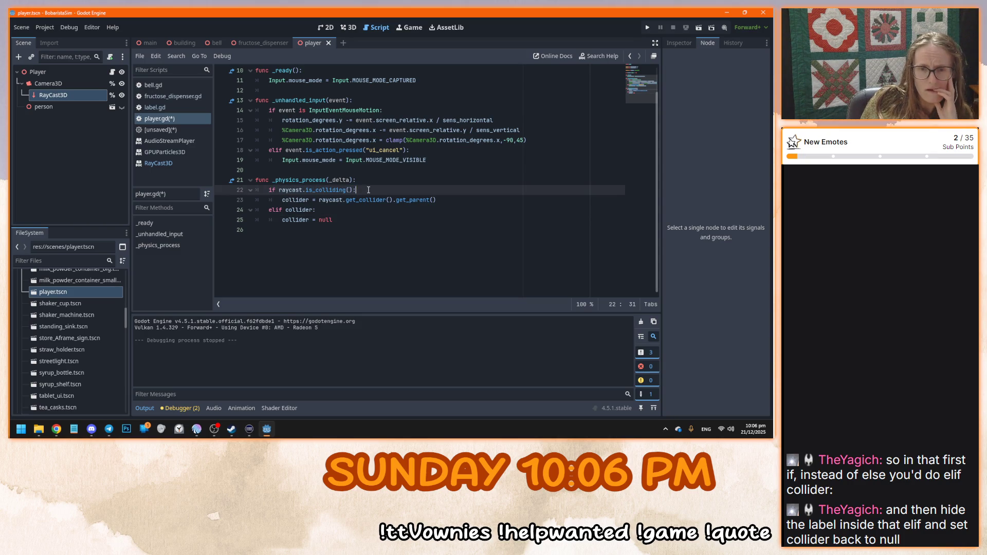
pyautogui.click(463, 199)
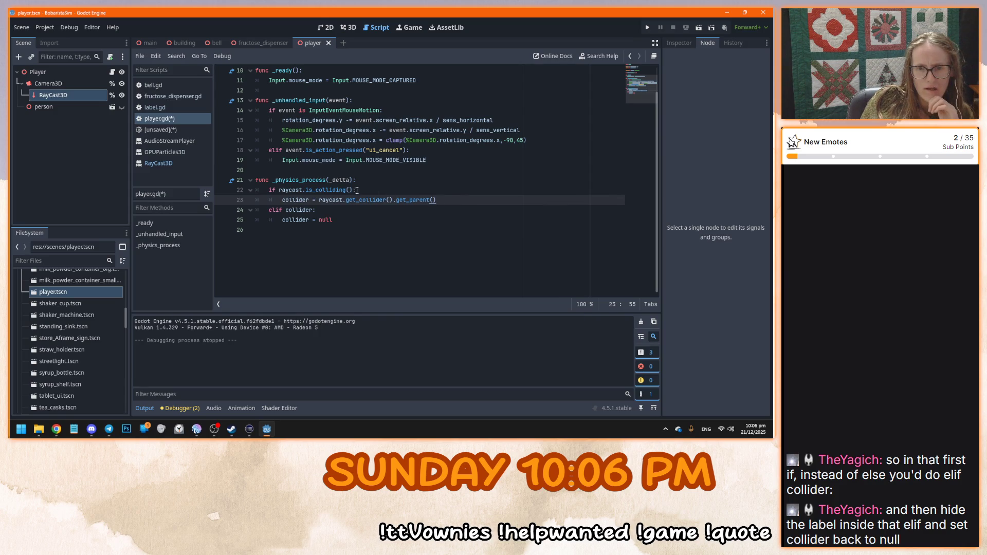
pyautogui.hotkey('ctrl', 'z')
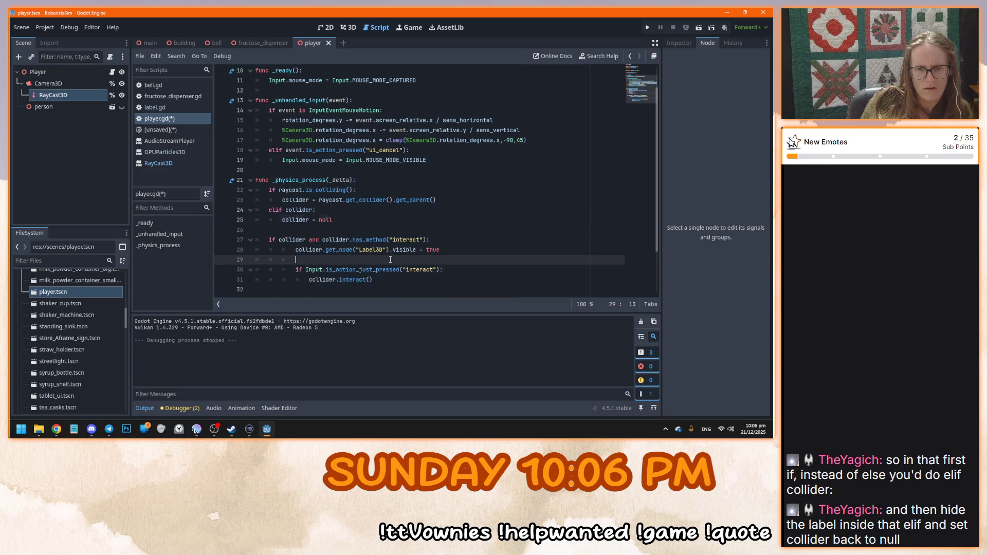
pyautogui.click(447, 279)
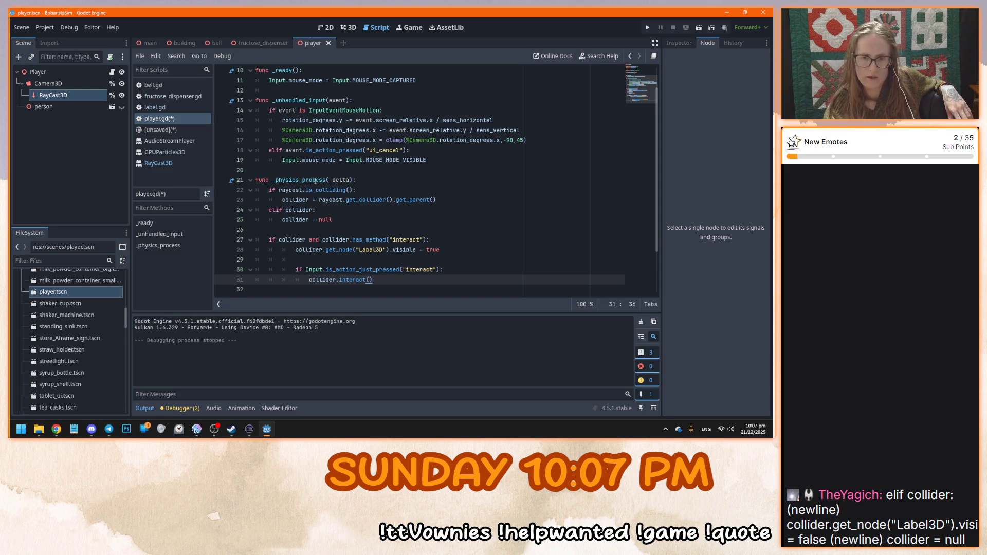
pyautogui.click(323, 211)
# Add a line in the elif branch: collider.get_node("Label3D".visible) = false
pyautogui.press('Return')
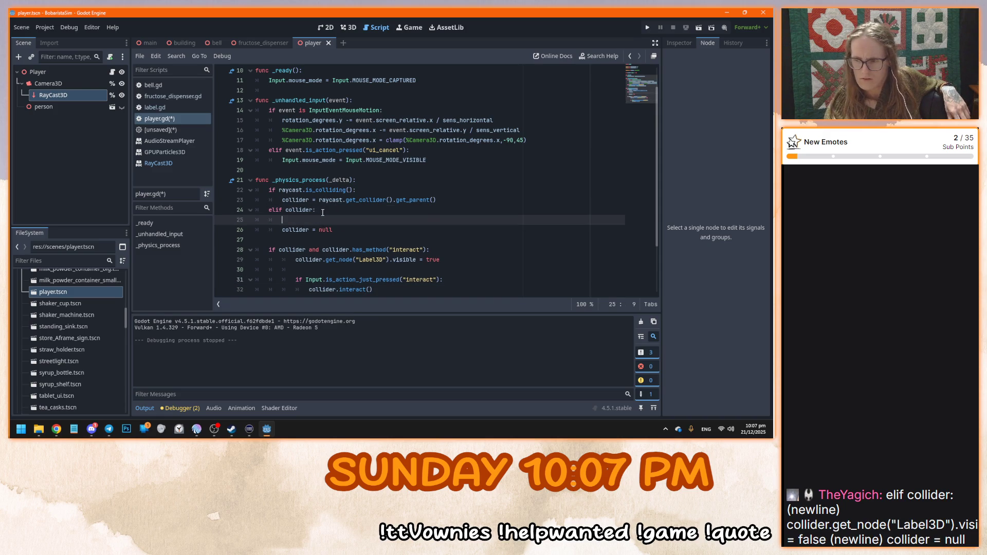
pyautogui.write('collider')
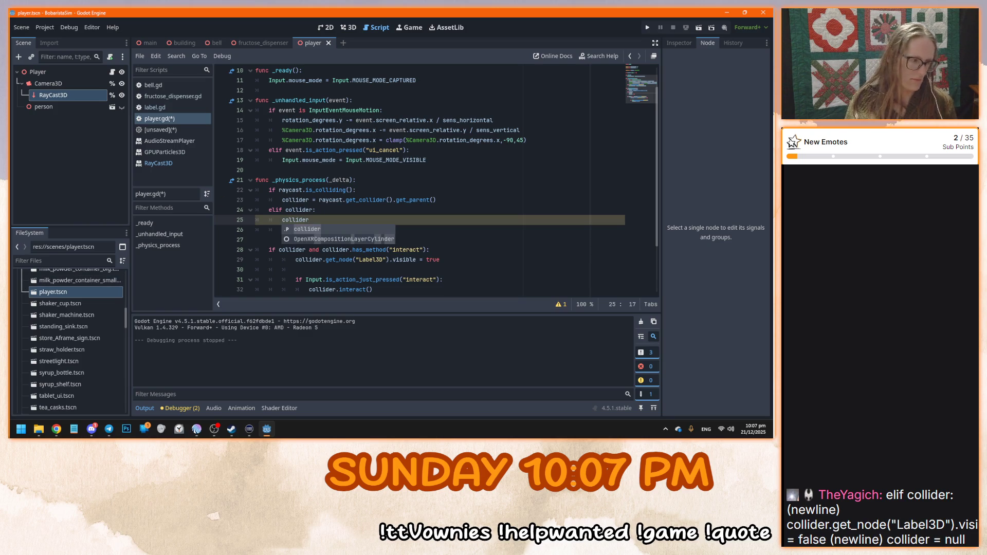
pyautogui.hotkey('alt', 'Tab')
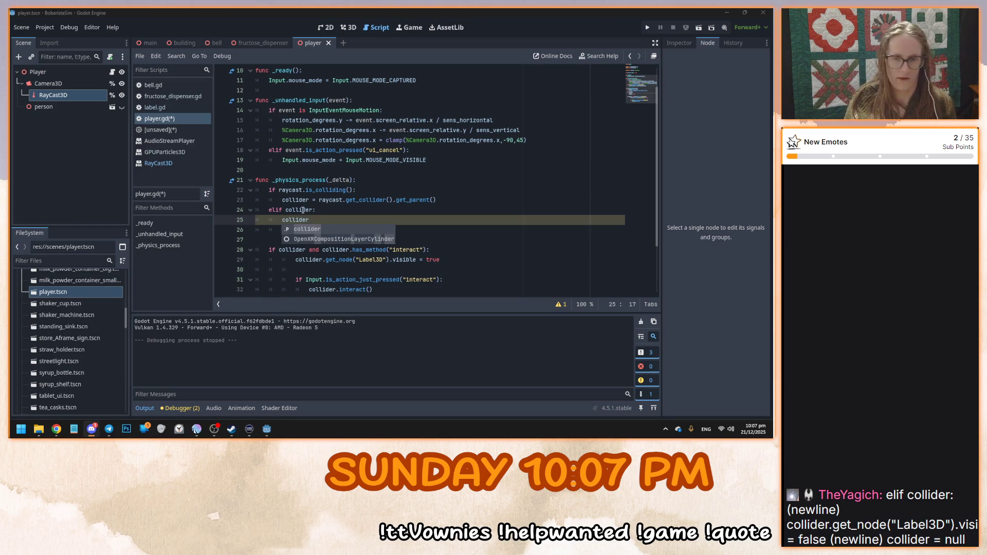
pyautogui.click(325, 220)
pyautogui.write('.')
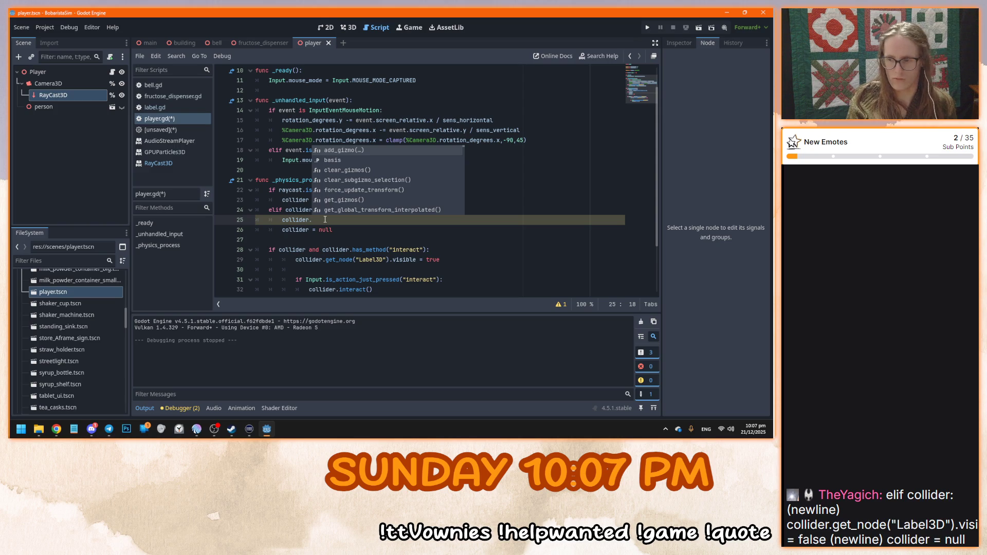
pyautogui.write('get')
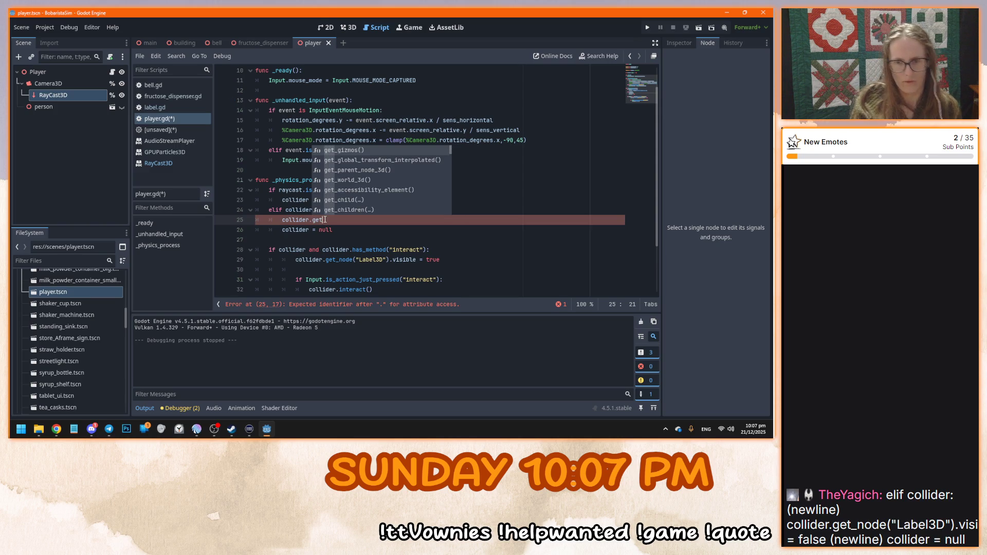
pyautogui.write('_node(')
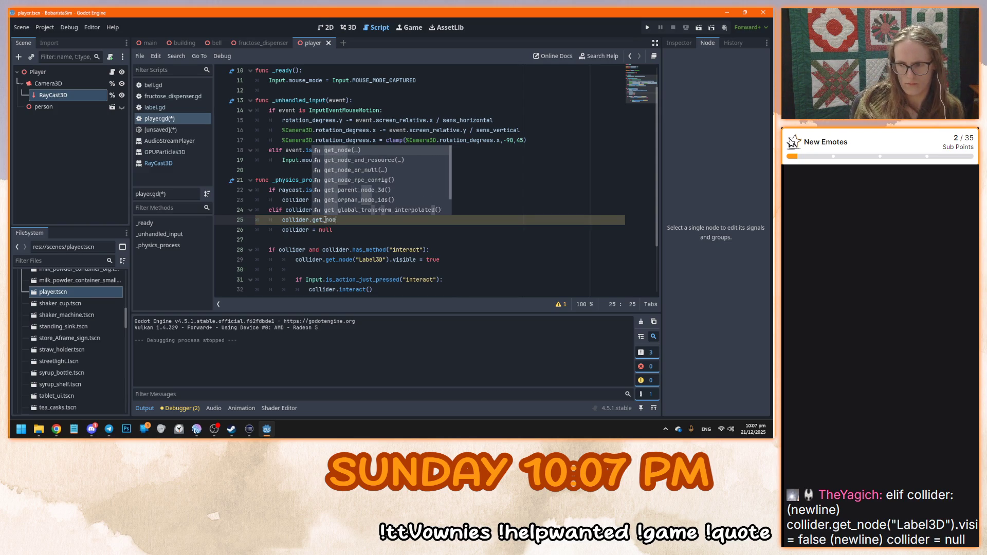
pyautogui.write('"Label')
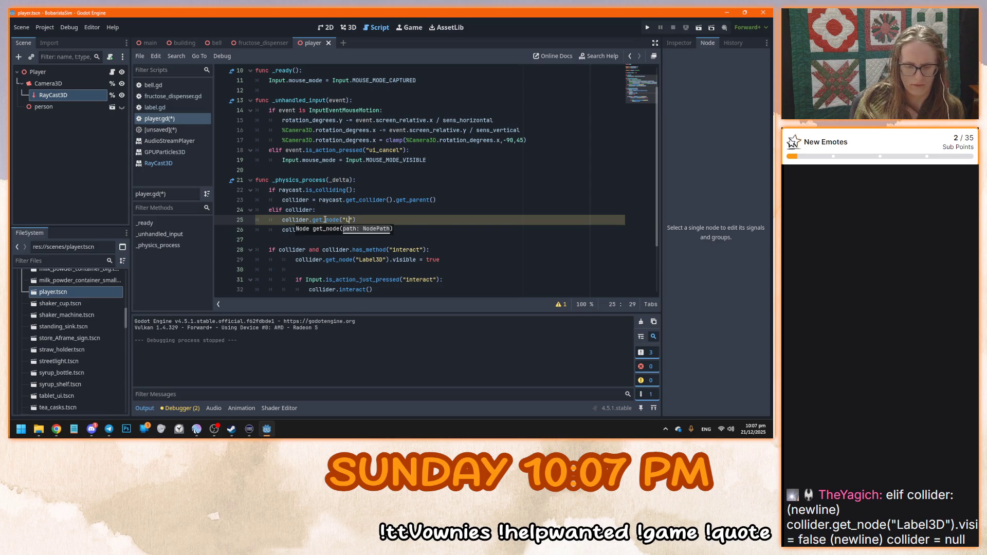
pyautogui.write('3D')
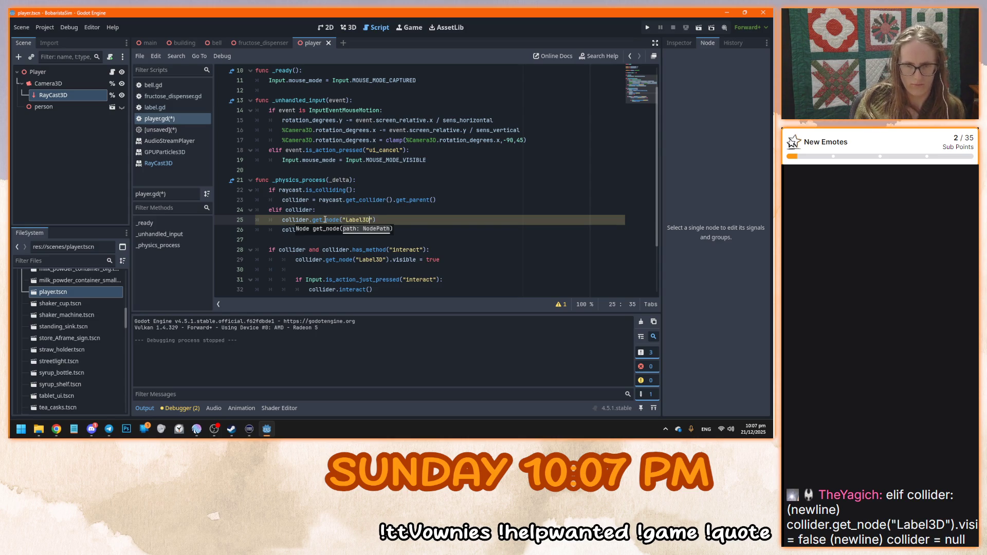
pyautogui.write('".visibl')
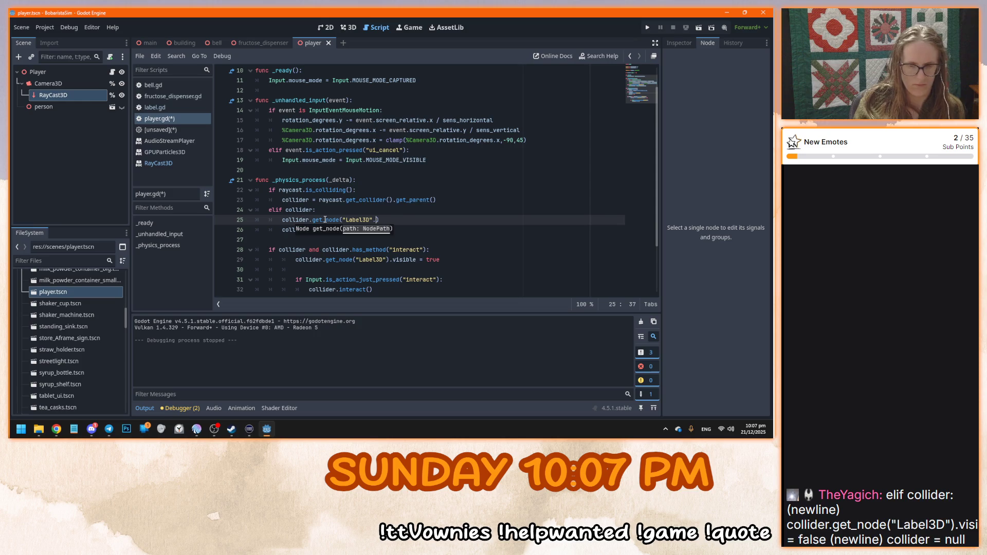
pyautogui.write('e')
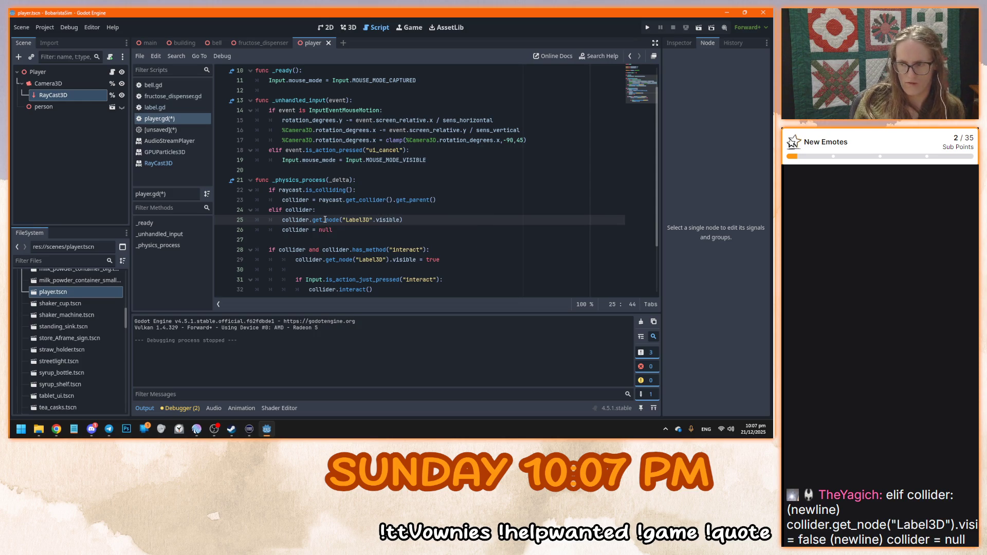
pyautogui.click(438, 220)
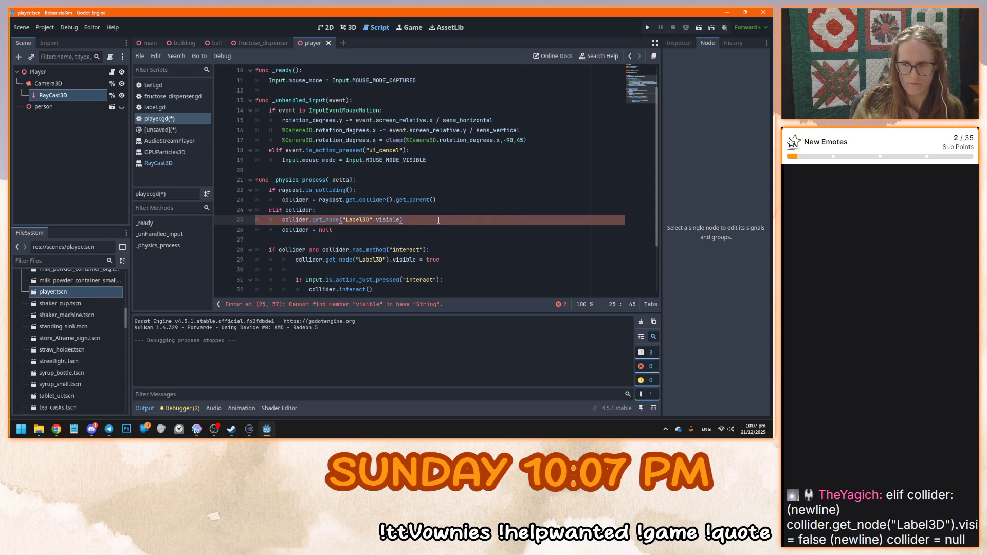
pyautogui.write('=false')
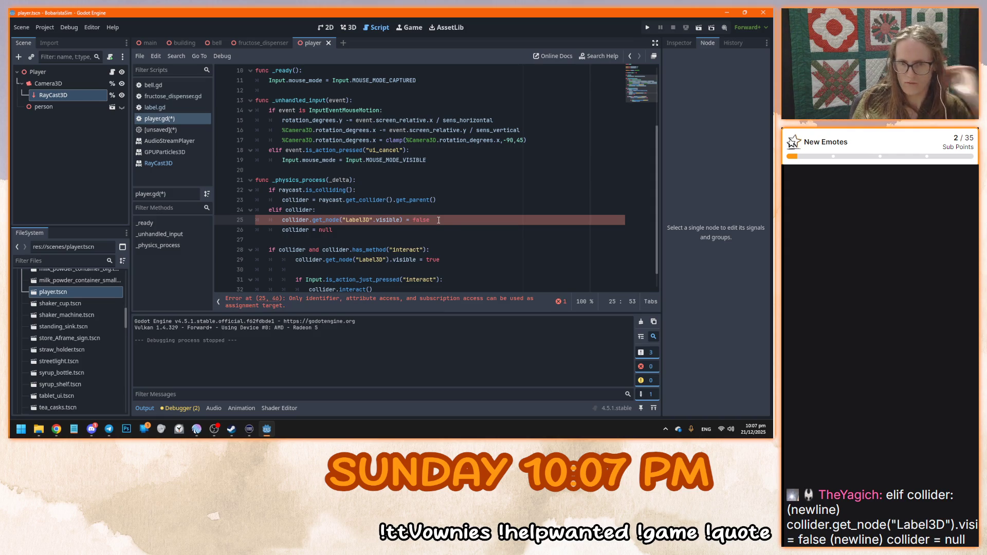
# Select the label-showing interact block at the end of the script
pyautogui.scroll(-1, 453, 235)
pyautogui.click(384, 282)
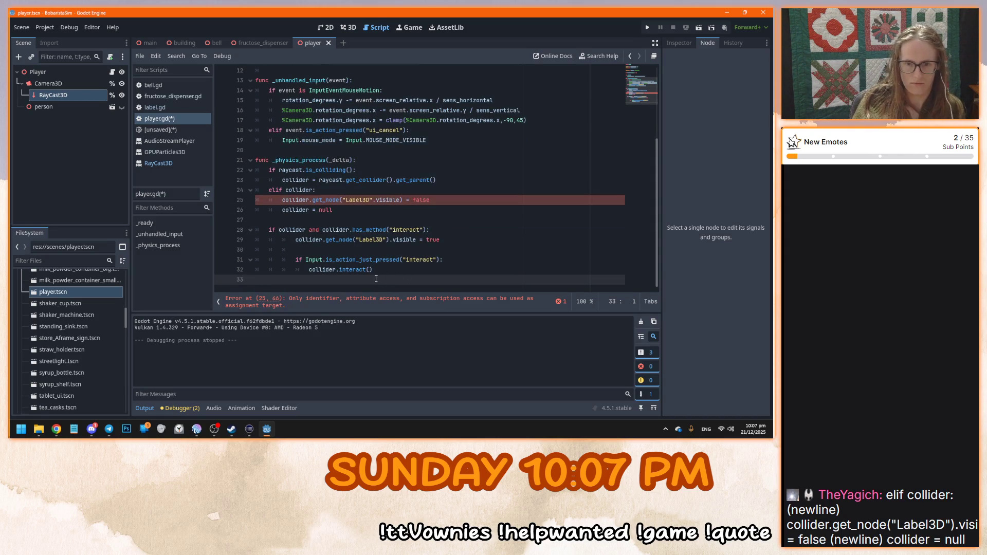
pyautogui.moveTo(374, 272); pyautogui.dragTo(380, 232)
pyautogui.hotkey('ctrl', 'c')
# Move the label-showing interact block inside the raycast colliding branch after line 23, dedented
pyautogui.press('BackSpace')
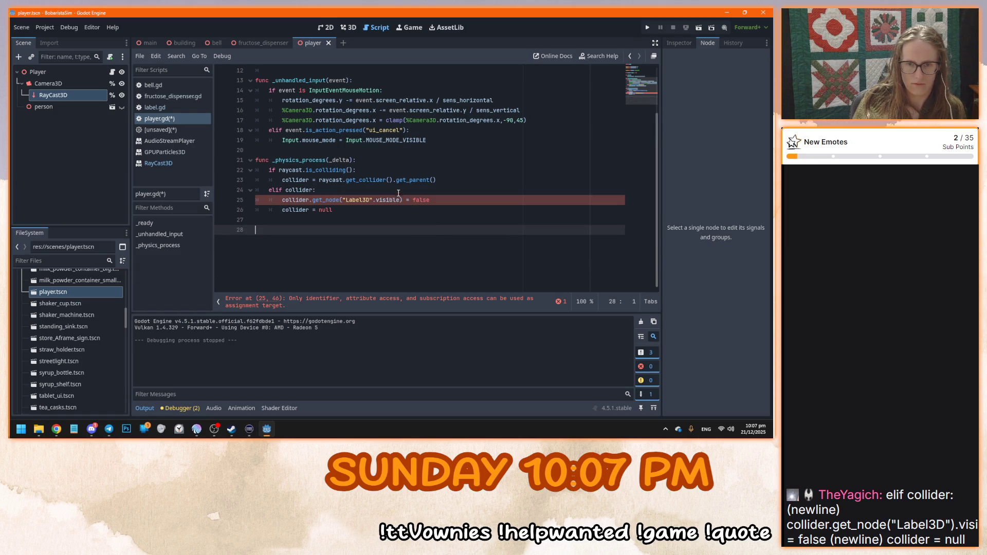
pyautogui.click(458, 179)
pyautogui.hotkey('ctrl', 'v')
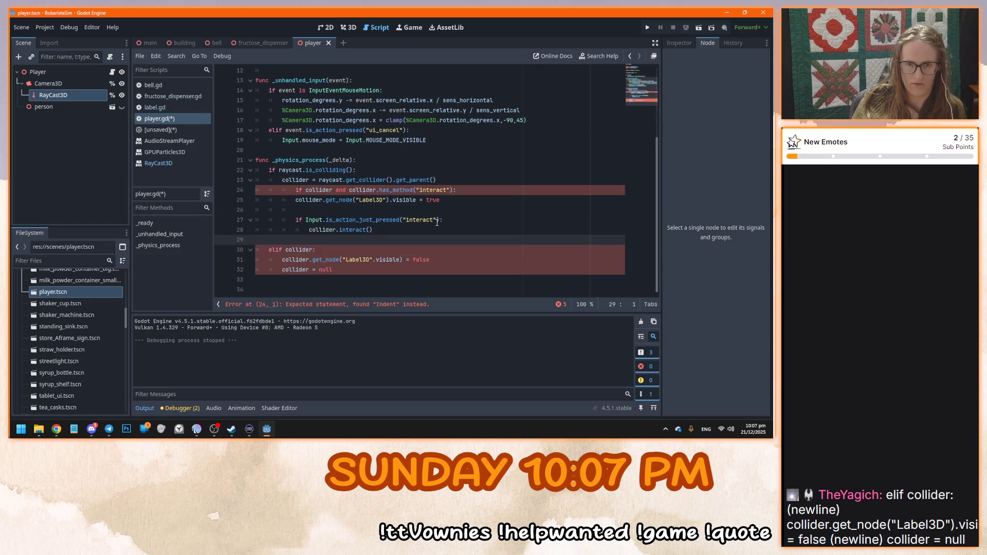
pyautogui.click(295, 190)
pyautogui.press('BackSpace')
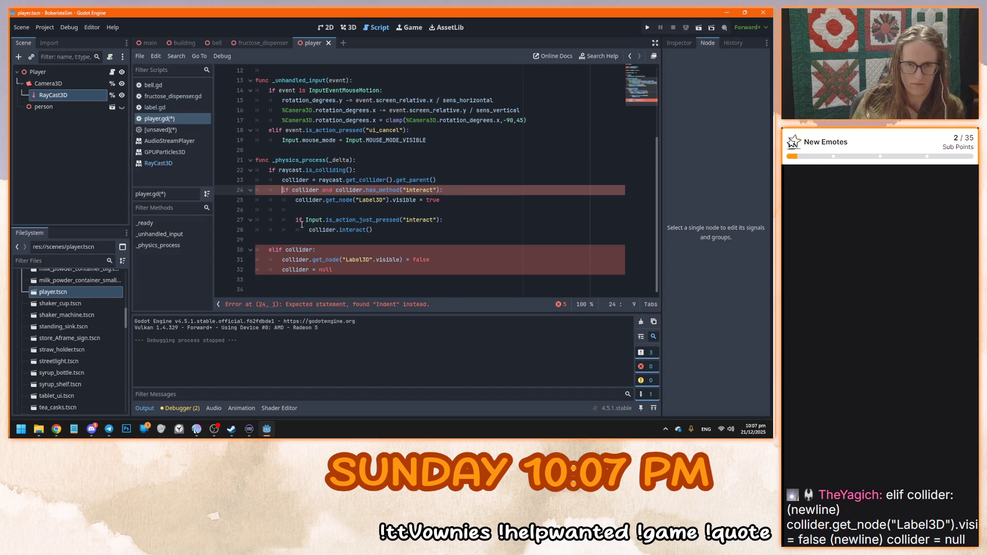
pyautogui.click(295, 221)
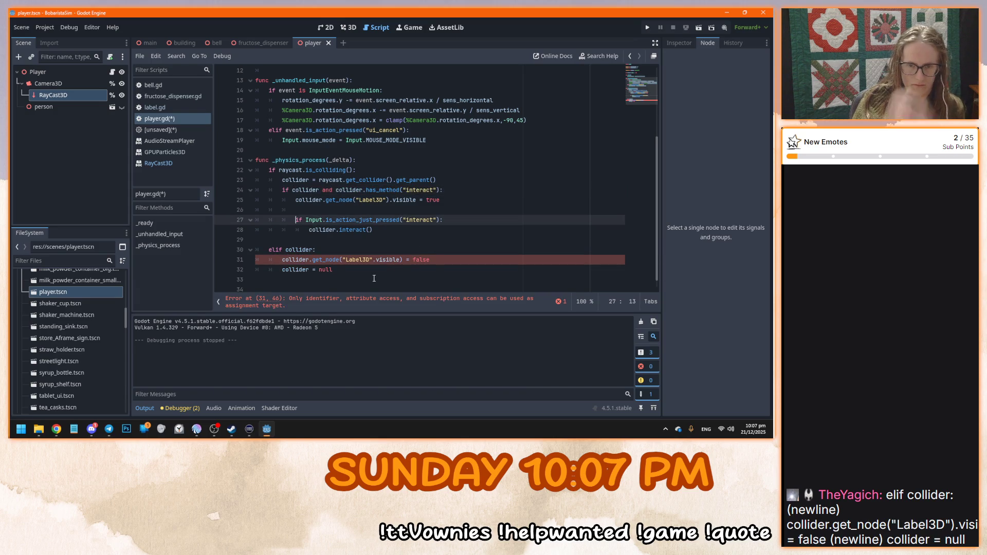
# Fix line 31 to collider.get_node("Label3D").visible = false and run the game
pyautogui.scroll(-1, 442, 247)
pyautogui.click(452, 251)
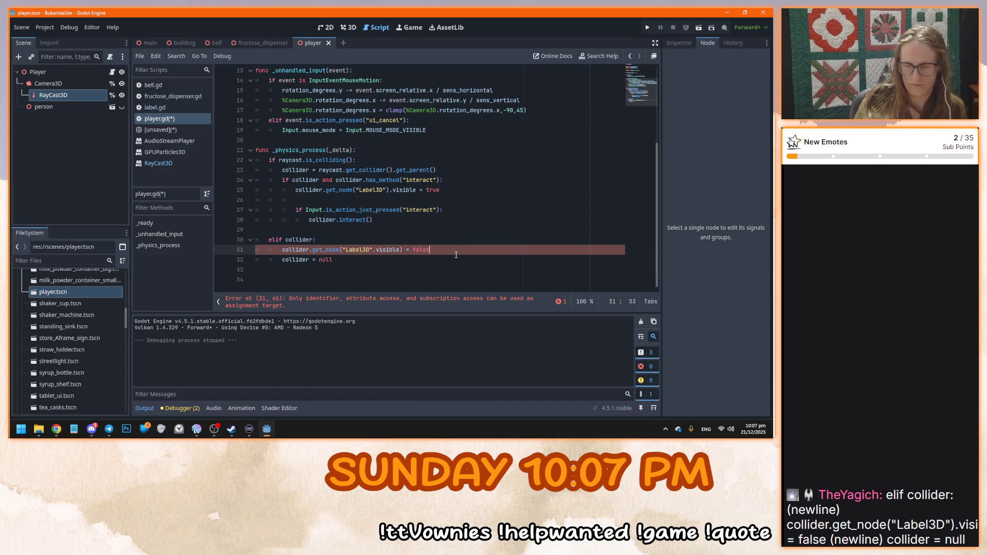
pyautogui.click(373, 251)
pyautogui.write(')')
pyautogui.scroll(1, 514, 209)
pyautogui.write('.')
pyautogui.press('Return')
pyautogui.press('Delete')
pyautogui.click(455, 262)
pyautogui.click(438, 278)
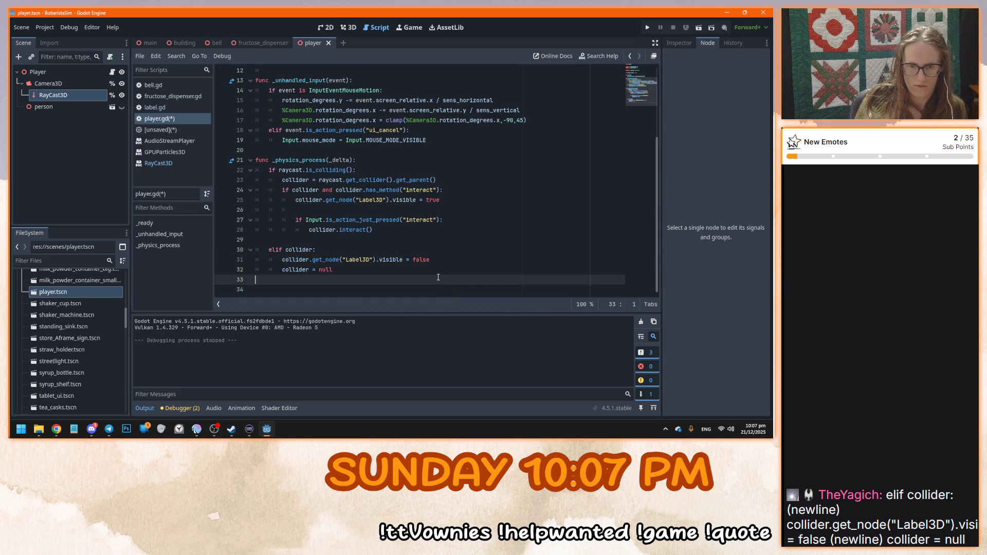
pyautogui.click(428, 266)
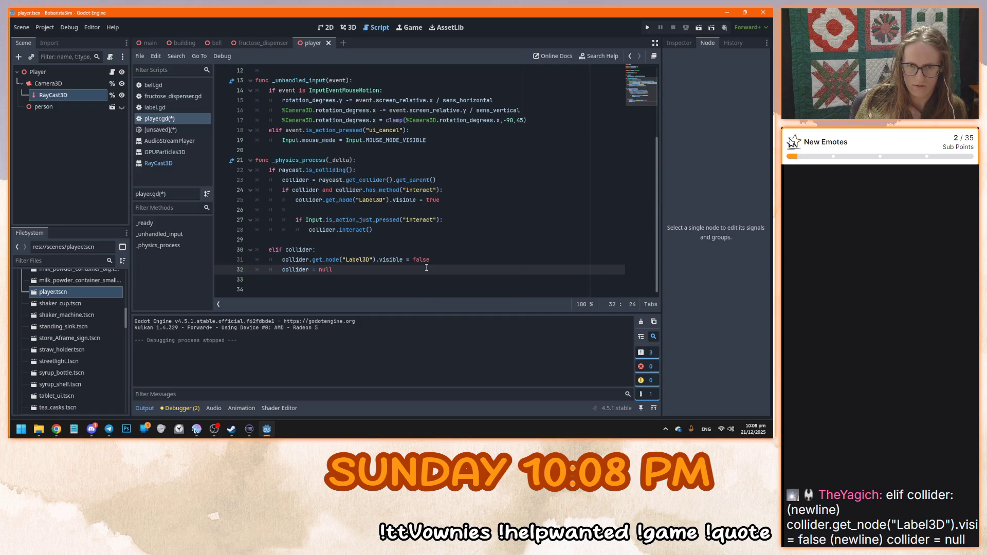
pyautogui.press('F5')
# Stop the playtest, review lines 24–32 of player.gd, and launch the game again
pyautogui.moveTo(390, 213)
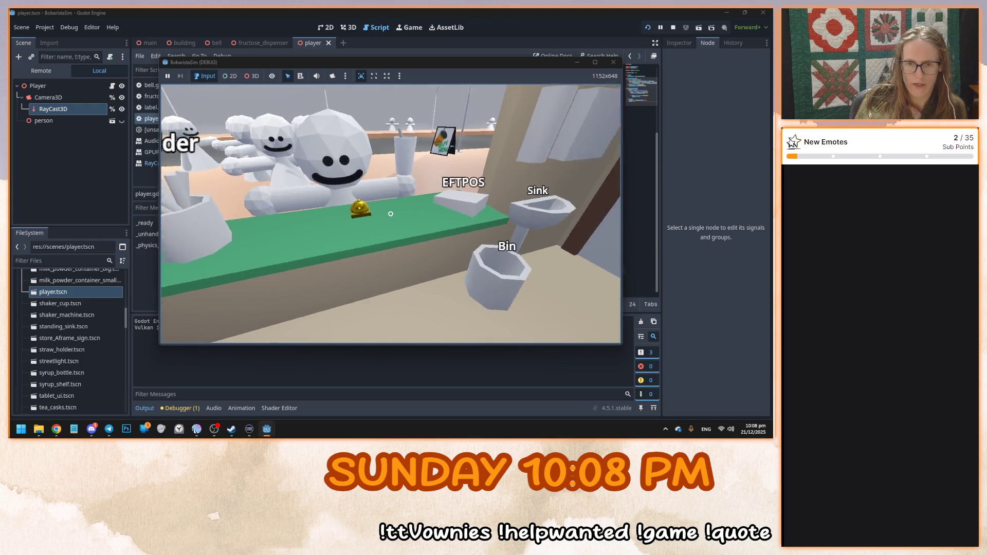
pyautogui.press('F8')
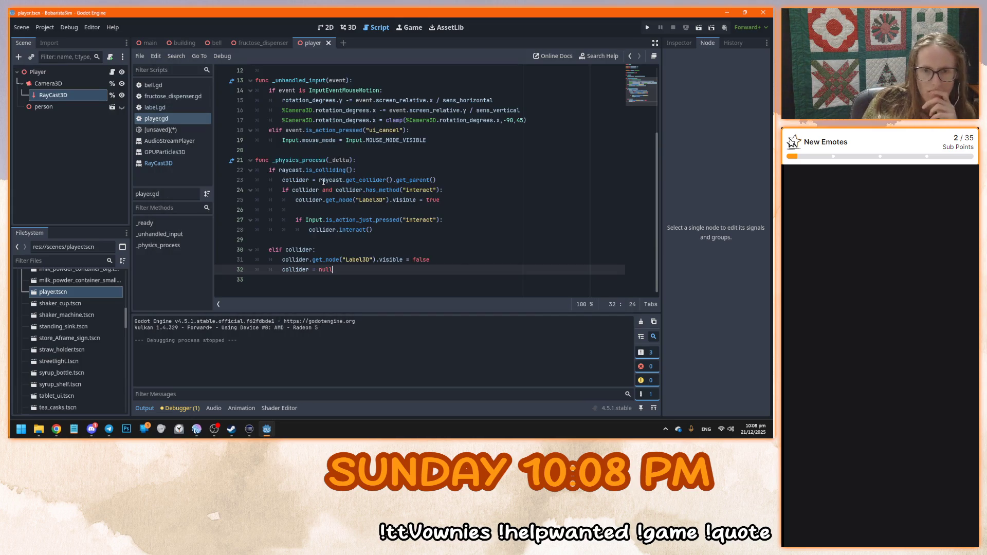
pyautogui.moveTo(284, 190); pyautogui.dragTo(428, 190)
pyautogui.click(477, 193)
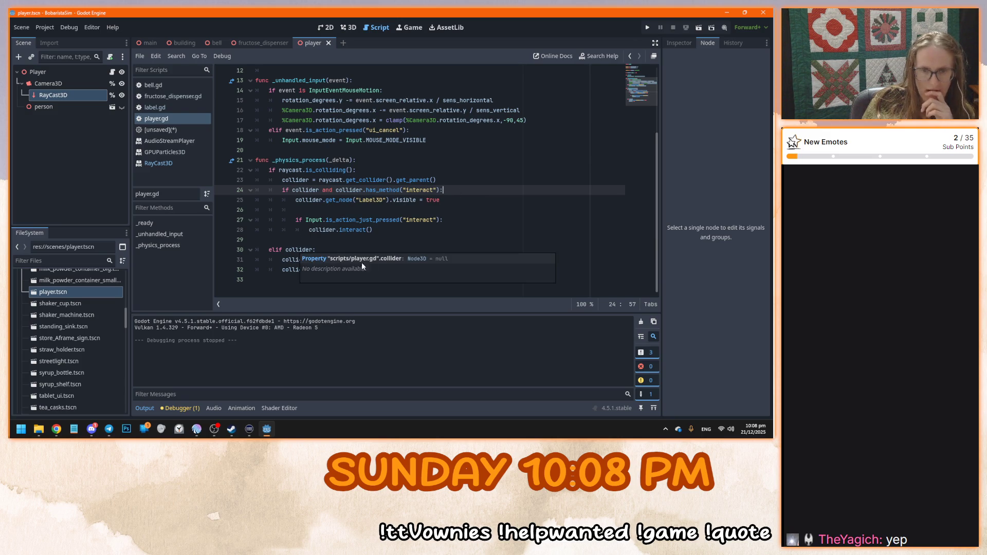
pyautogui.click(365, 271)
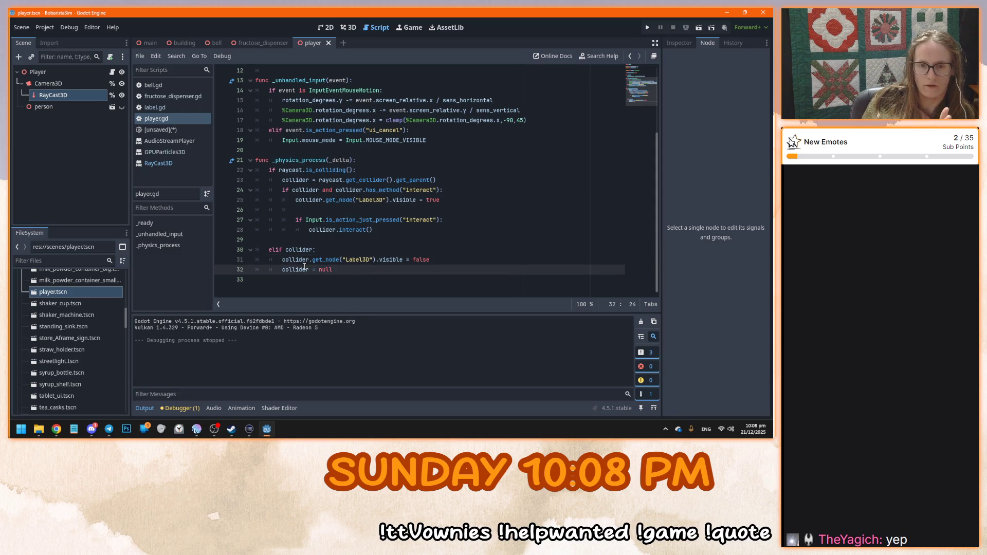
pyautogui.click(330, 249)
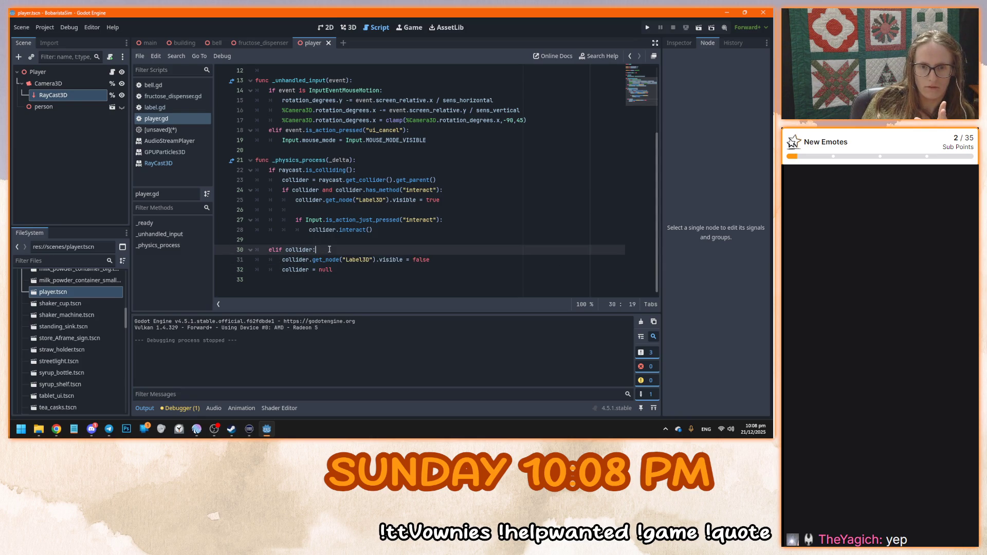
pyautogui.click(345, 274)
pyautogui.press('F5')
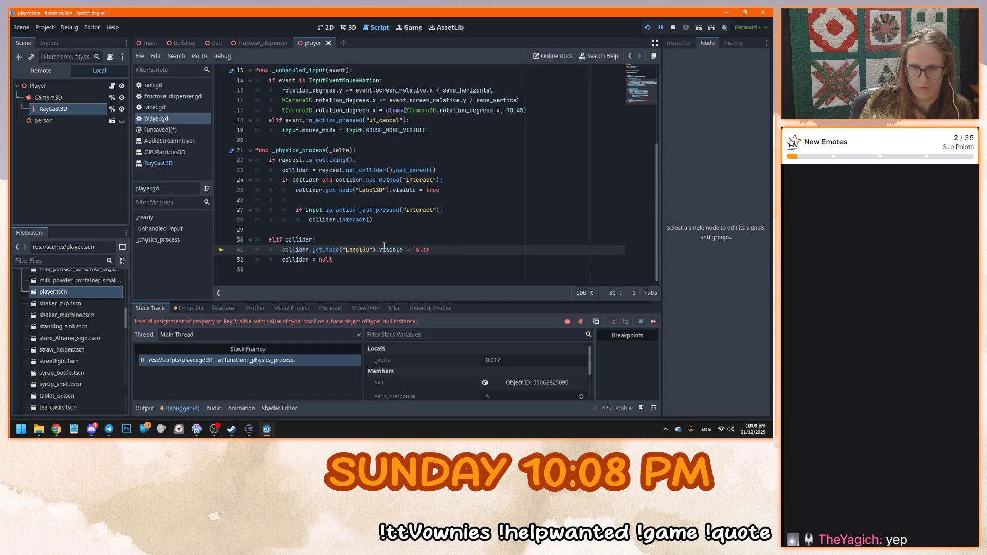
# Relaunch the game from the elif collider line
pyautogui.click(367, 244)
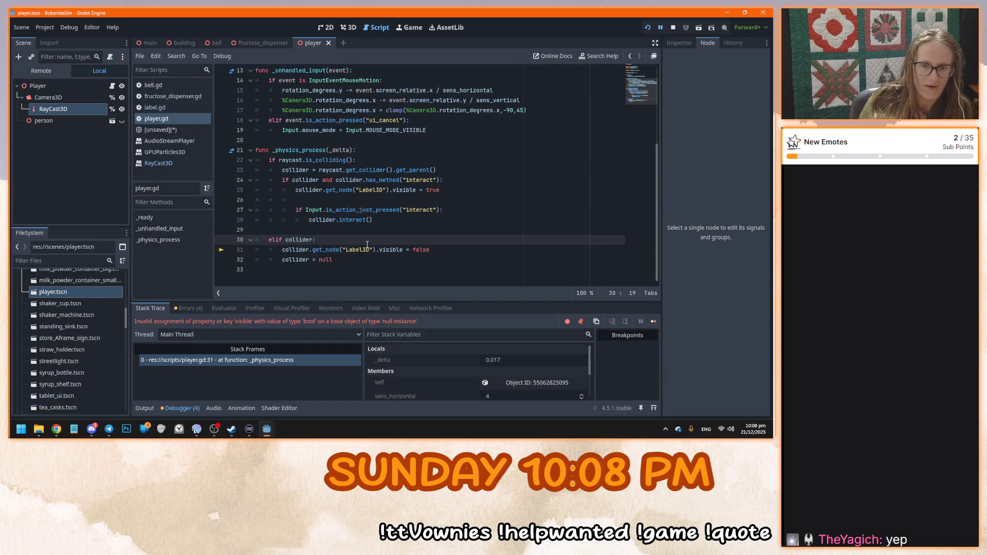
pyautogui.press('F5')
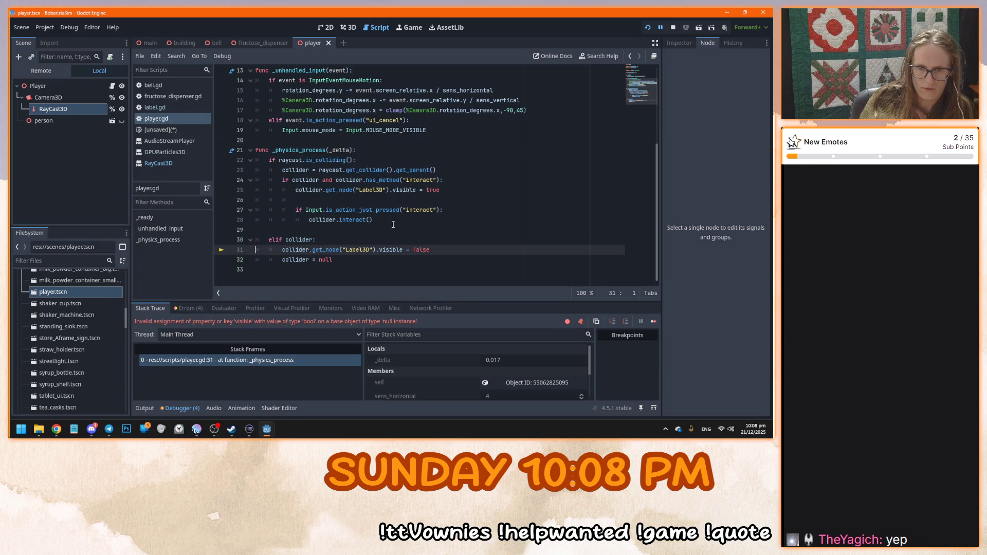
pyautogui.click(443, 257)
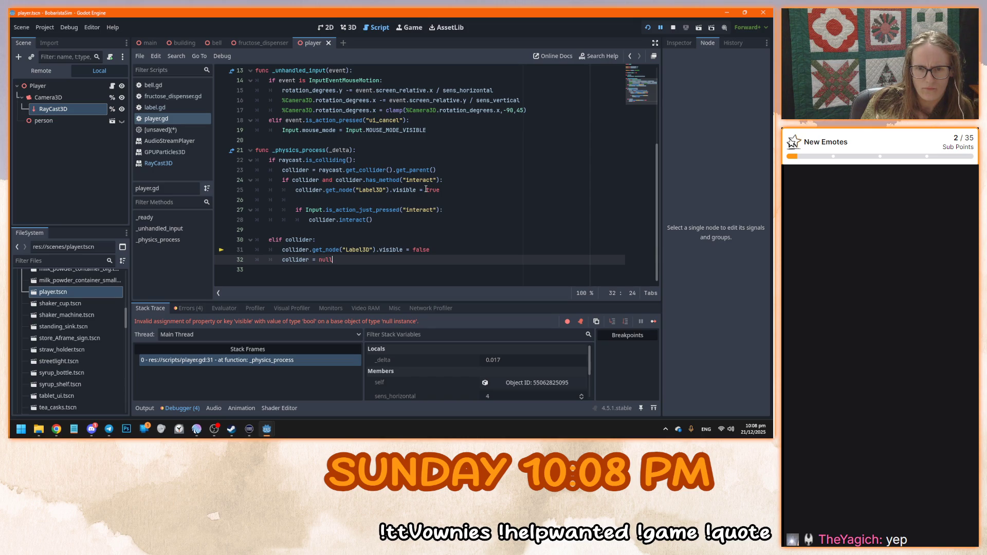
# Remove 'collider and ' from line 24 so it reads if collider.has_method("interact"), then rerun
pyautogui.moveTo(441, 179); pyautogui.dragTo(330, 181)
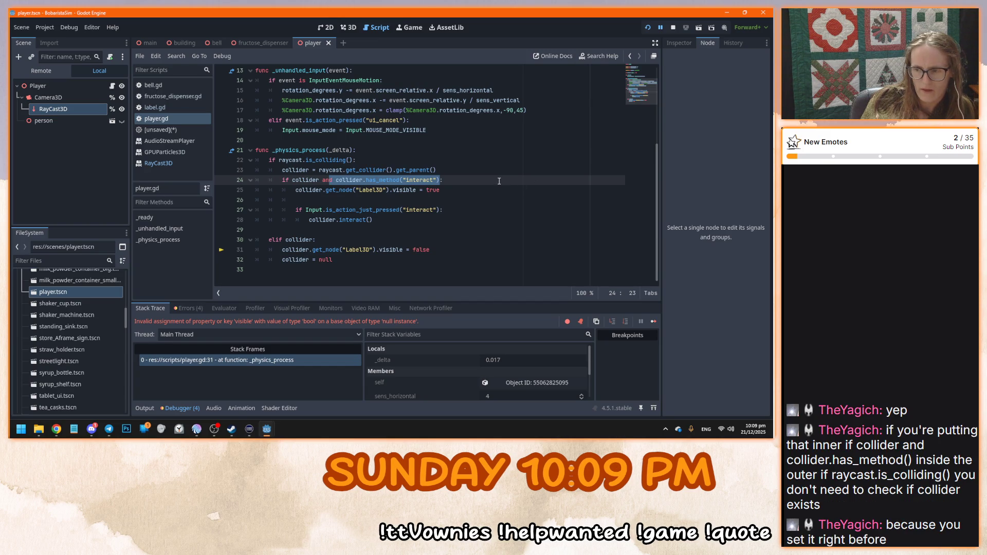
pyautogui.moveTo(291, 180); pyautogui.dragTo(443, 181)
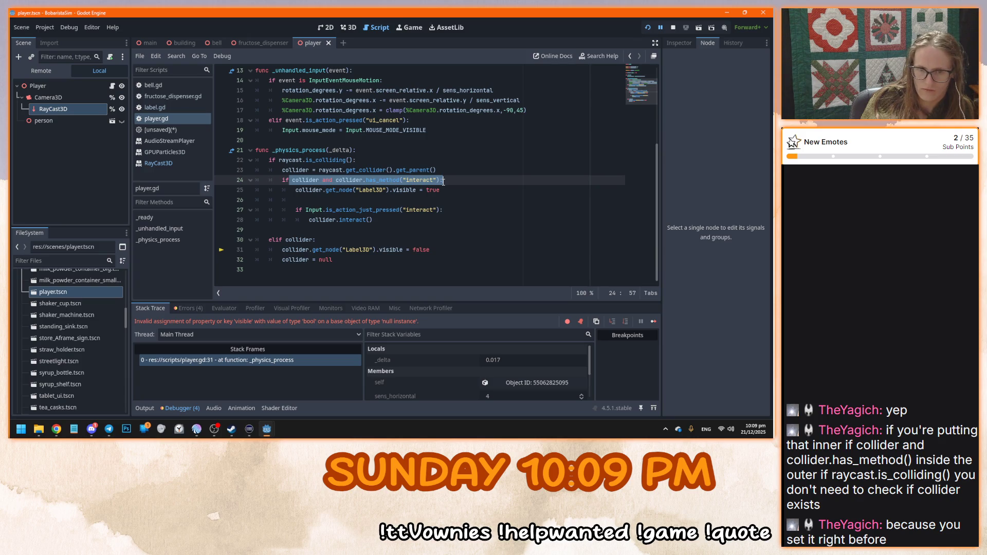
pyautogui.moveTo(339, 162)
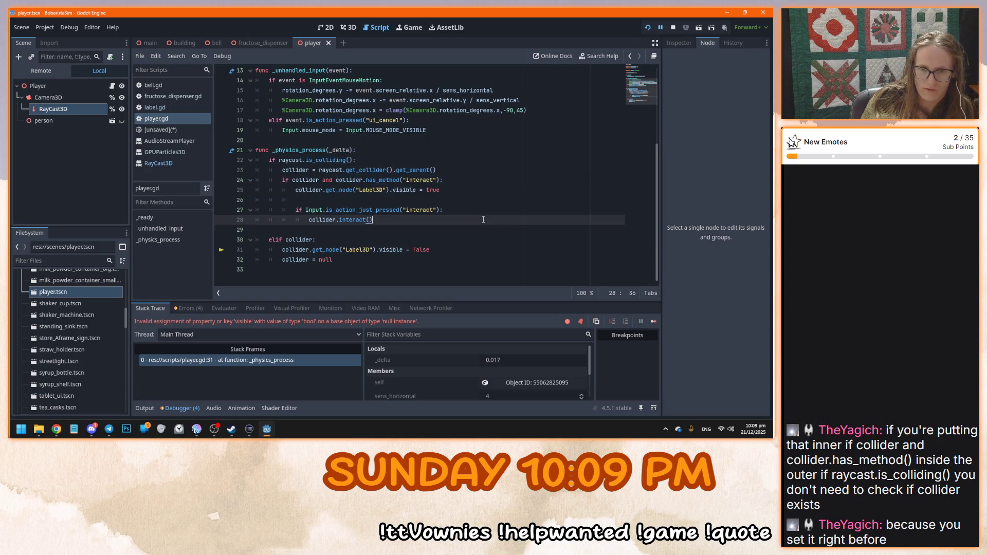
pyautogui.click(335, 180)
pyautogui.hotkey('ctrl', 'shift', 'Left')
pyautogui.hotkey('ctrl', 'shift', 'Left')
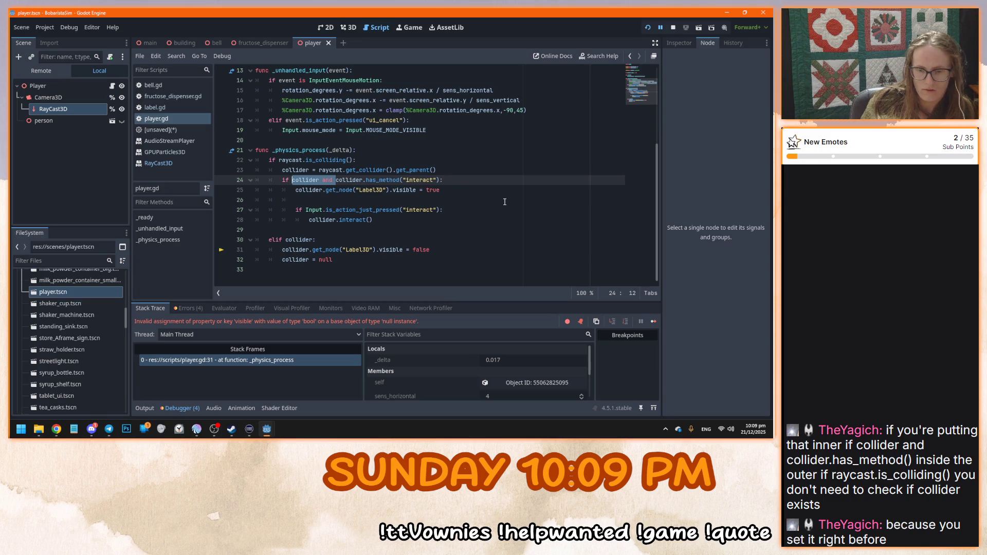
pyautogui.press('BackSpace')
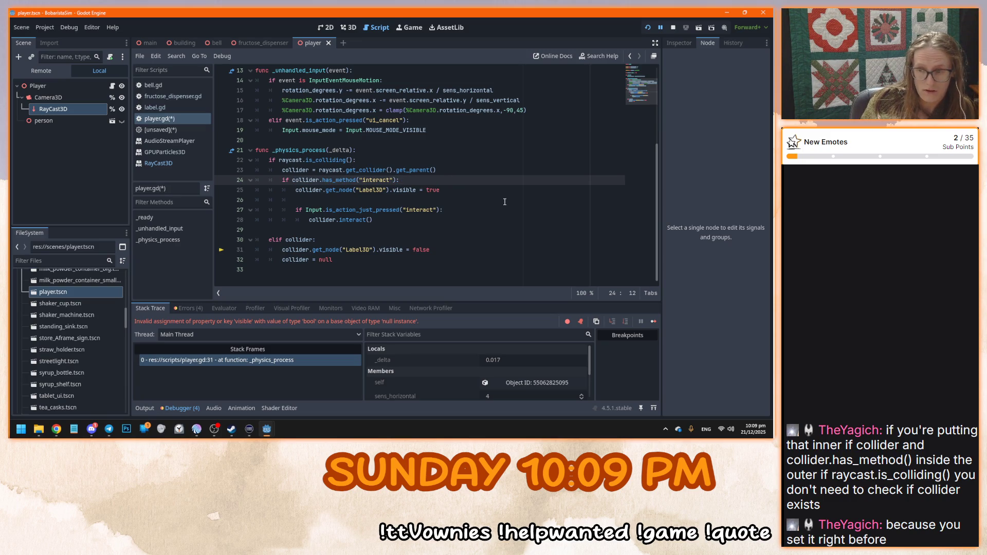
pyautogui.press('F5')
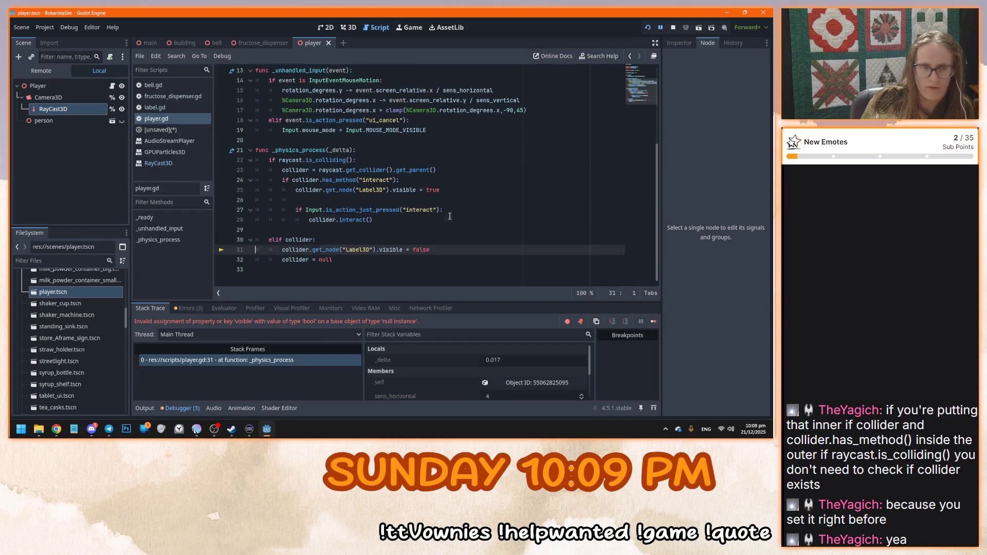
pyautogui.click(449, 216)
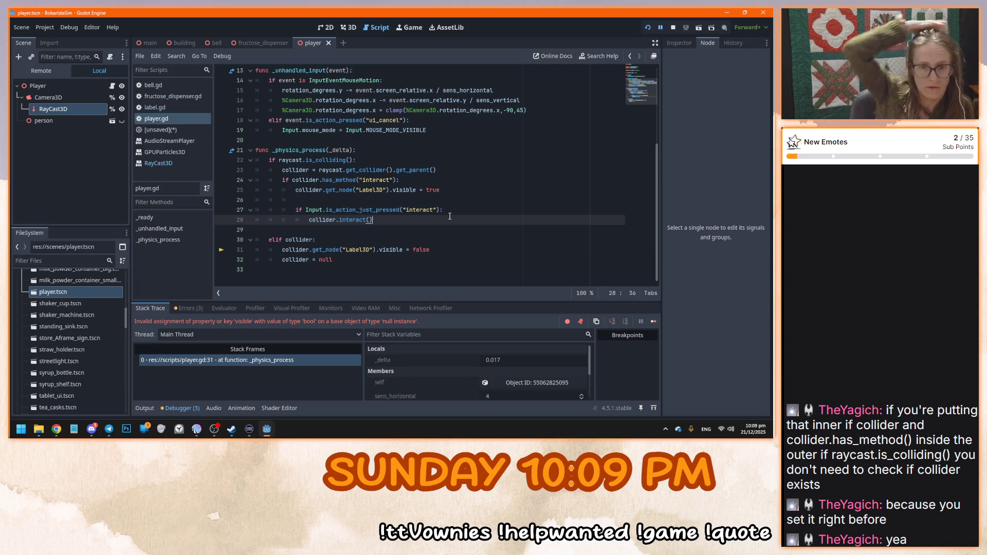
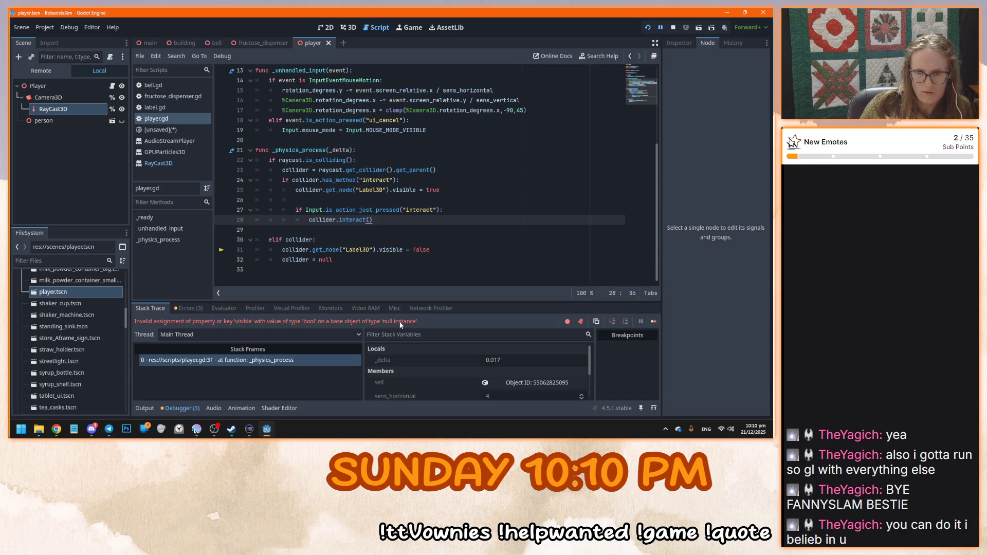
# In the Remote scene tree, trace the error's collider Object ID to the Thingy node under BobaStore
pyautogui.scroll(-3, 437, 377)
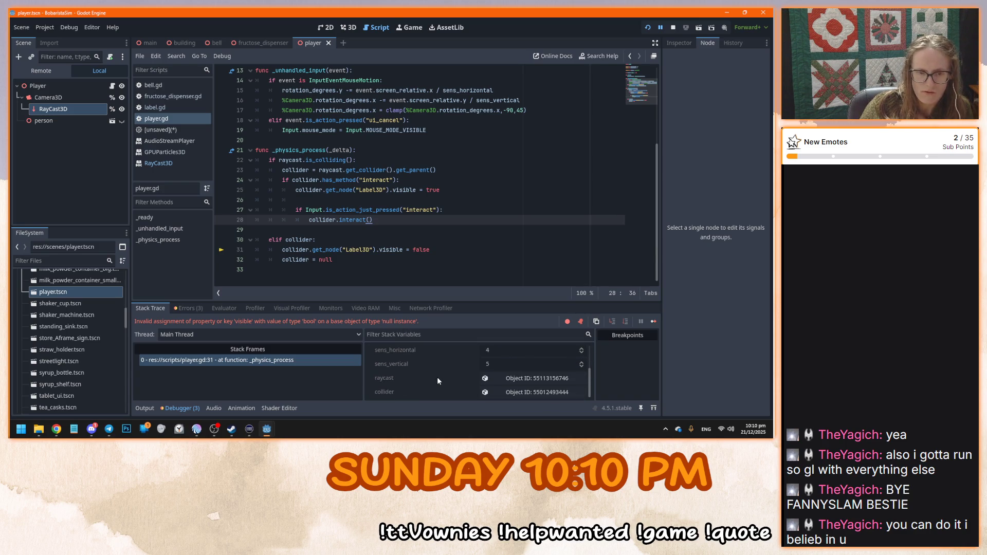
pyautogui.click(54, 70)
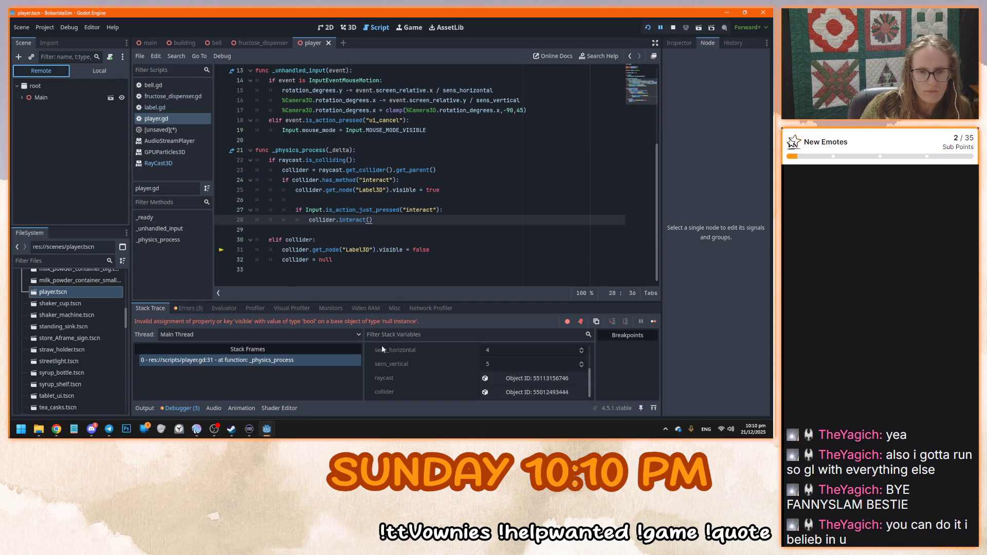
pyautogui.click(21, 97)
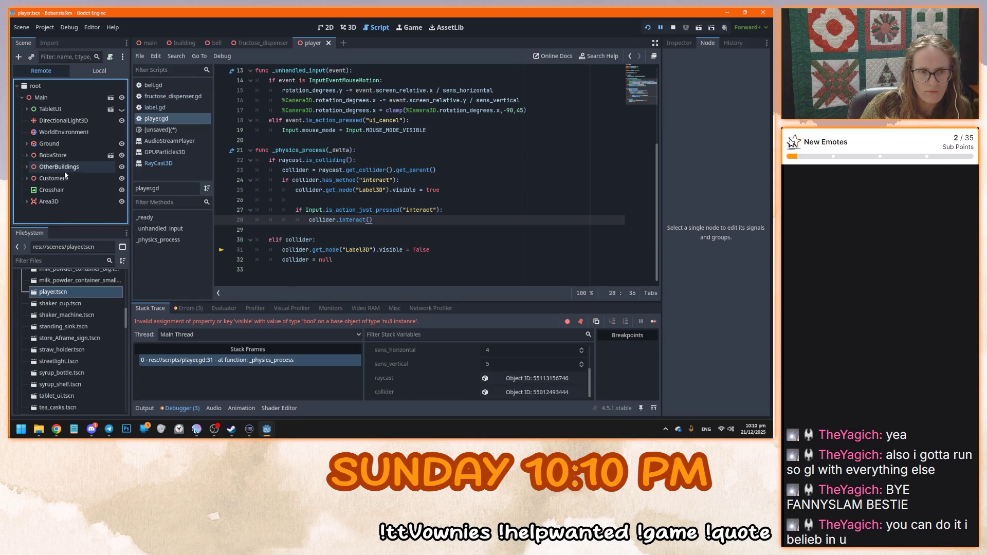
pyautogui.click(327, 317)
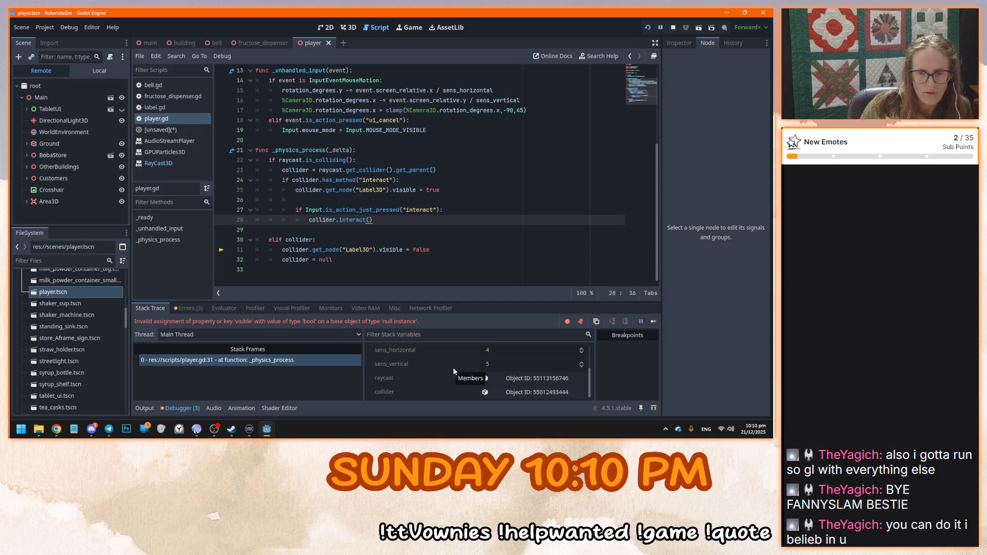
pyautogui.click(532, 393)
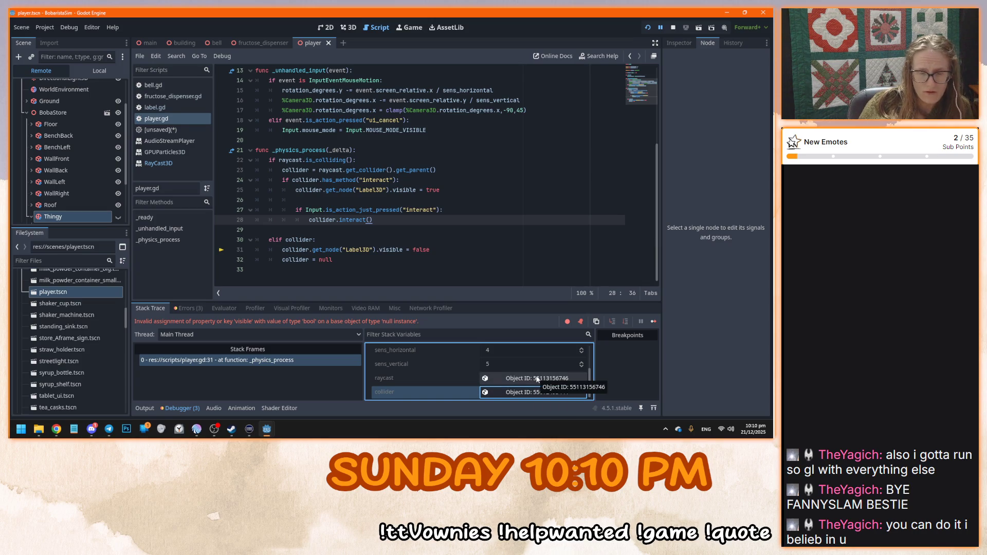
# Dismiss the popup over Thingy and open the building scene
pyautogui.scroll(-1, 76, 189)
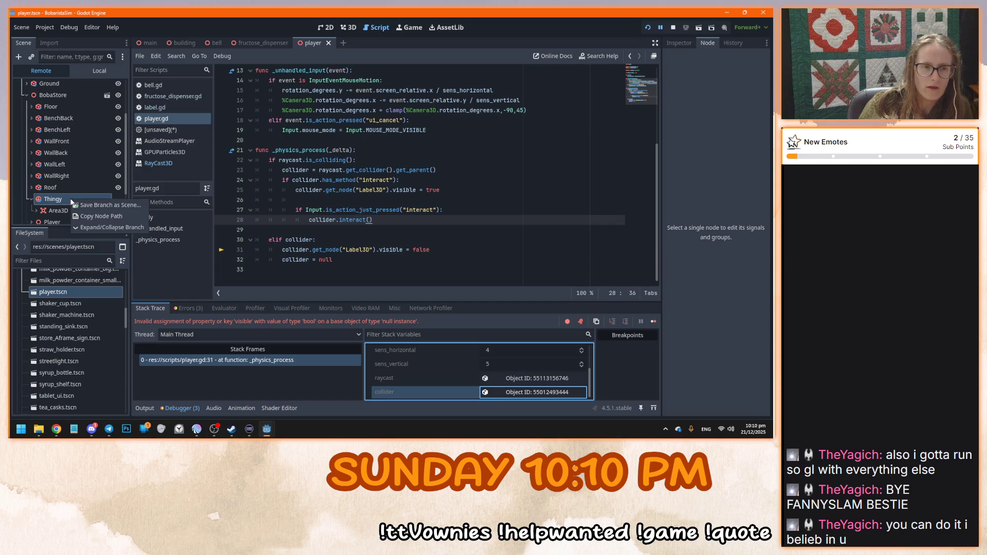
pyautogui.click(60, 200)
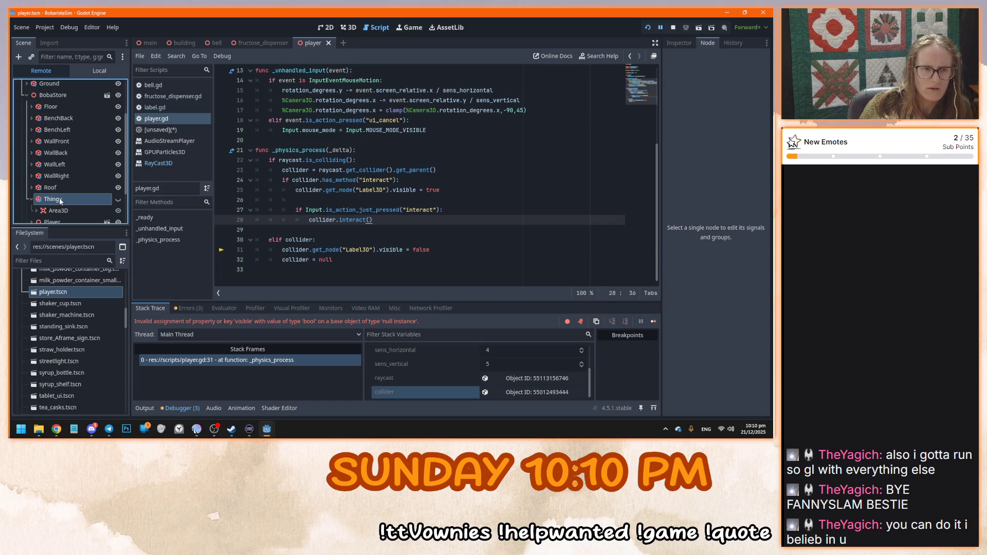
pyautogui.click(181, 42)
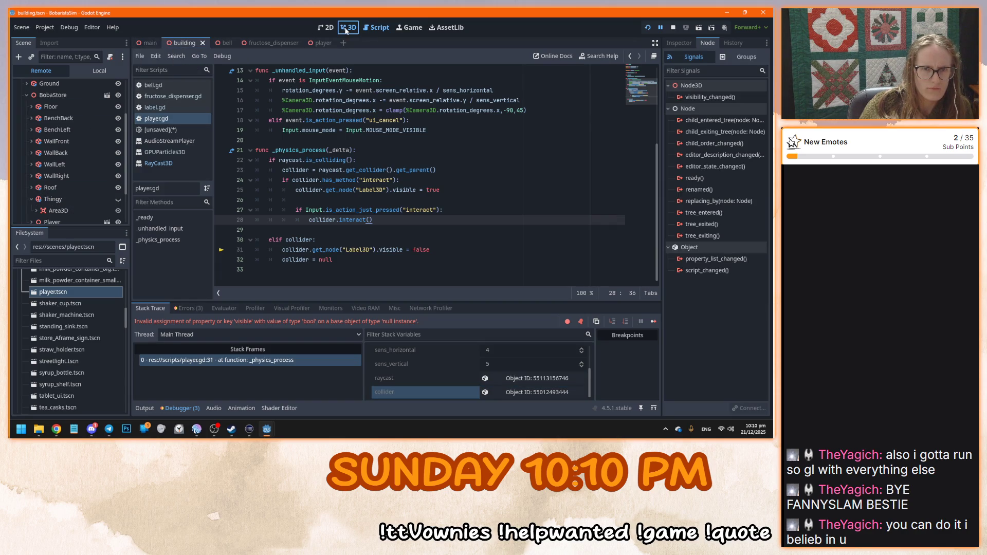
# Show the building in 3D and inspect Roof, WallRight and Thingy in the live tree
pyautogui.click(349, 27)
pyautogui.click(62, 199)
pyautogui.click(50, 187)
pyautogui.click(31, 188)
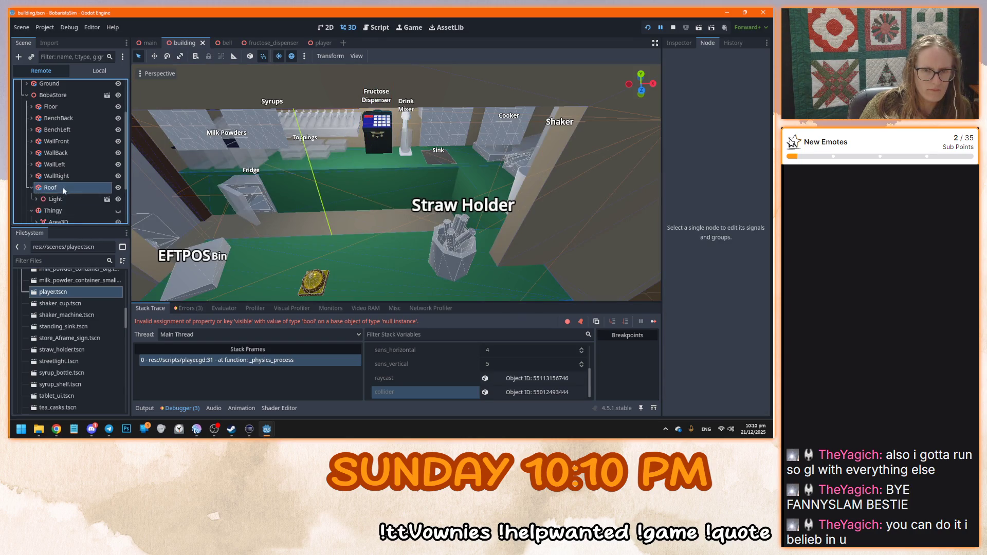
pyautogui.click(35, 199)
pyautogui.click(32, 188)
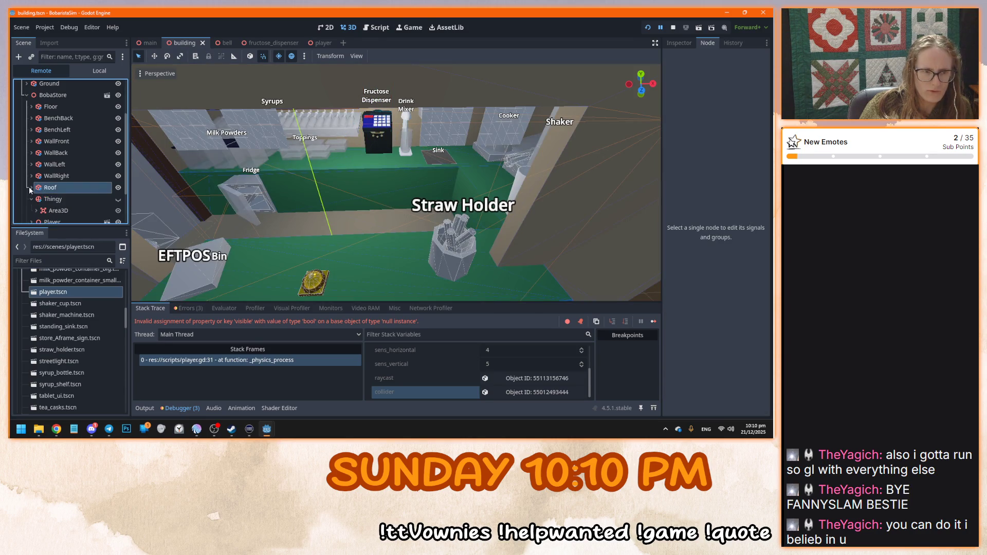
pyautogui.scroll(-5, 319, 227)
pyautogui.click(66, 188)
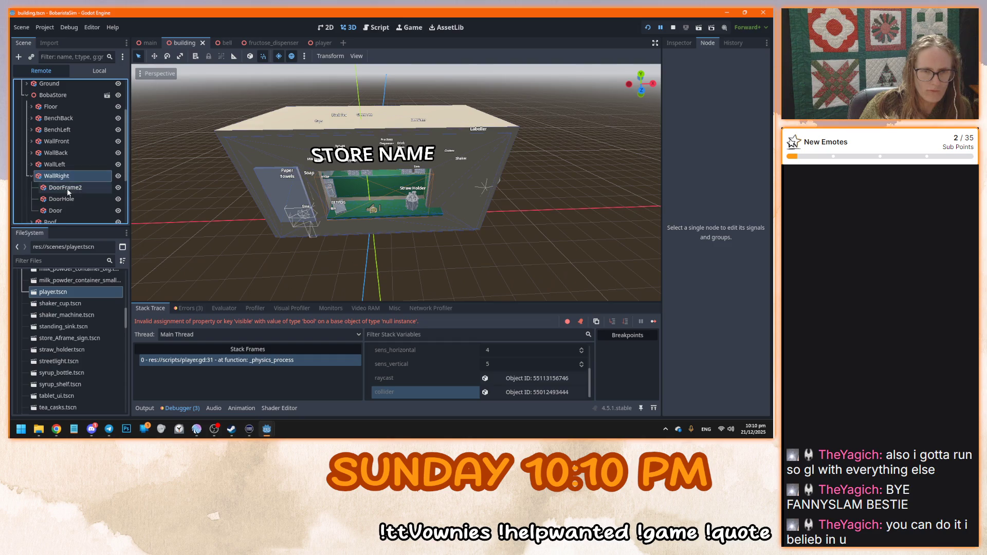
pyautogui.press('Up')
pyautogui.click(65, 200)
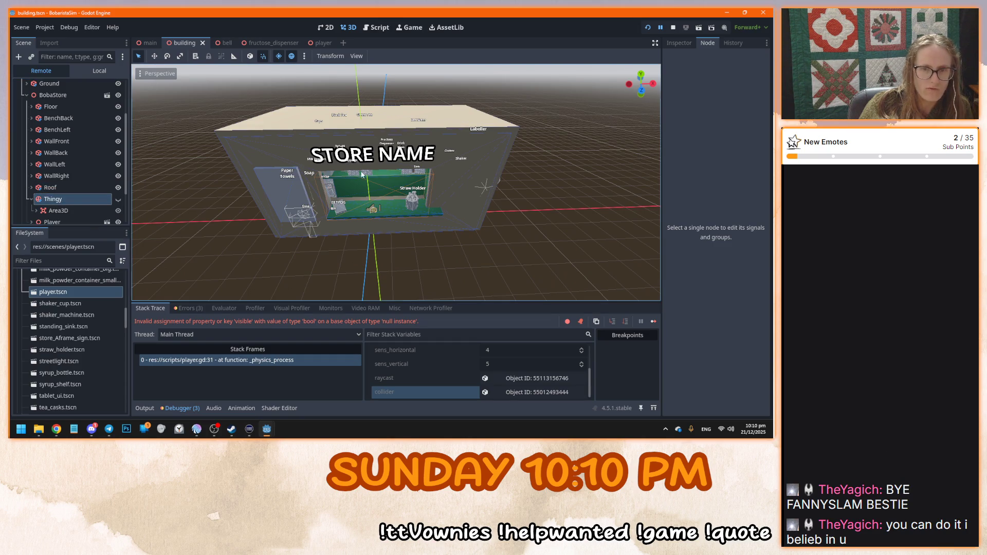
pyautogui.scroll(3, 427, 172)
pyautogui.scroll(5, 427, 173)
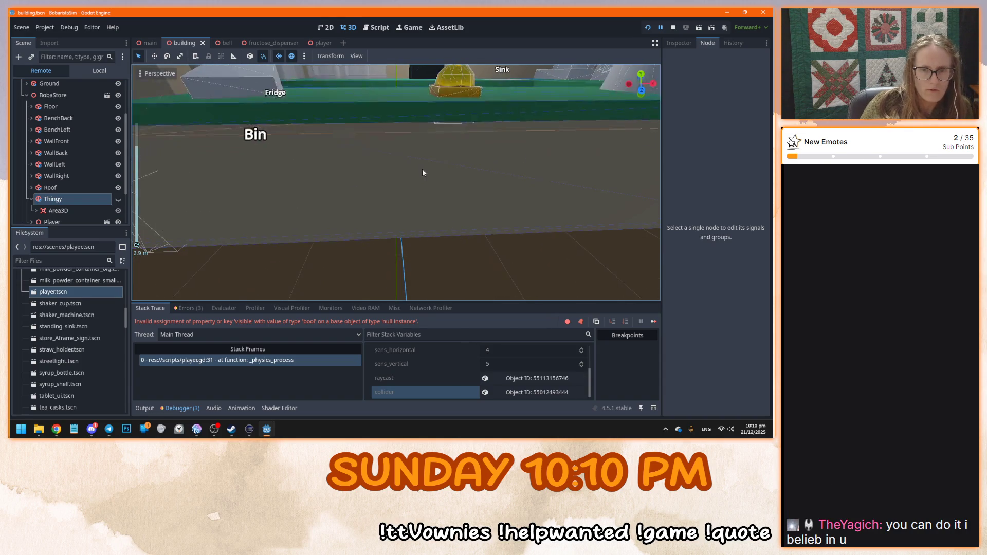
pyautogui.scroll(-5, 399, 191)
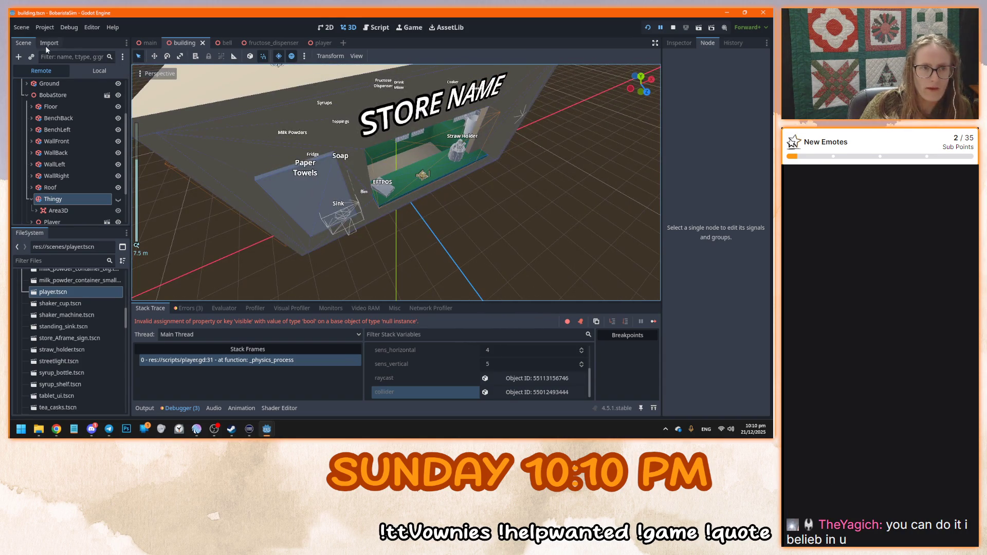
# Return the Scene dock to Local and close the running BobaristaSim game
pyautogui.click(91, 69)
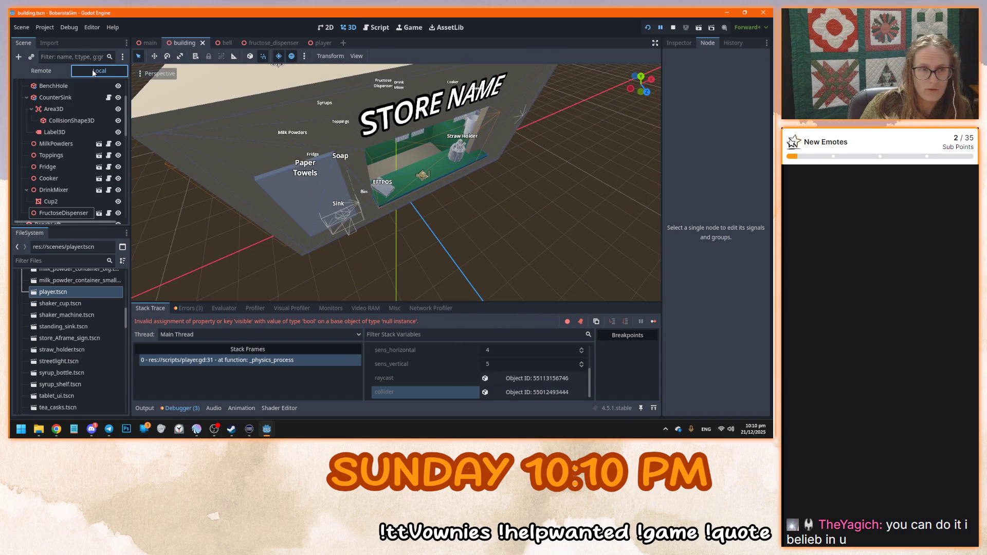
pyautogui.moveTo(268, 433)
pyautogui.click(308, 391)
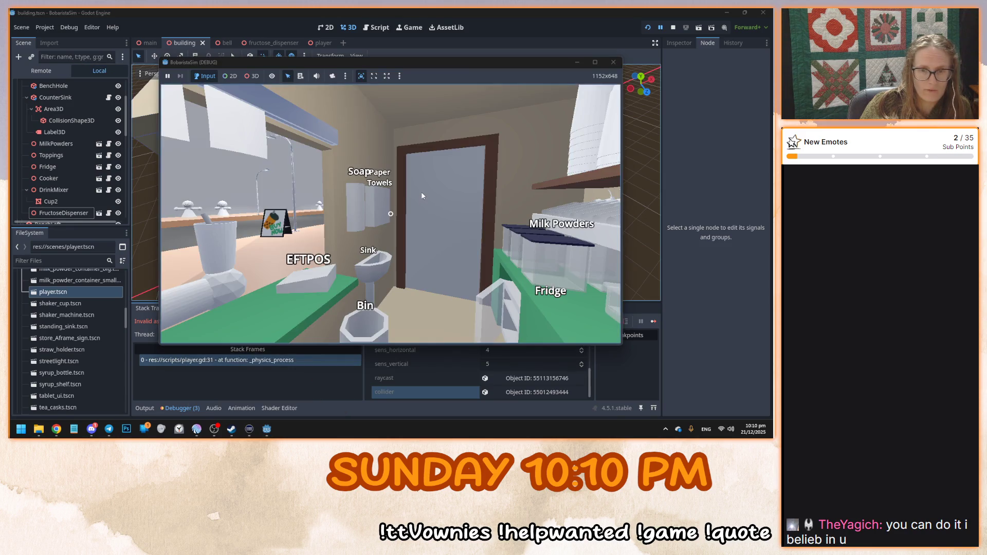
pyautogui.click(611, 63)
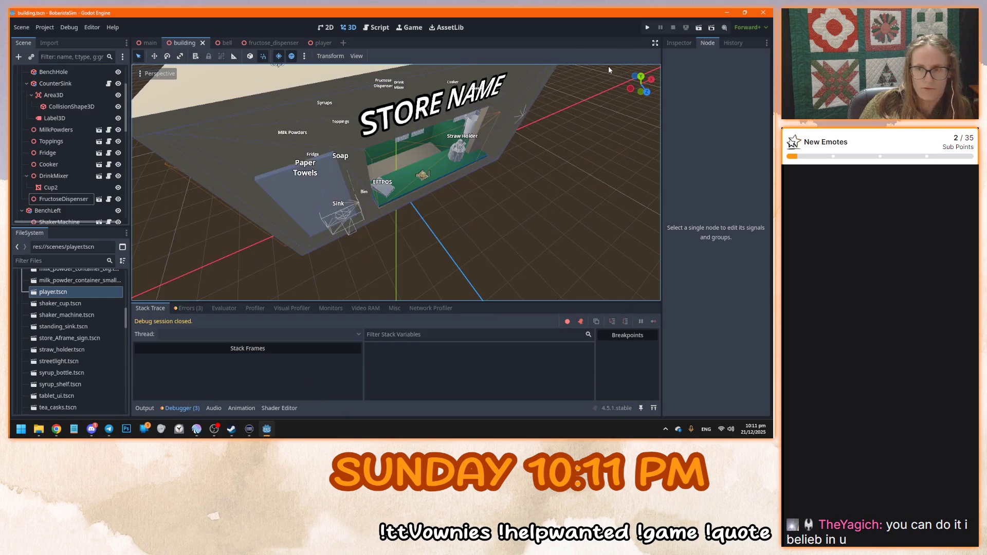
# Select the Thingy sphere in the building scene, frame it, and review its properties
pyautogui.scroll(-6, 82, 196)
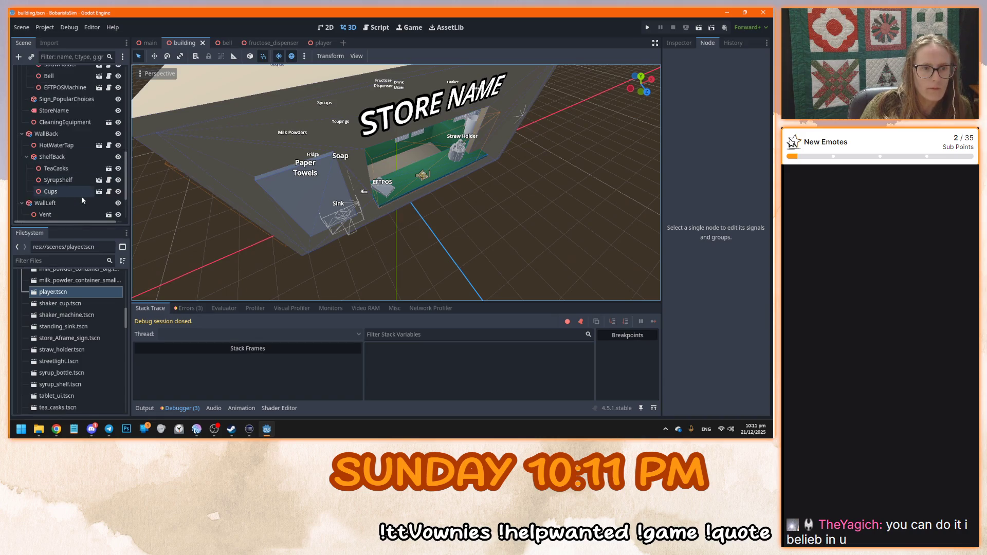
pyautogui.click(74, 188)
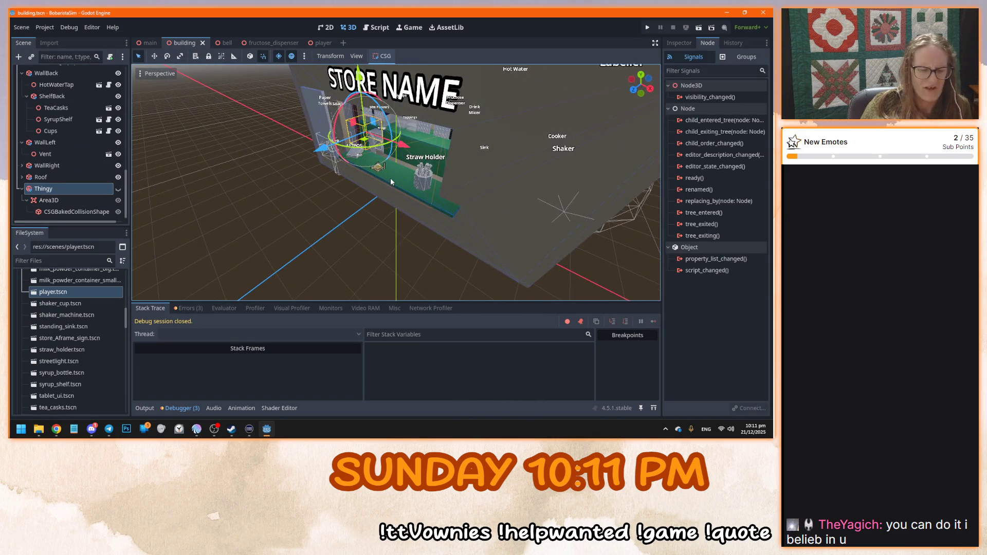
pyautogui.press('f')
pyautogui.scroll(-3, 378, 158)
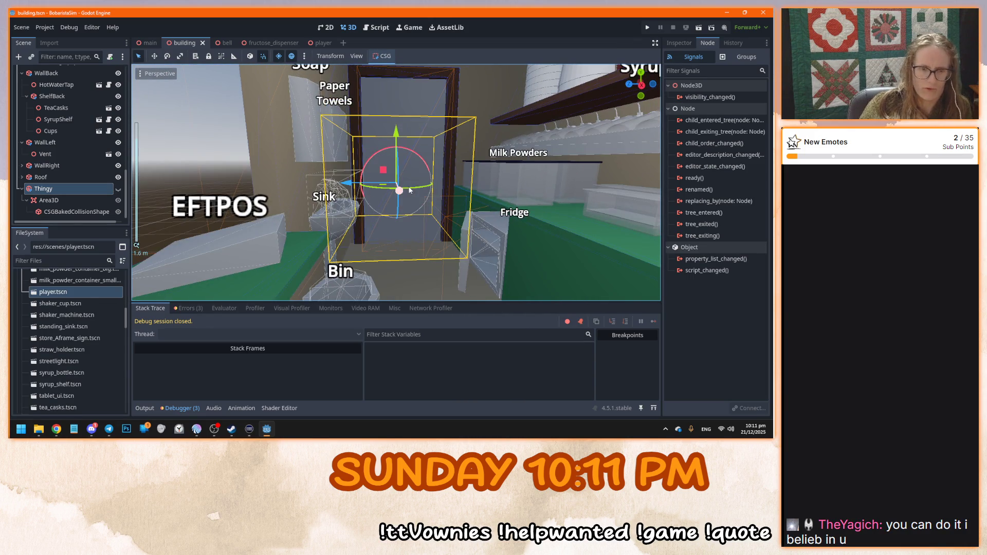
pyautogui.click(684, 43)
pyautogui.scroll(1, 516, 187)
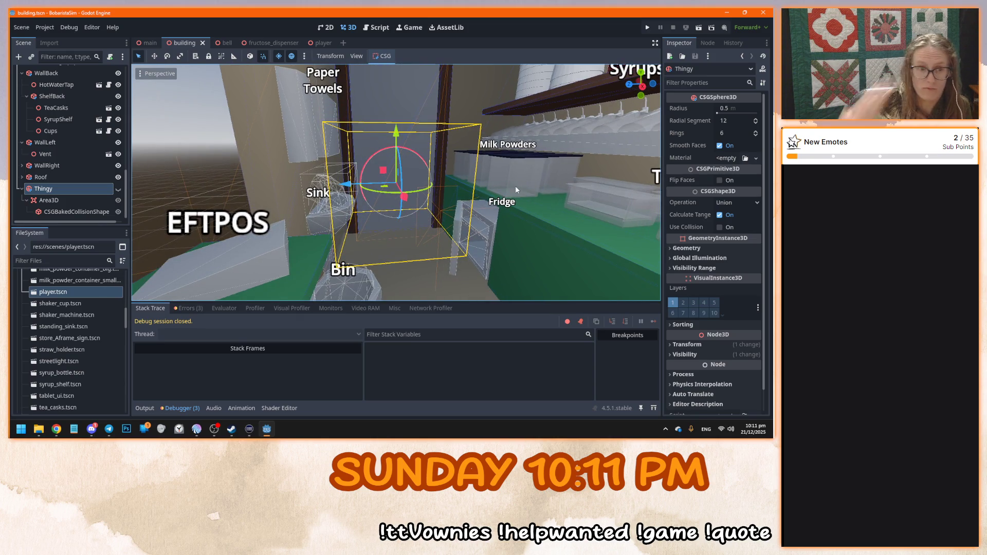
pyautogui.moveTo(449, 215); pyautogui.dragTo(457, 222)
# Delete Thingy with its children and relaunch the game with F5
pyautogui.press('Delete')
pyautogui.press('Return')
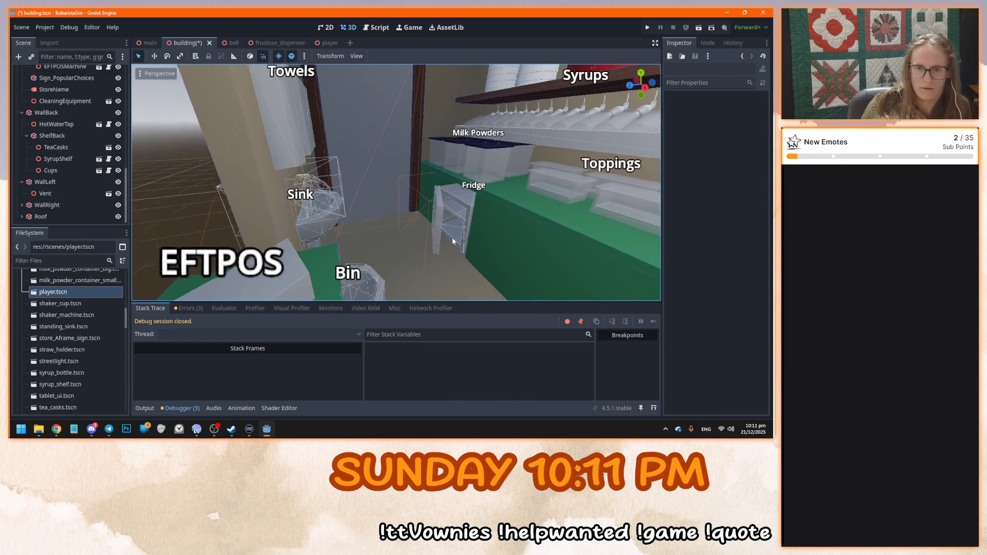
pyautogui.press('F5')
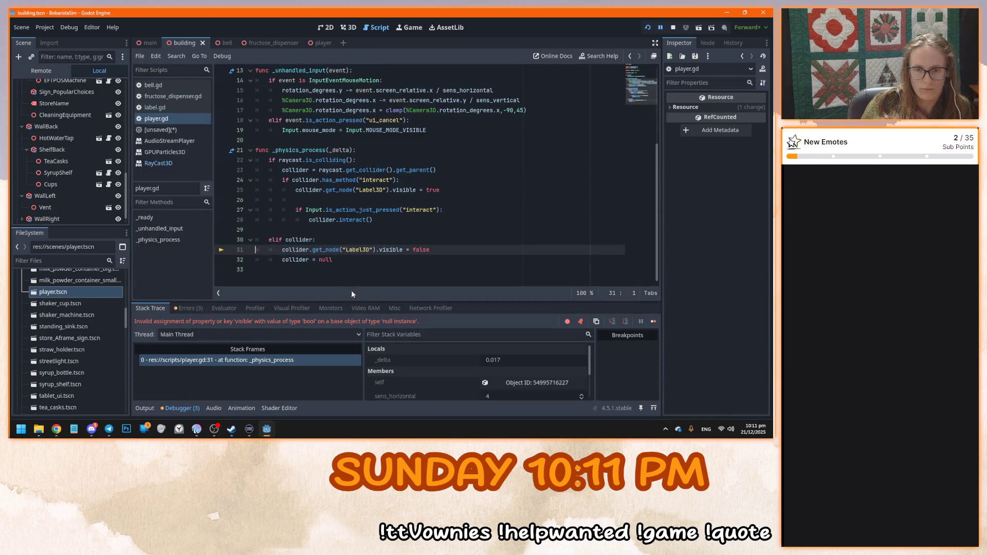
# Inspect the collider in the debugger and live tree, then review player.gd lines 22–25
pyautogui.scroll(-3, 509, 388)
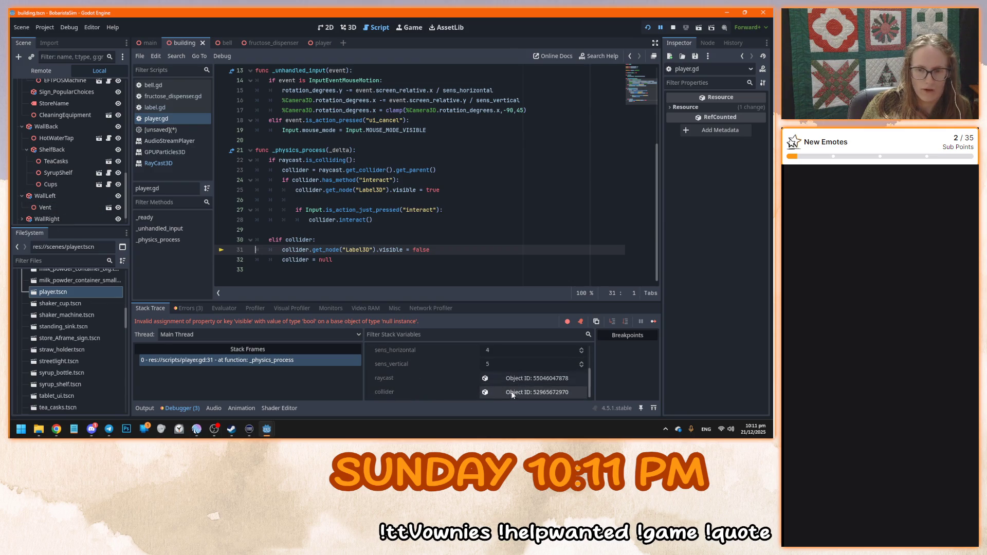
pyautogui.click(513, 392)
pyautogui.scroll(-1, 83, 176)
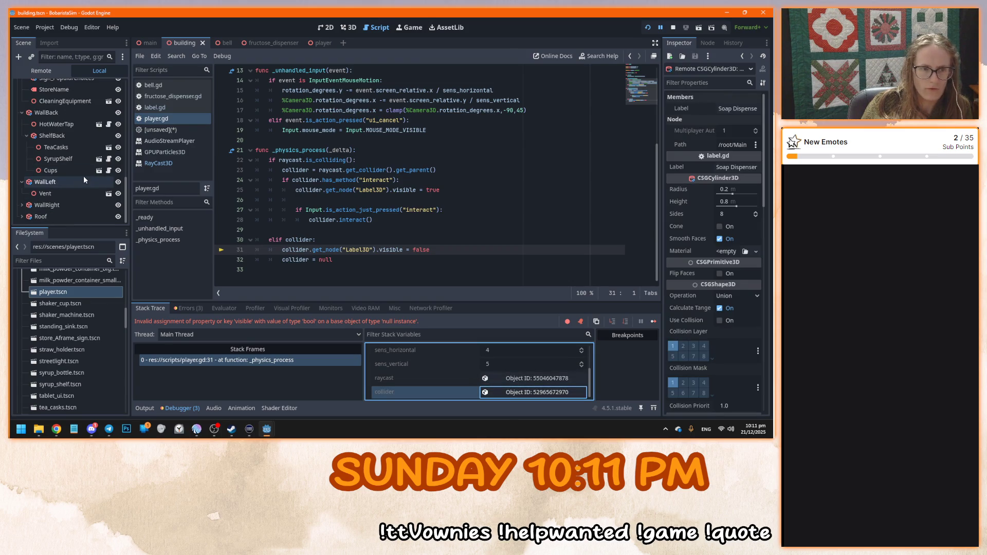
pyautogui.click(46, 70)
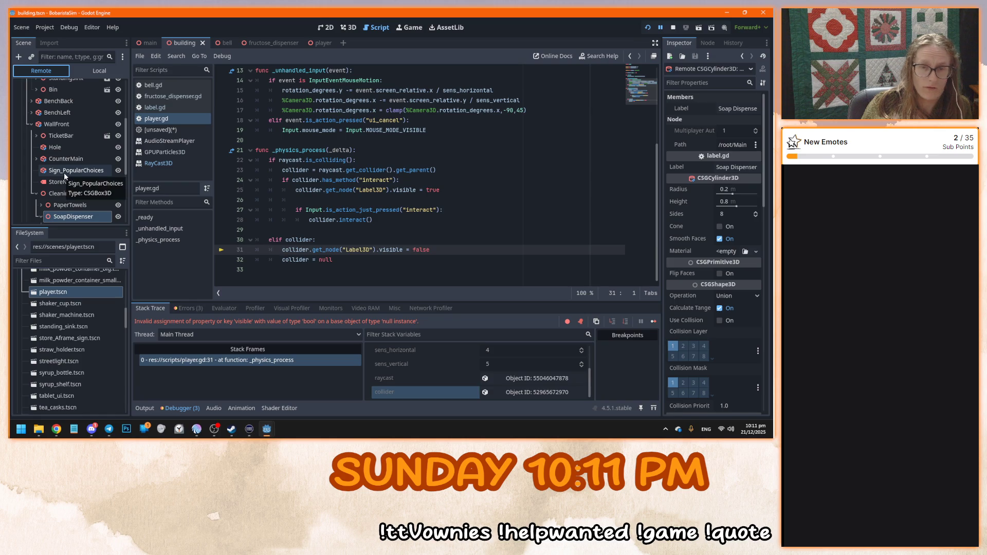
pyautogui.click(407, 160)
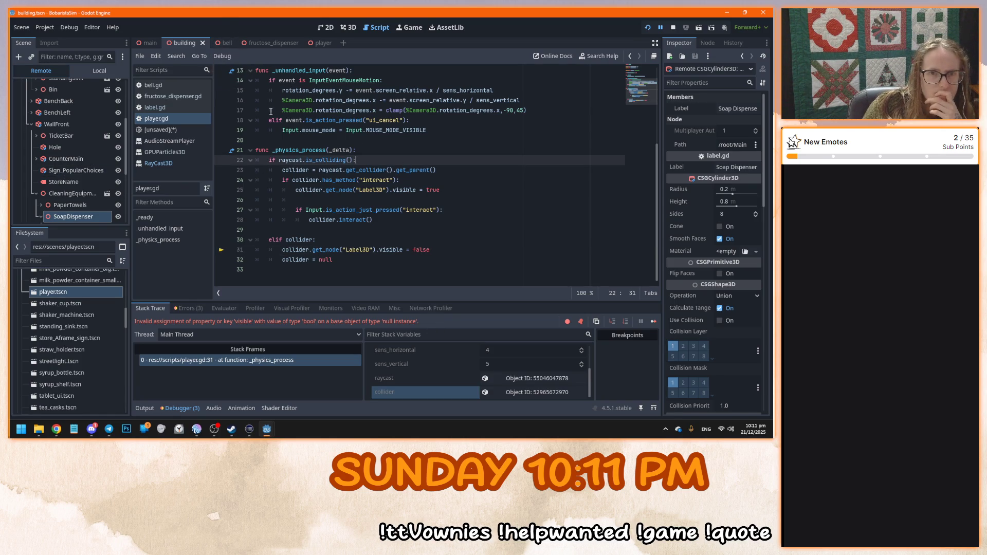
pyautogui.click(343, 190)
# Open the main scene and the label.gd script, then stop the running game
pyautogui.click(150, 44)
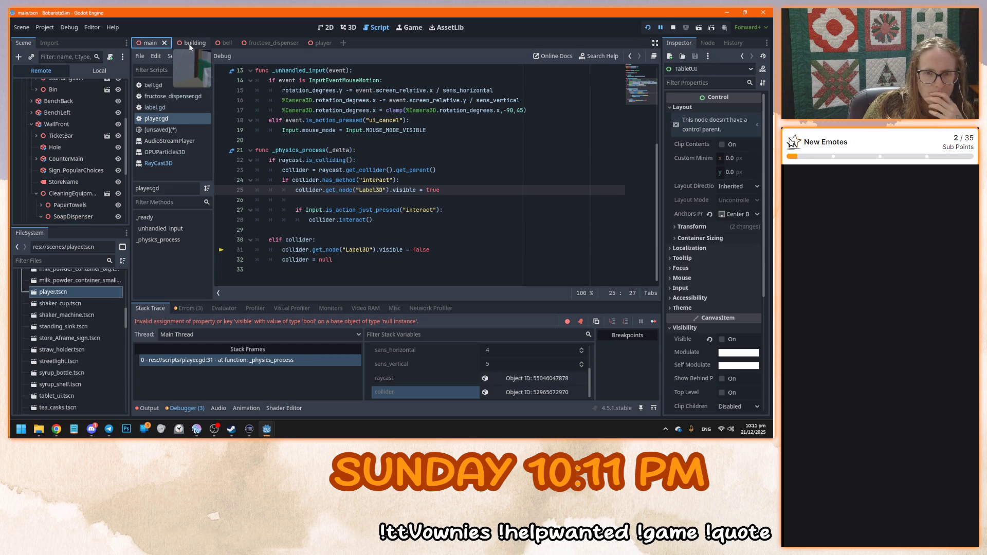
pyautogui.click(473, 189)
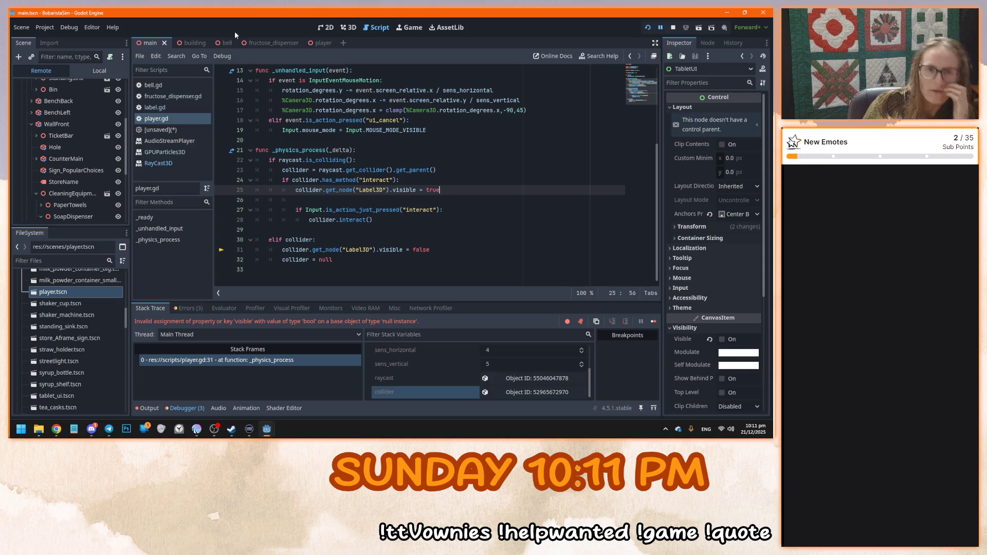
pyautogui.click(160, 106)
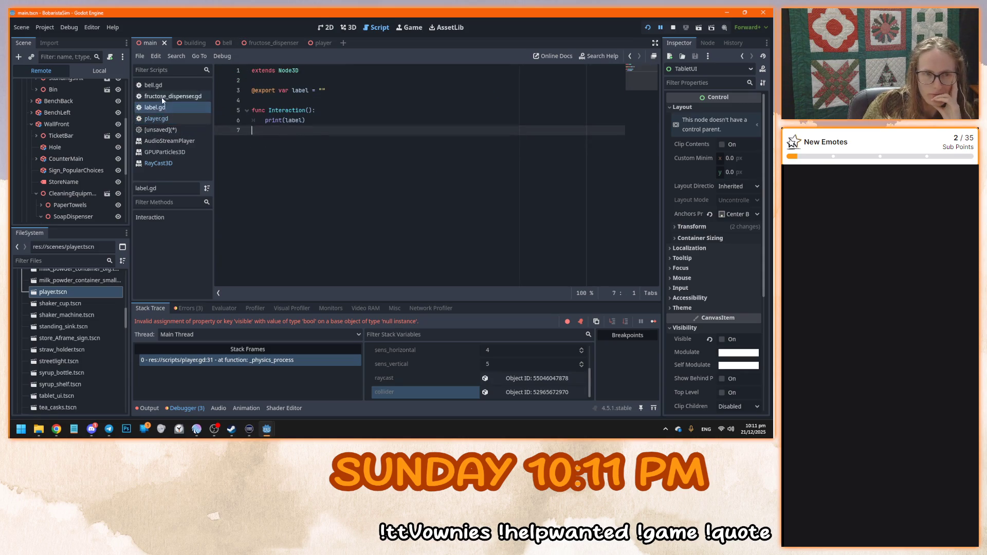
pyautogui.moveTo(269, 426)
pyautogui.click(341, 359)
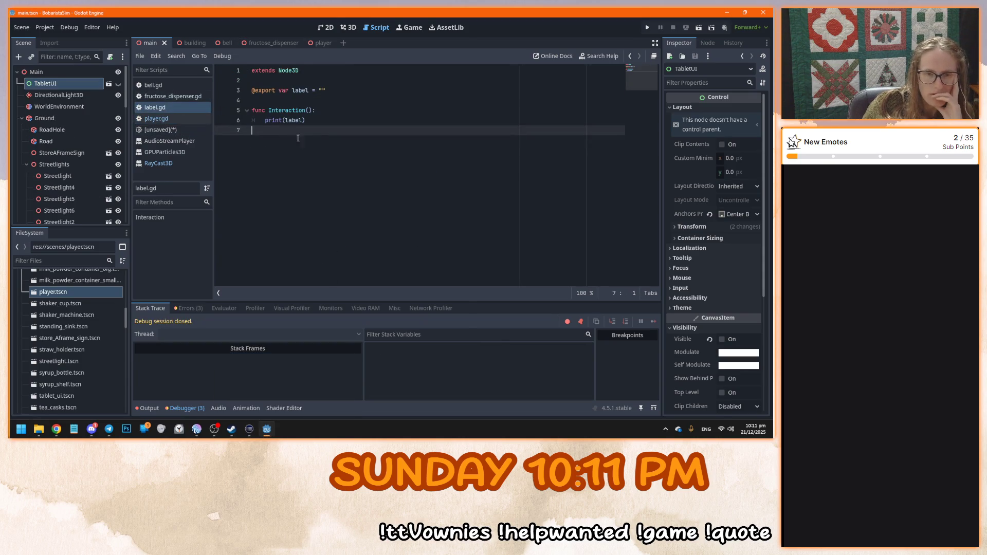
# In player.gd, try moving the has_method check from line 24 into line 22, then undo it
pyautogui.click(170, 96)
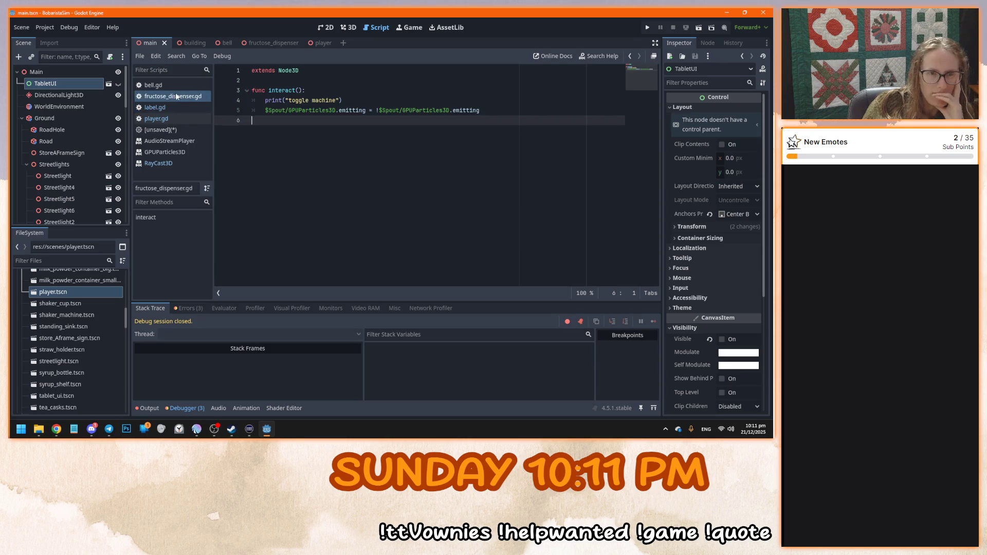
pyautogui.click(156, 119)
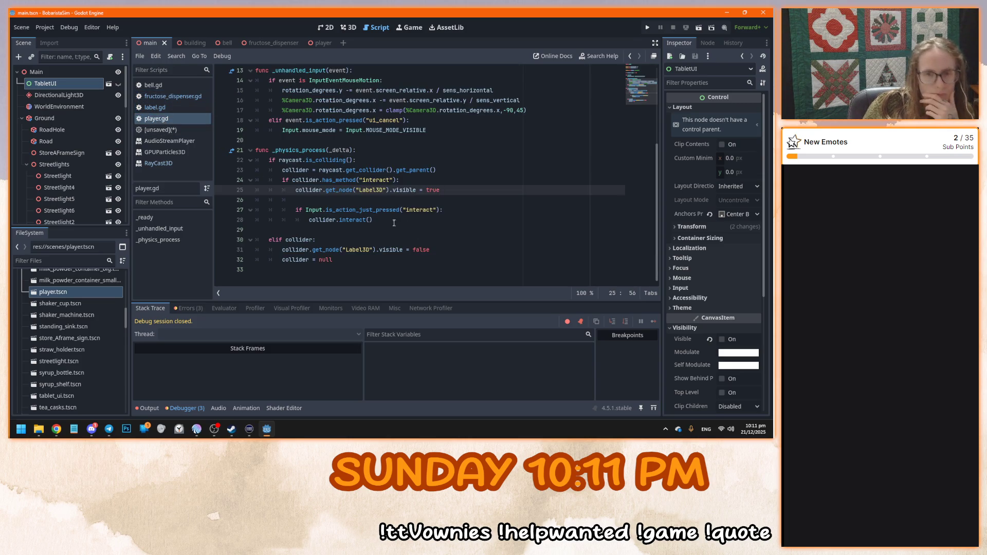
pyautogui.click(282, 180)
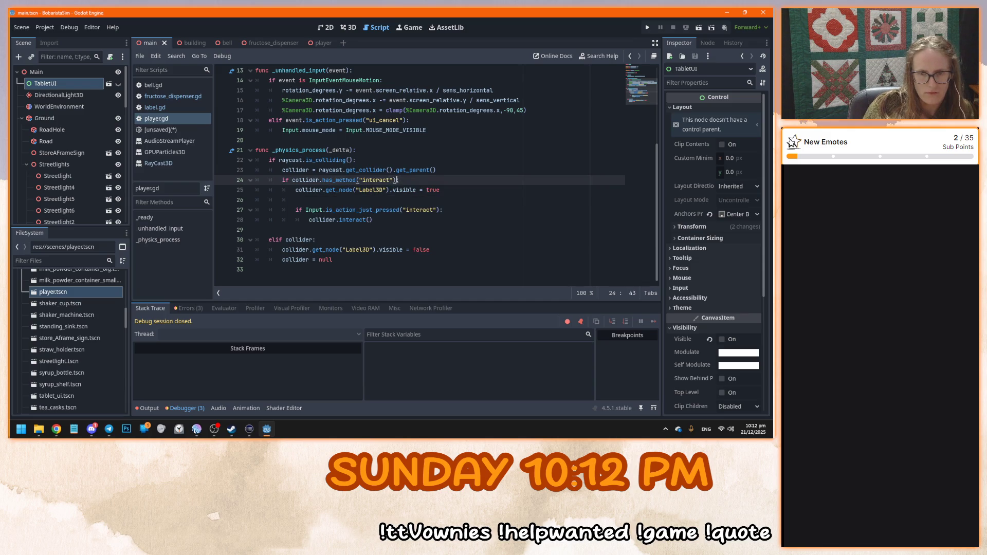
pyautogui.moveTo(397, 180); pyautogui.dragTo(282, 180)
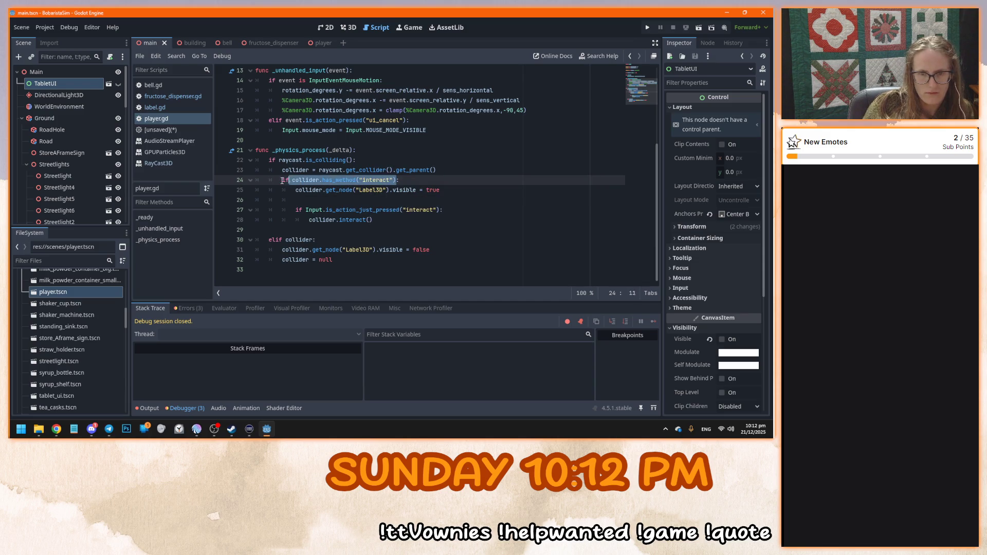
pyautogui.hotkey('ctrl', 'x')
pyautogui.click(353, 160)
pyautogui.write('and')
pyautogui.hotkey('ctrl', 'v')
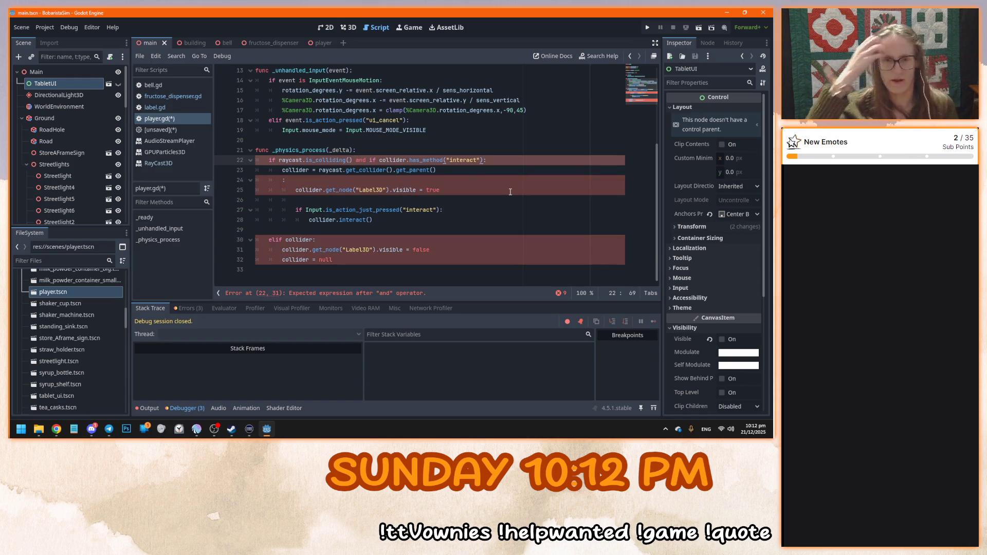
pyautogui.hotkey('ctrl', 'z')
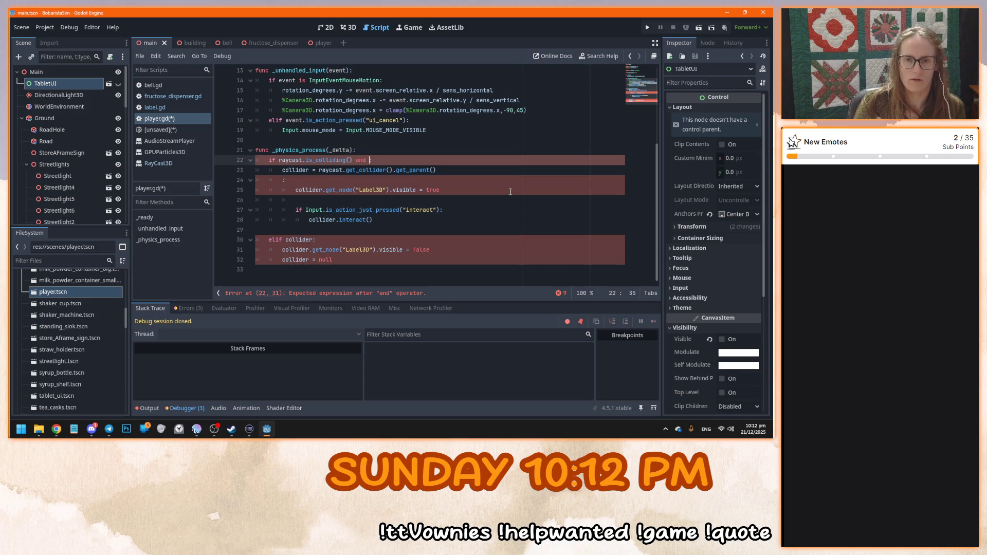
pyautogui.hotkey('ctrl', 'z')
pyautogui.hotkey('ctrl', 'z')
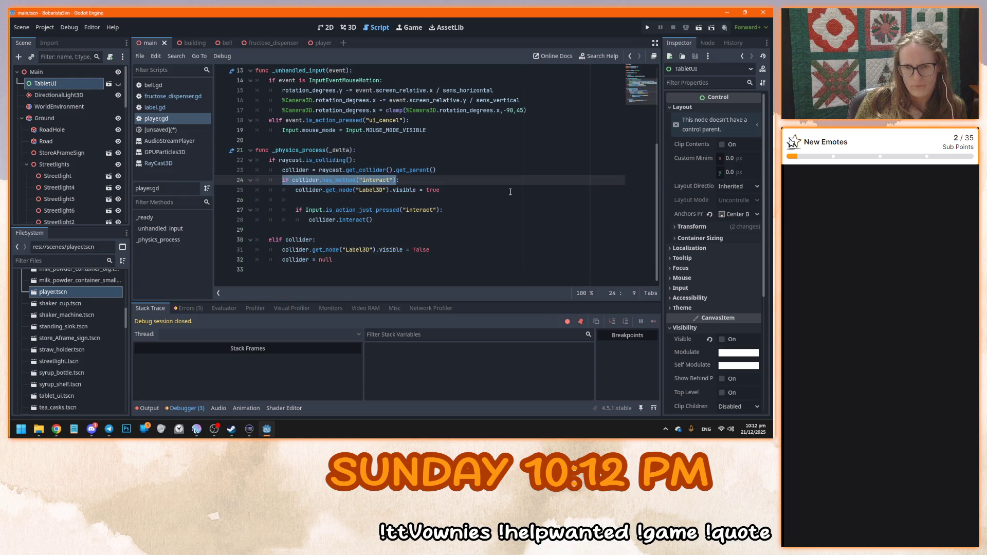
pyautogui.click(510, 192)
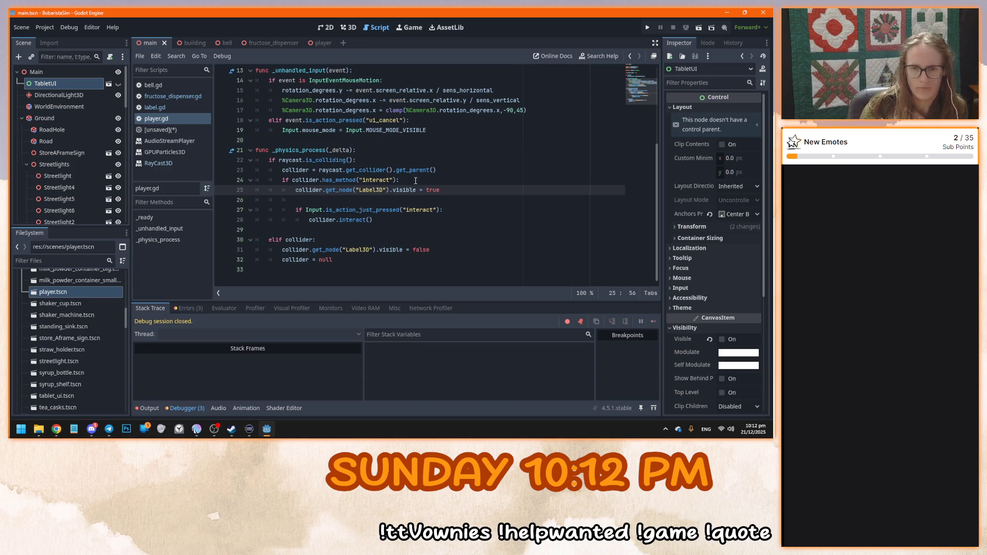
pyautogui.click(396, 180)
pyautogui.moveTo(397, 180); pyautogui.dragTo(282, 179)
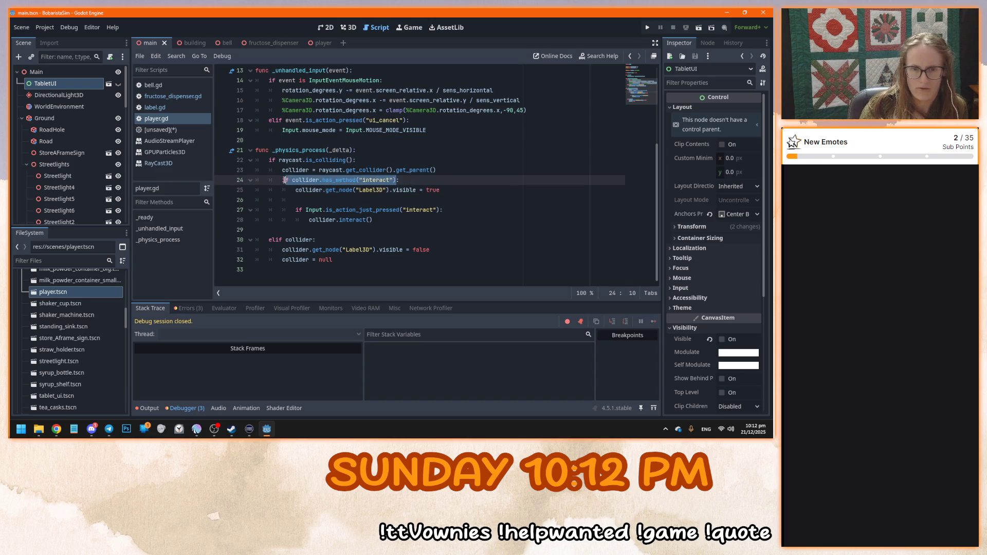
# Change line 30 to 'elif collider and collider.has_method("interact")', then test-run and stop the game
pyautogui.click(313, 240)
pyautogui.write('and if collider.has_method("interact")')
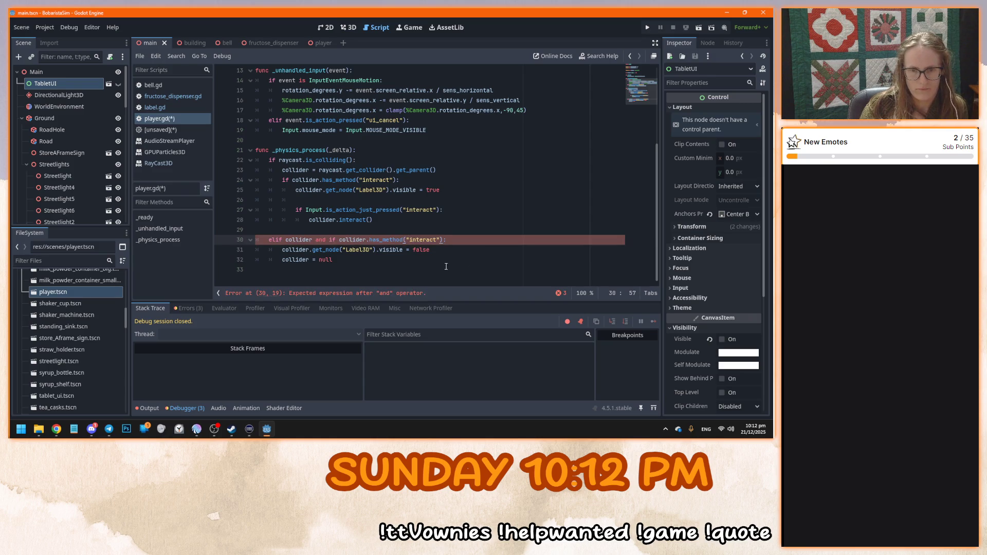
pyautogui.click(338, 240)
pyautogui.press('BackSpace')
pyautogui.press('BackSpace')
pyautogui.press('BackSpace')
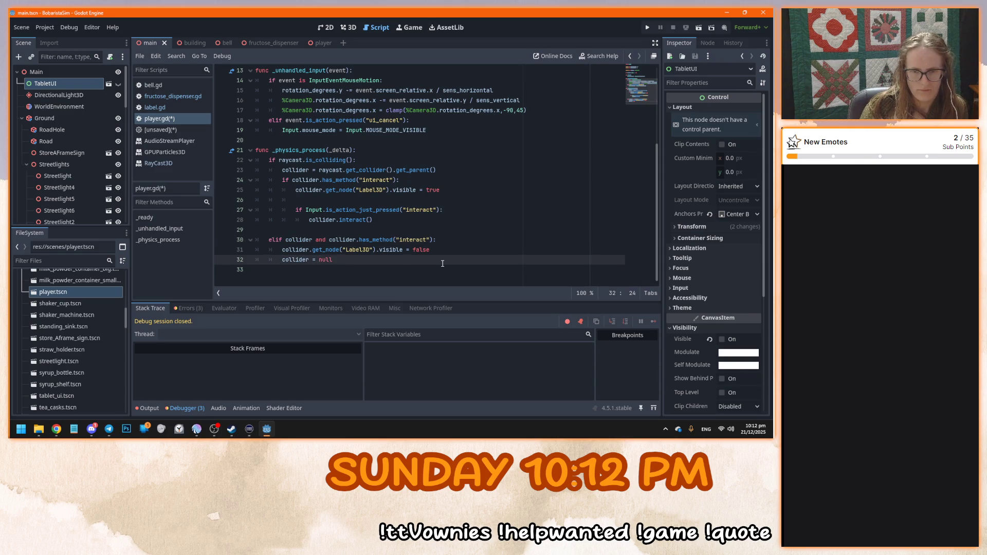
pyautogui.press('F5')
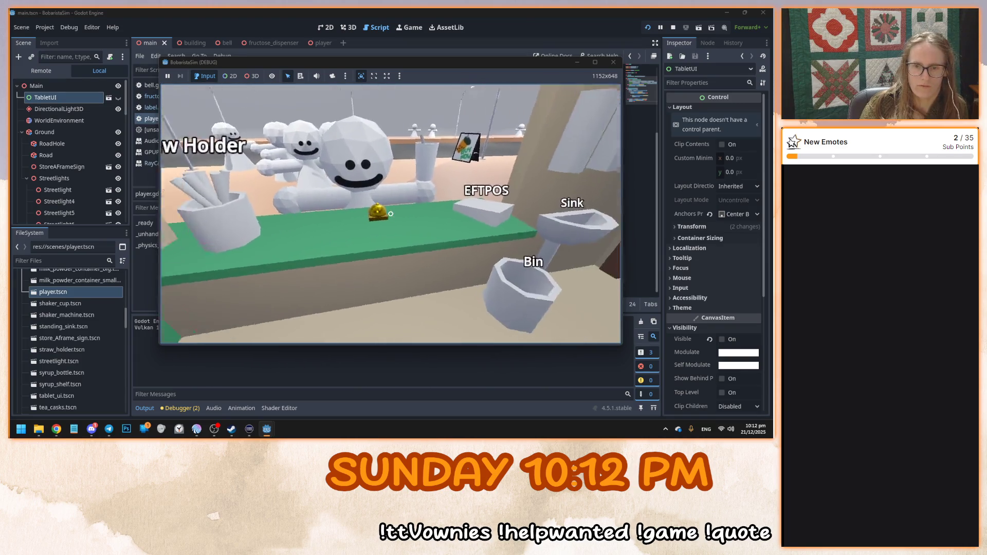
pyautogui.press('F8')
# Review player.gd lines 25–32, then browse label.gd and fructose_dispenser.gd
pyautogui.click(383, 210)
pyautogui.click(402, 269)
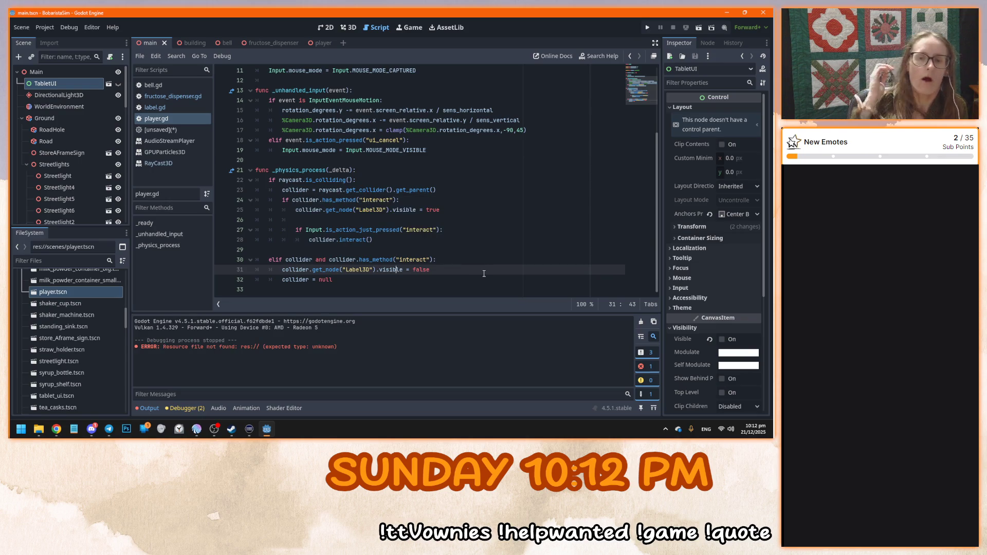
pyautogui.click(451, 249)
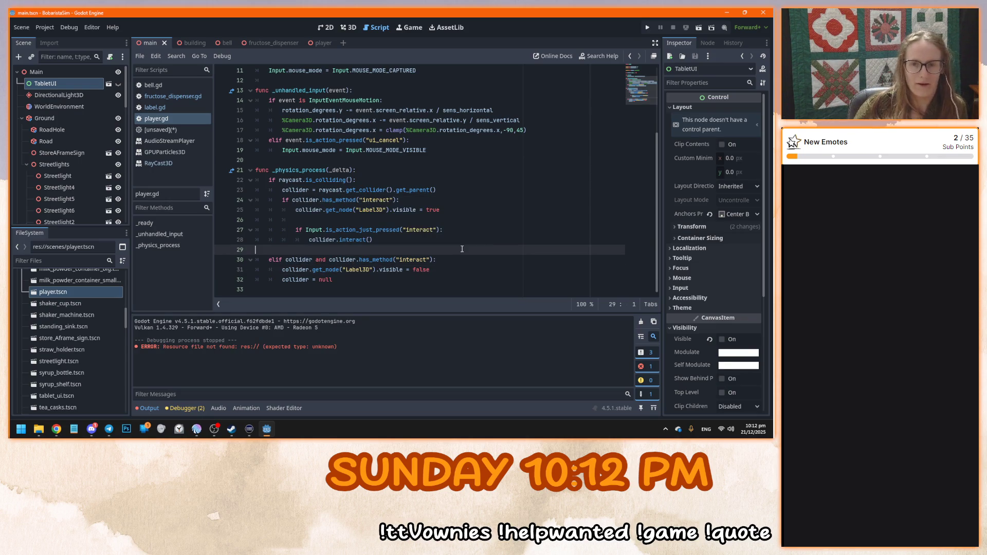
pyautogui.moveTo(289, 133)
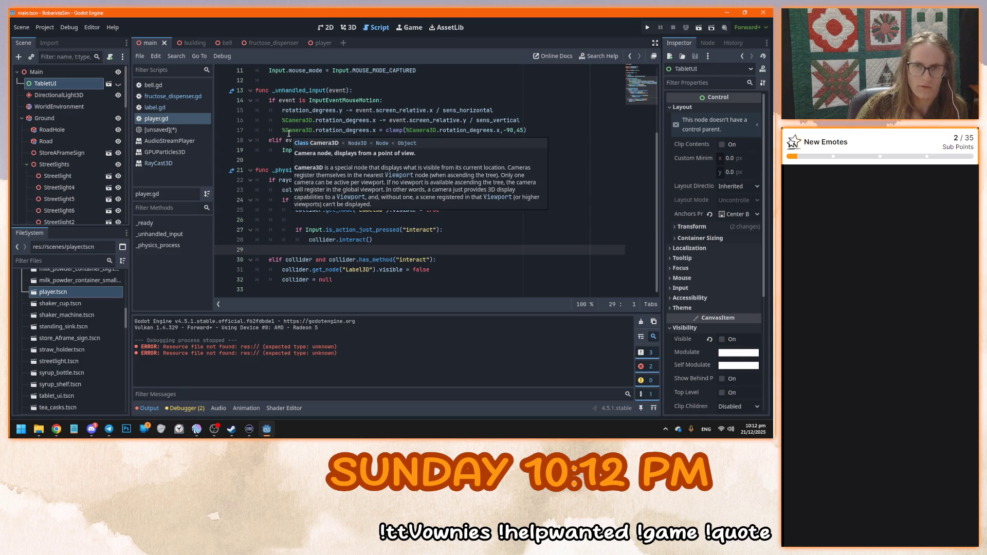
pyautogui.click(482, 281)
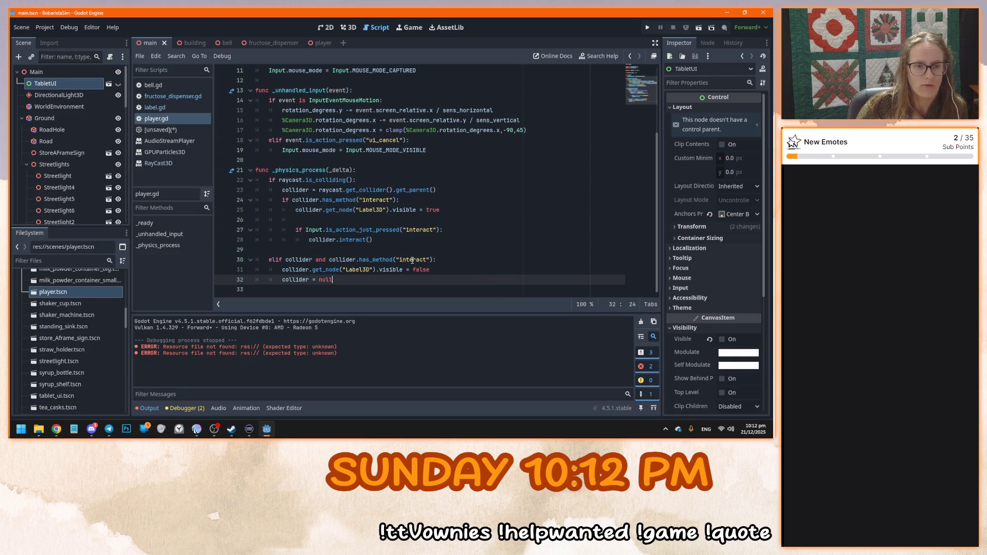
pyautogui.scroll(5, 110, 306)
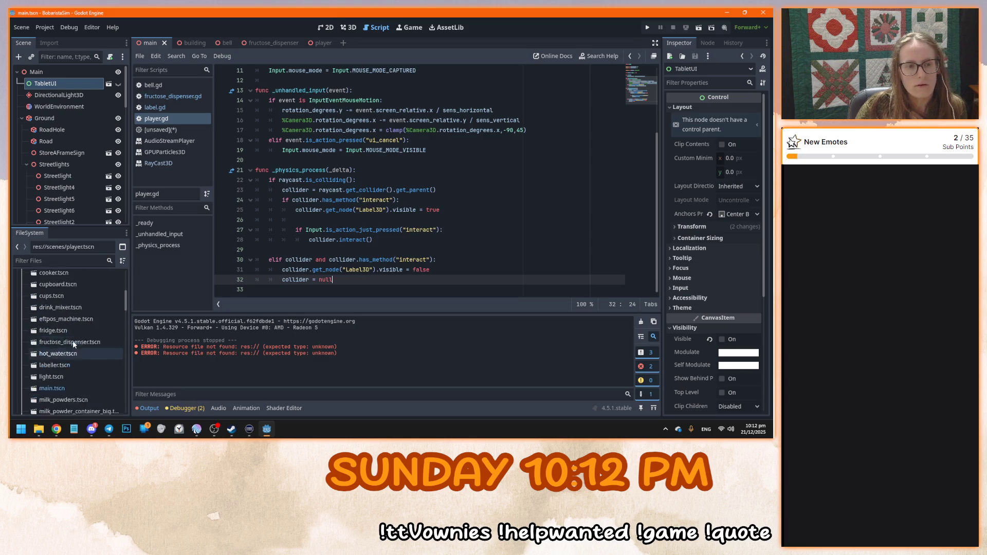
pyautogui.scroll(5, 72, 340)
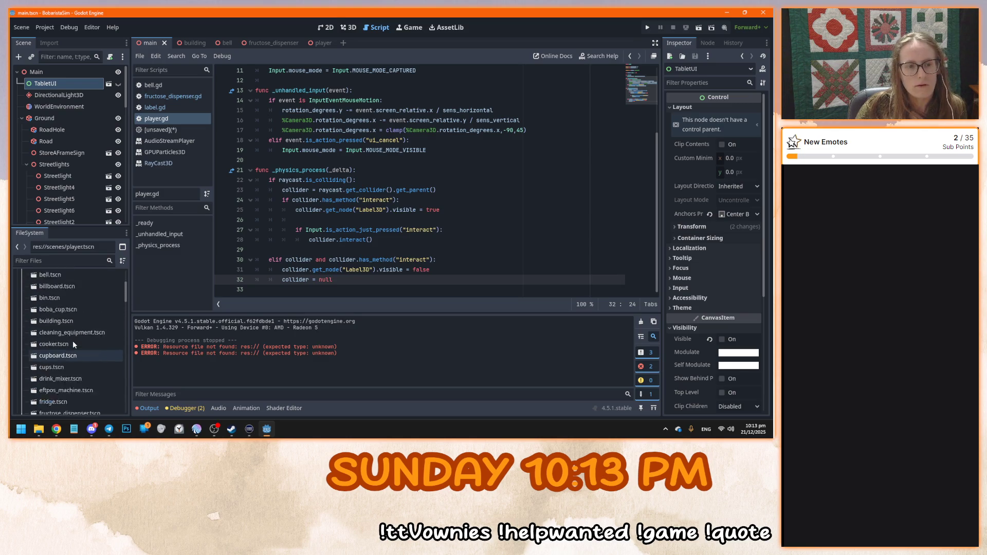
pyautogui.click(152, 107)
pyautogui.click(153, 120)
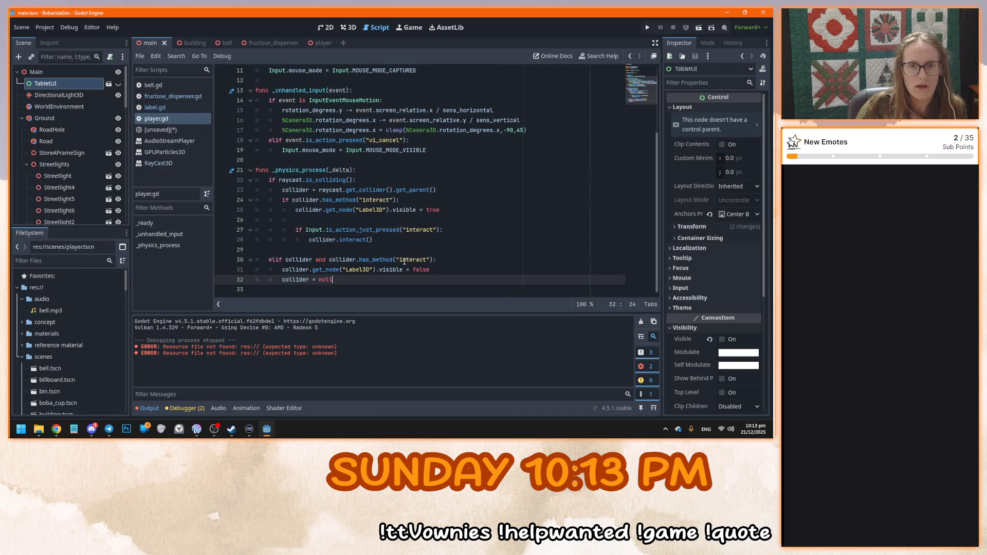
pyautogui.click(172, 97)
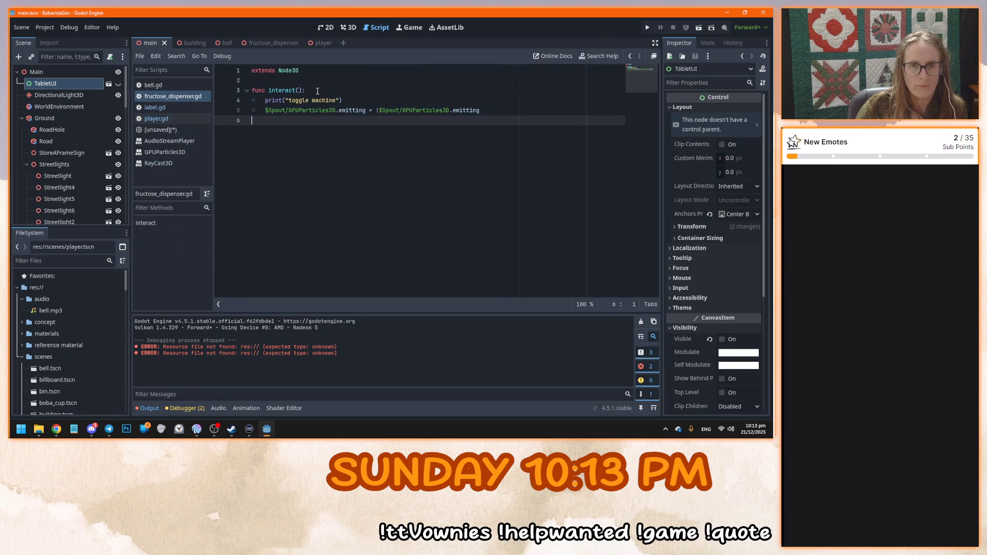
# Rename label.gd's Interaction() function to interact(), save the script, and run the game
pyautogui.moveTo(317, 91); pyautogui.dragTo(252, 91)
pyautogui.click(176, 107)
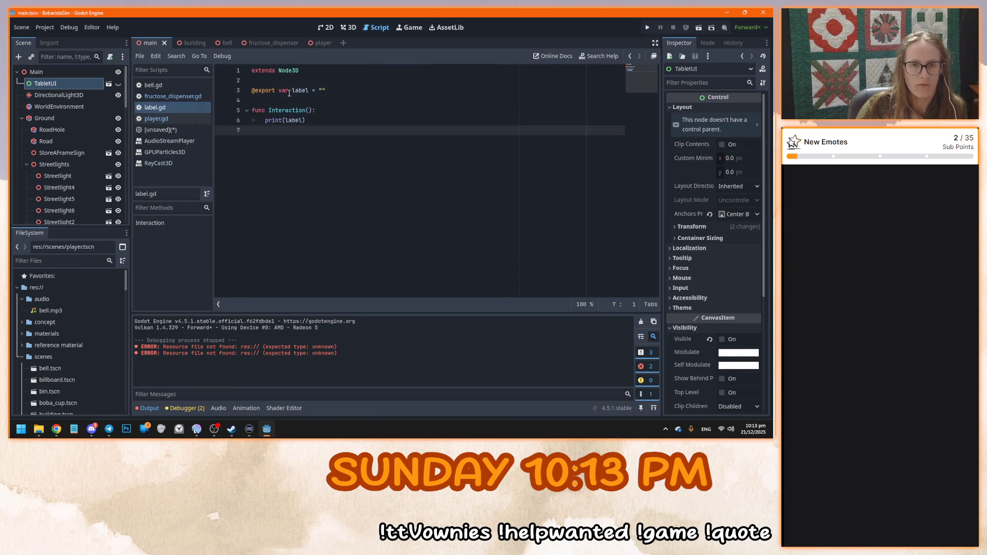
pyautogui.doubleClick(291, 110)
pyautogui.write('interact')
pyautogui.click(346, 149)
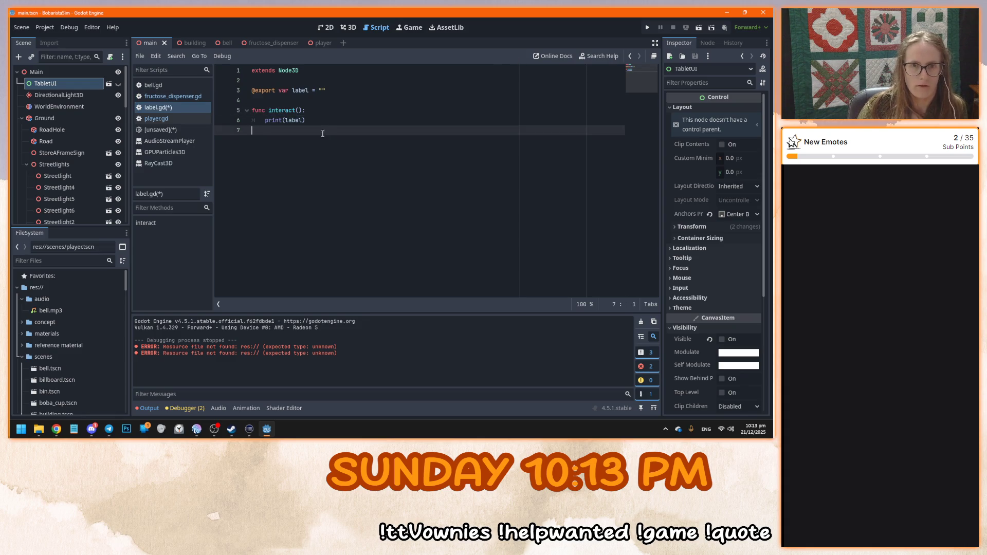
pyautogui.hotkey('ctrl', 's')
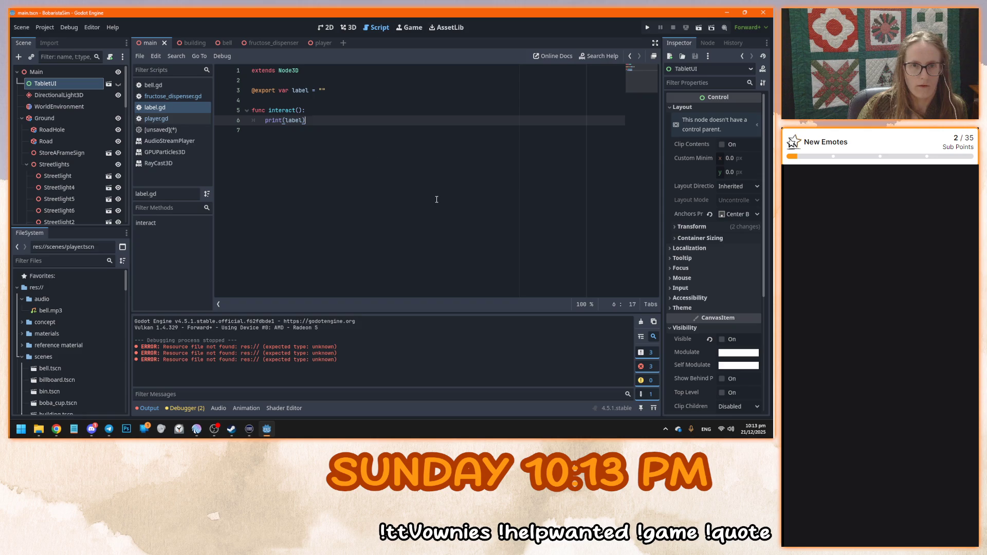
pyautogui.press('F5')
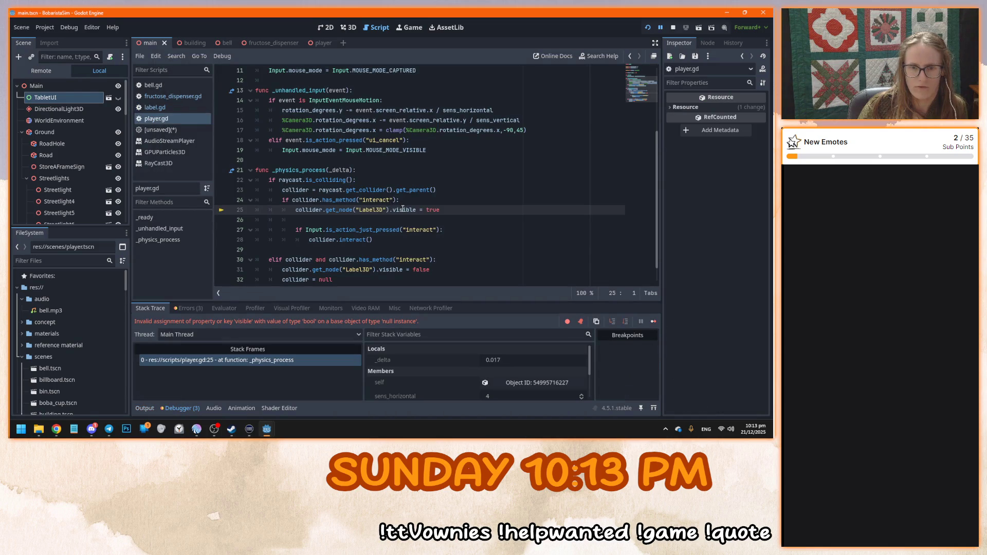
# Restart the game and inspect the collider variable and the soap dispenser in the live tree
pyautogui.press('F5')
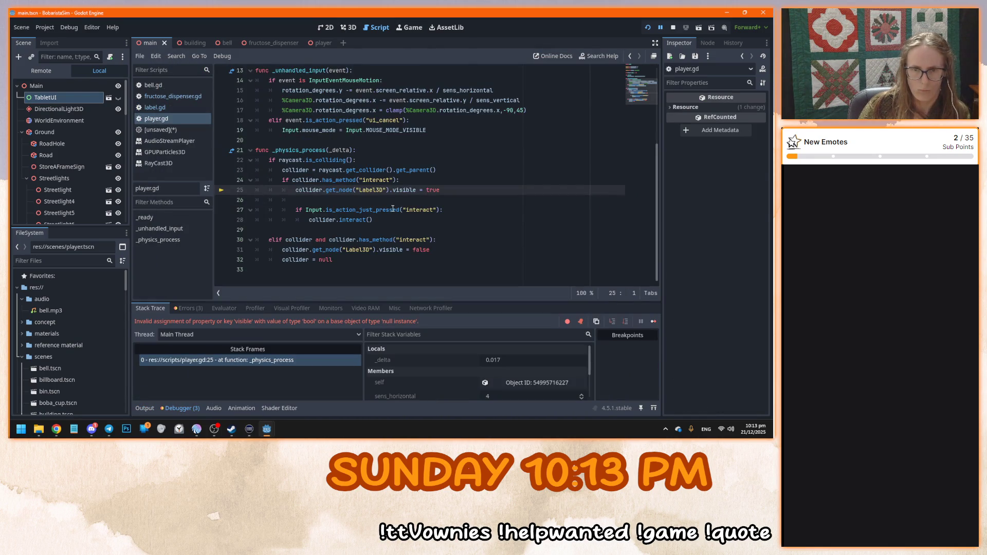
pyautogui.scroll(-3, 529, 388)
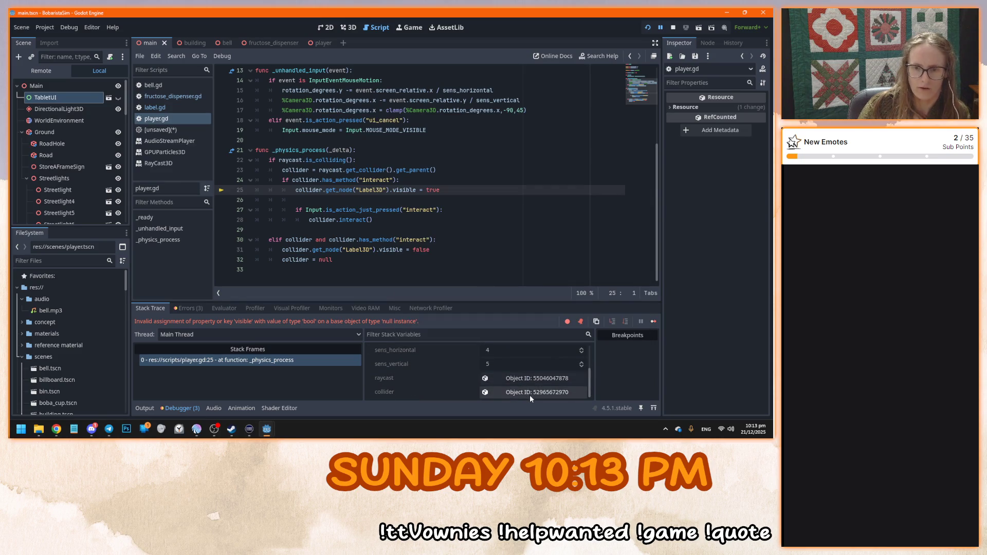
pyautogui.click(530, 394)
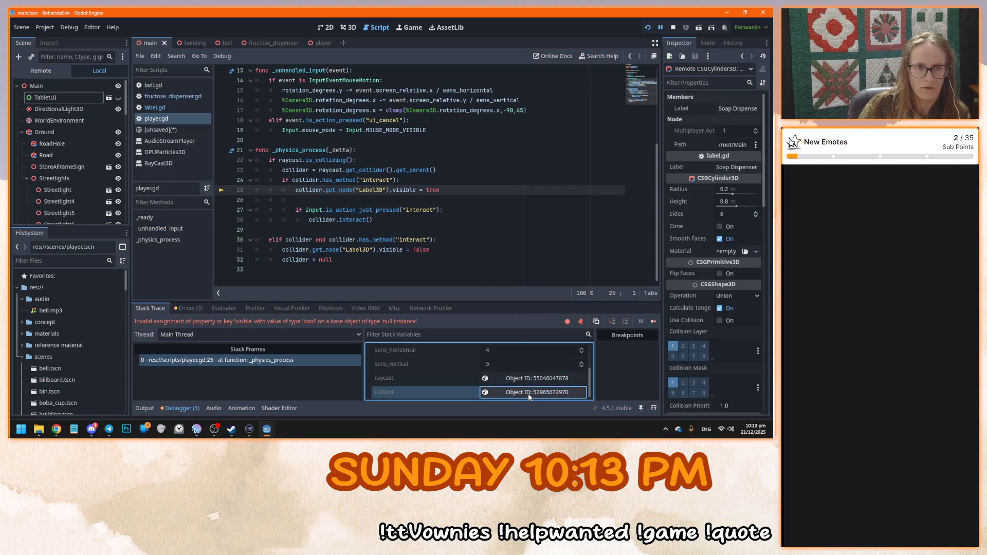
pyautogui.click(67, 72)
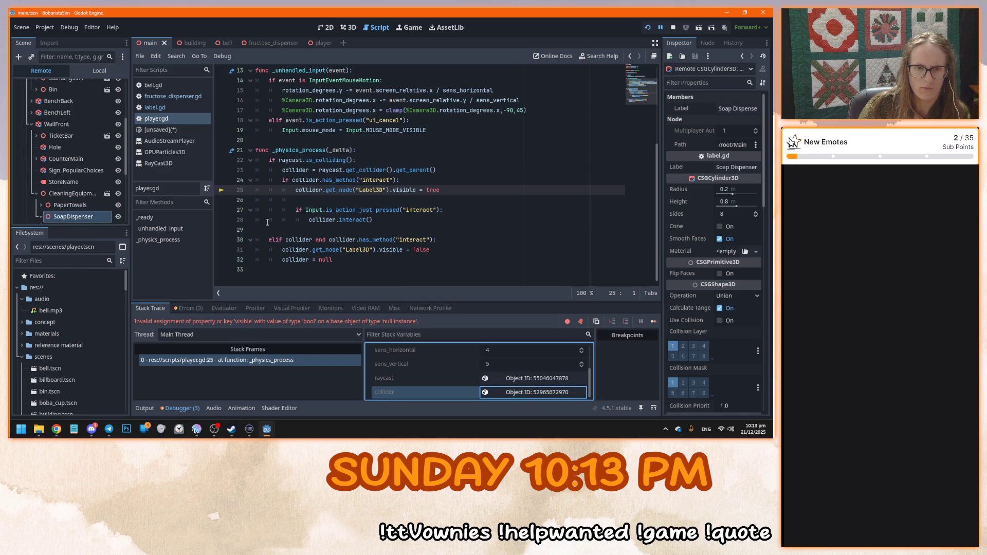
# Run the game again, walk toward the sink, check SoapDispenser, then close the game
pyautogui.press('F5')
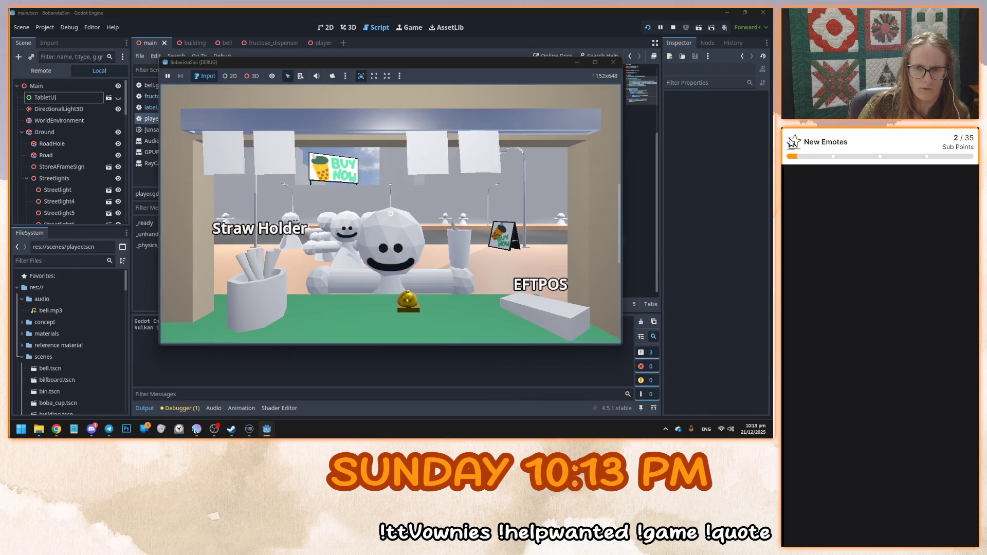
pyautogui.press('w')
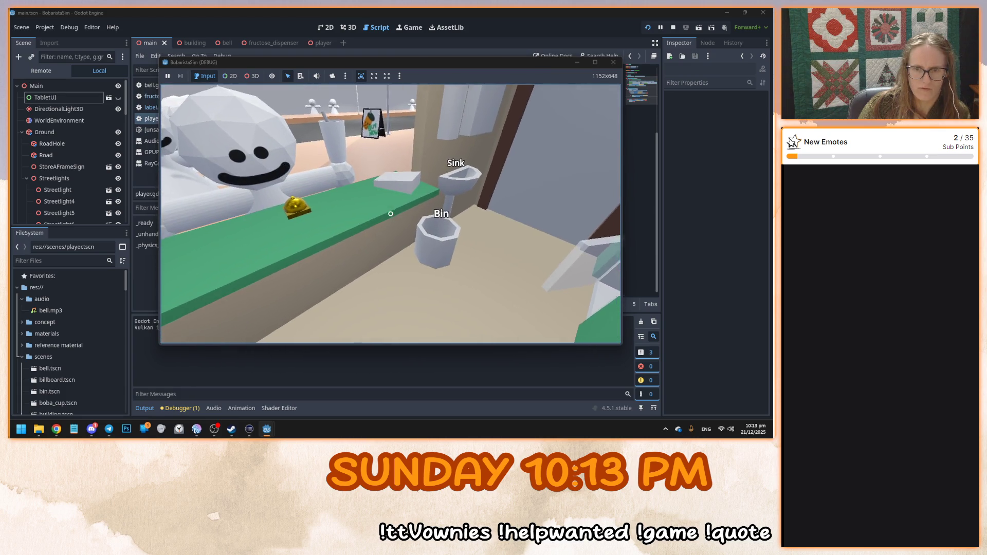
pyautogui.moveTo(391, 213)
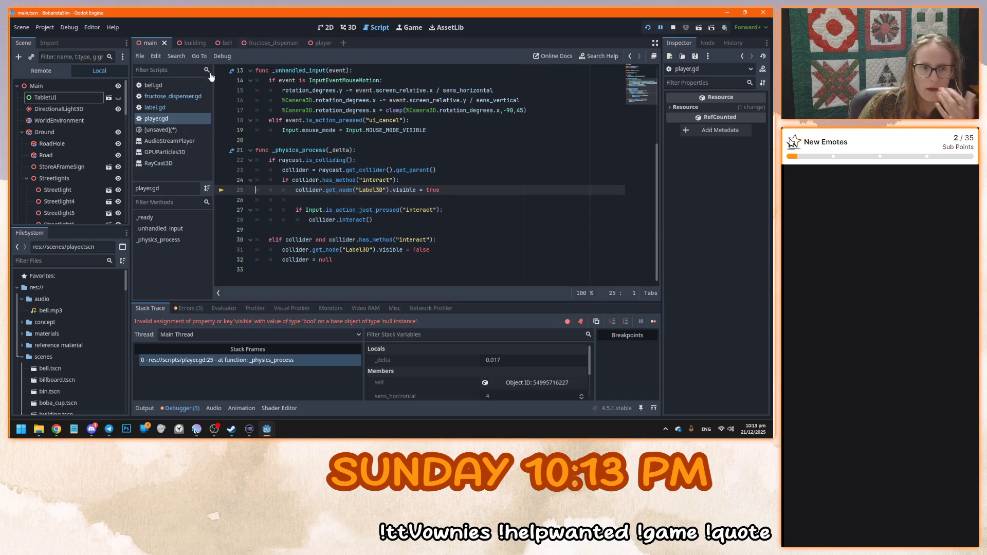
pyautogui.click(41, 73)
pyautogui.scroll(-1, 77, 170)
pyautogui.click(91, 199)
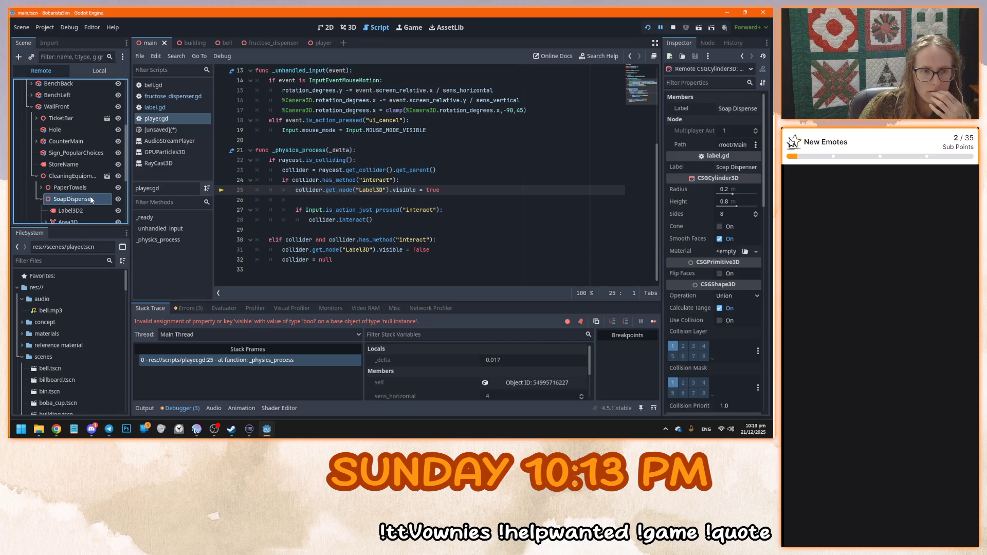
pyautogui.scroll(-2, 91, 199)
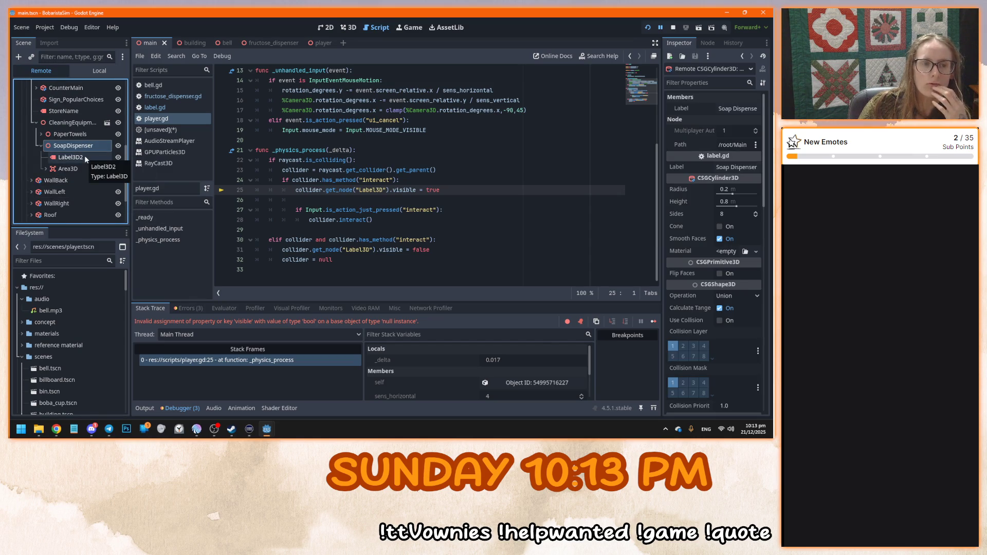
pyautogui.click(267, 429)
pyautogui.click(340, 360)
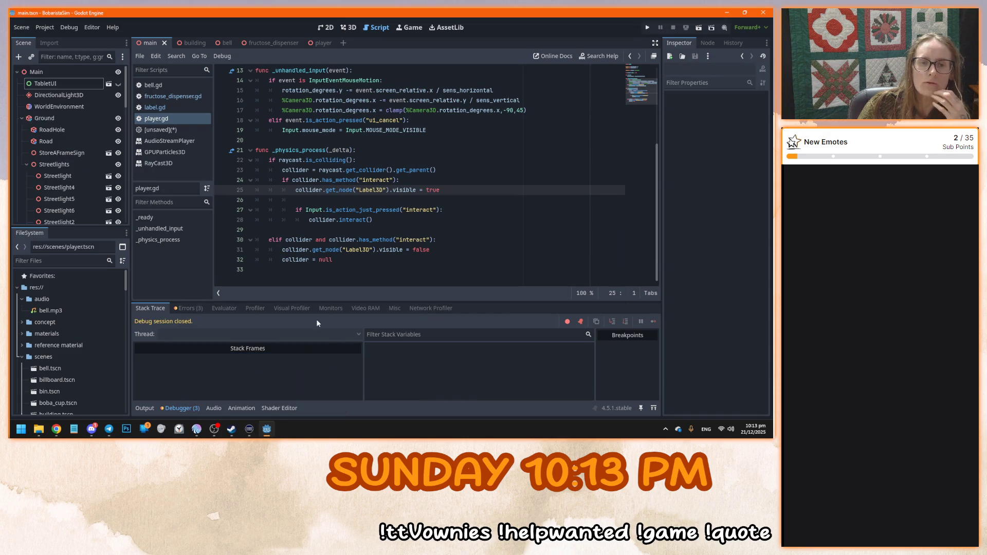
pyautogui.click(386, 149)
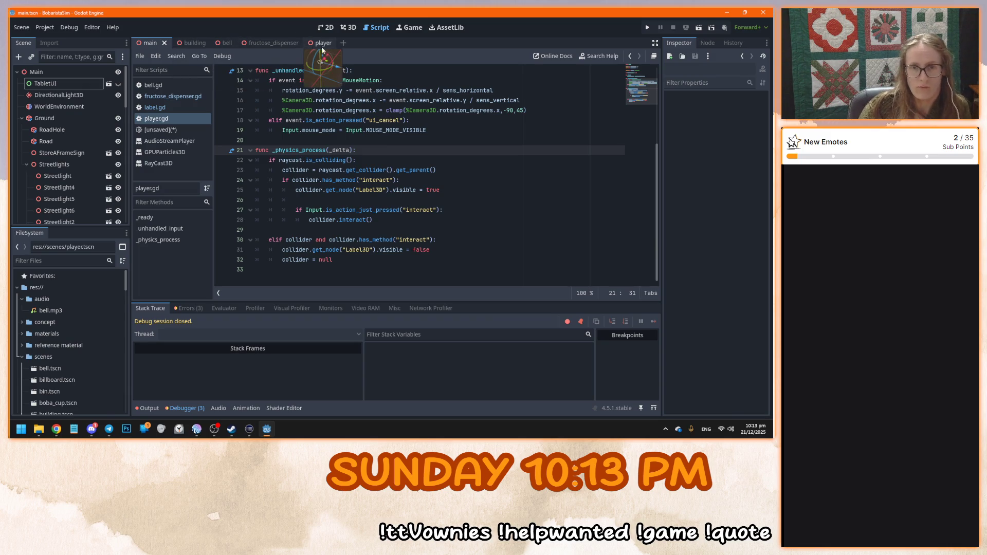
# Close the bell, fructose_dispenser and player tabs, leaving only main and building open
pyautogui.click(196, 46)
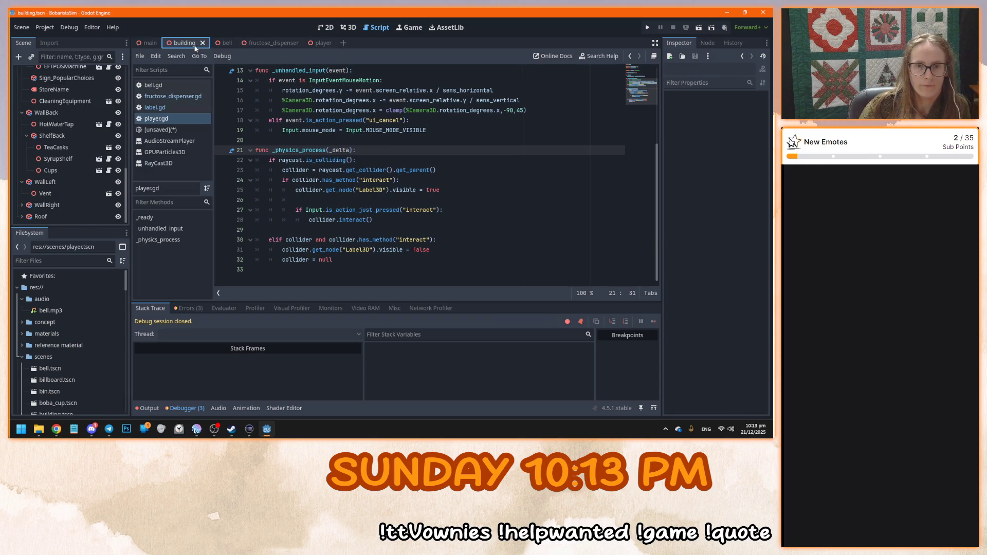
pyautogui.click(228, 45)
pyautogui.click(239, 44)
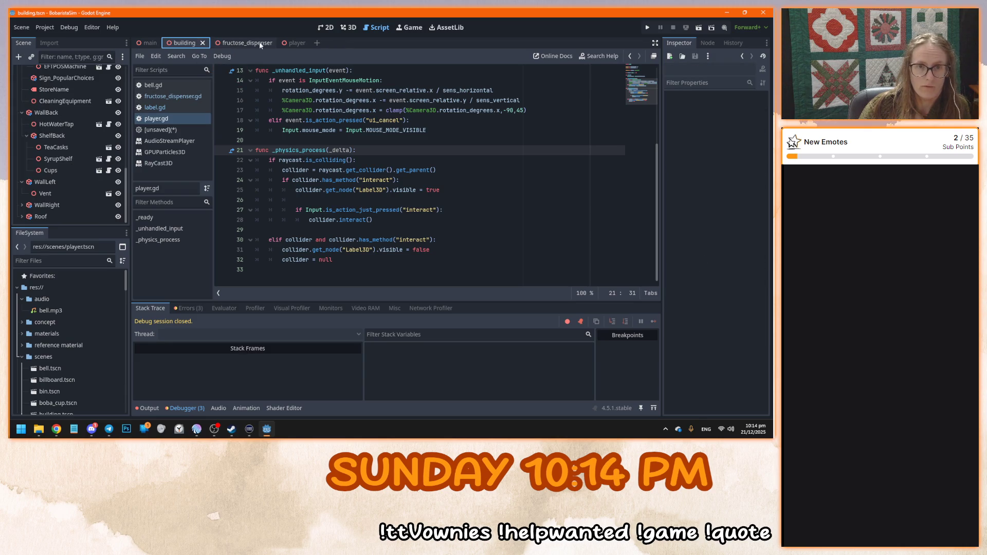
pyautogui.click(270, 43)
pyautogui.click(236, 46)
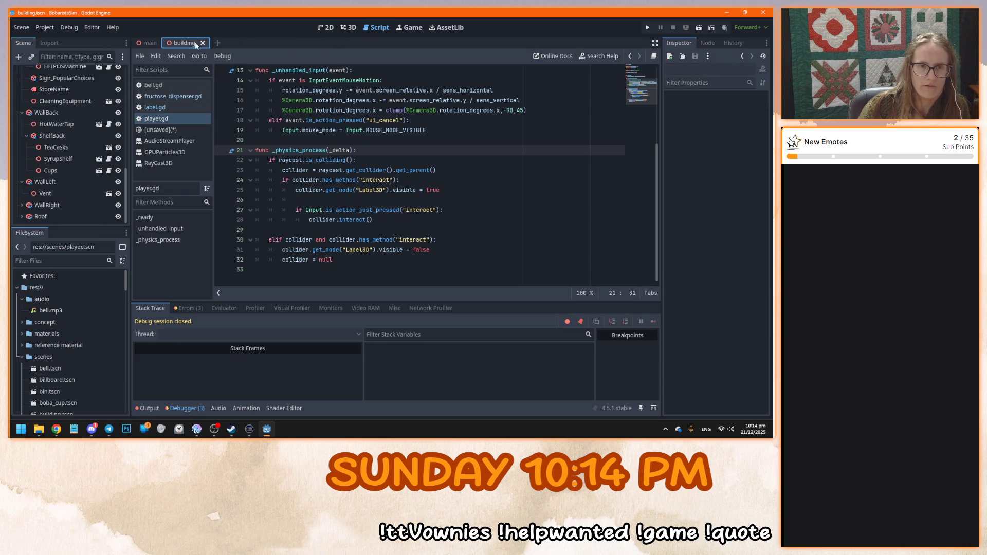
pyautogui.click(352, 170)
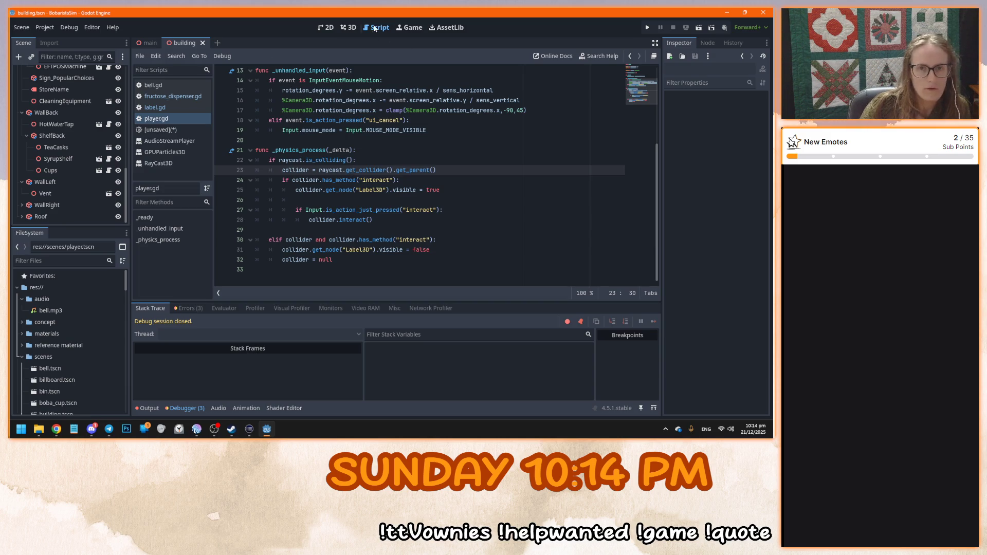
# Hide the EFTPOS machine's floating label in its own scene
pyautogui.click(349, 27)
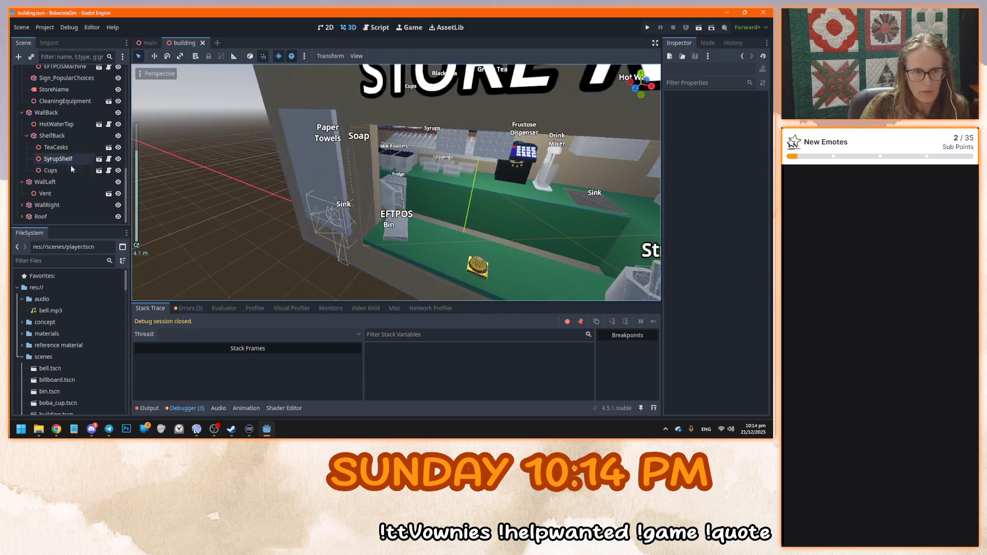
pyautogui.scroll(10, 70, 171)
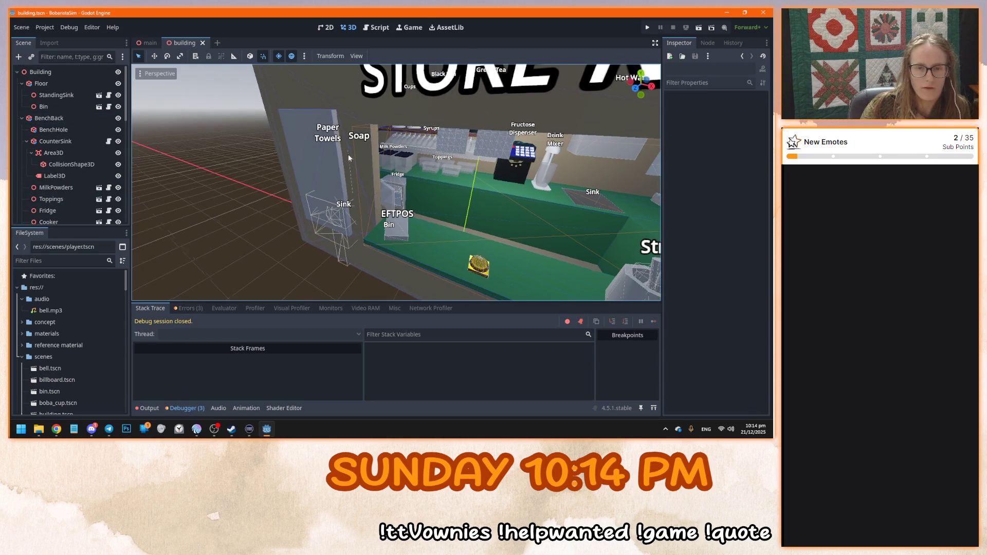
pyautogui.scroll(5, 337, 155)
pyautogui.click(375, 221)
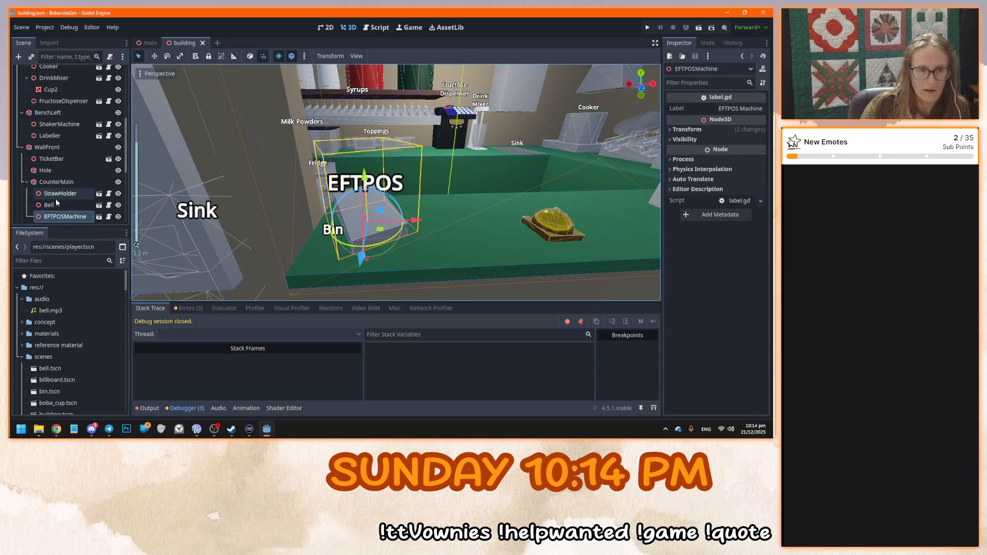
pyautogui.click(98, 216)
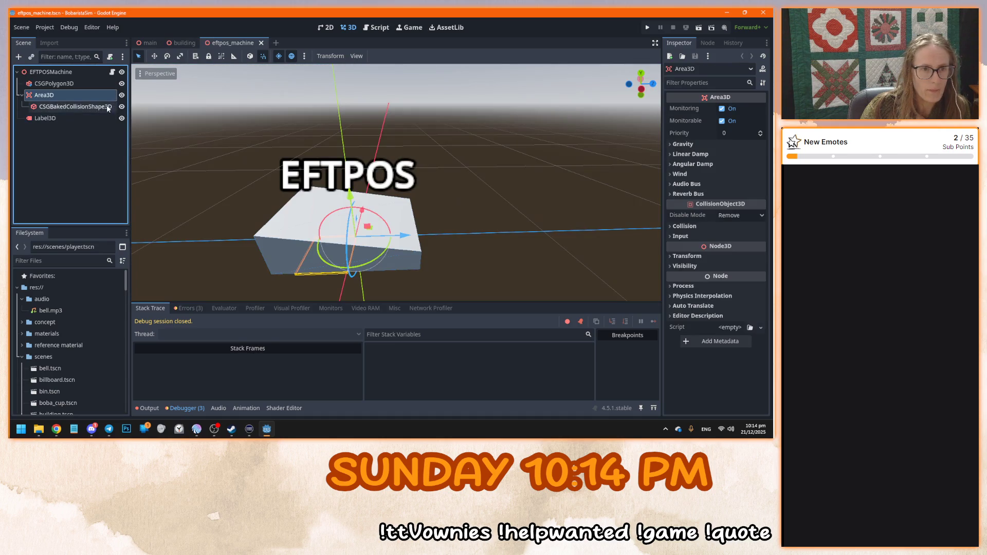
pyautogui.click(122, 118)
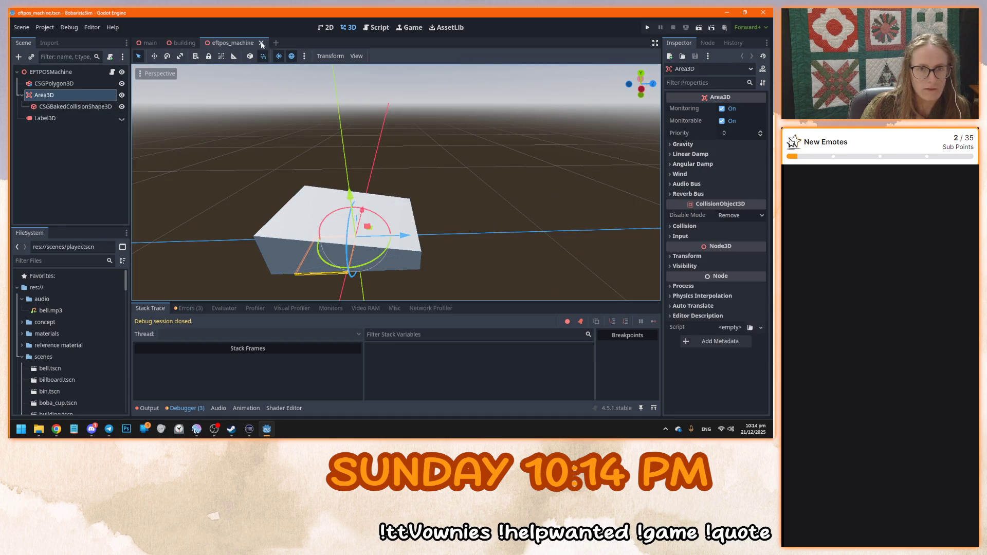
pyautogui.click(261, 44)
# Open the straw holder's scene to check its label node, then close it
pyautogui.moveTo(394, 220); pyautogui.dragTo(286, 204)
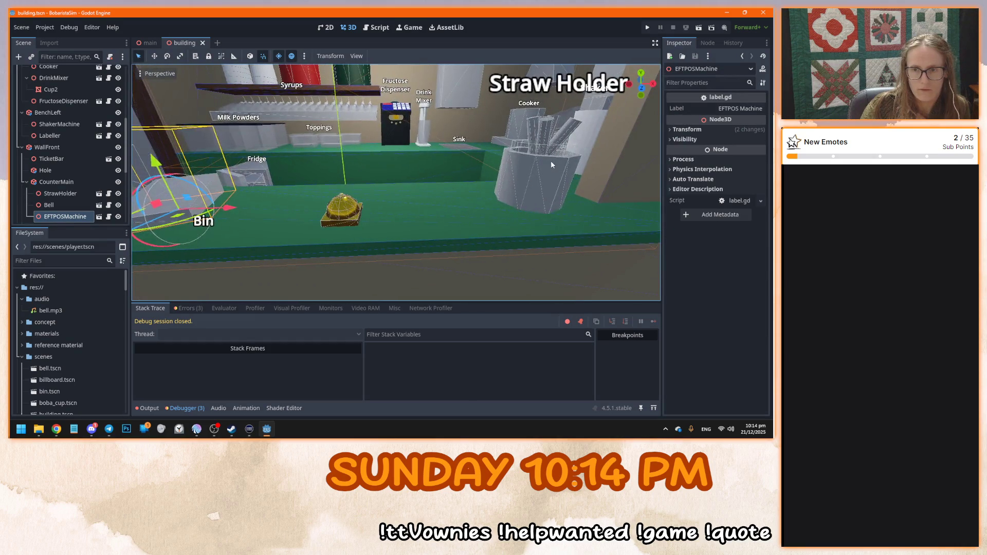
pyautogui.click(549, 160)
pyautogui.click(100, 194)
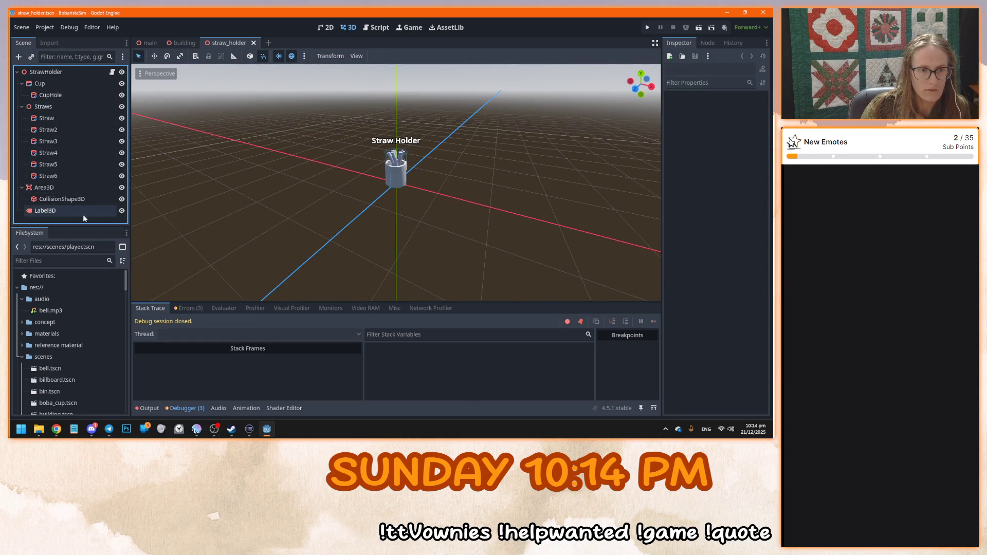
pyautogui.click(99, 211)
pyautogui.click(254, 43)
# Hide the counter sink's Sink label
pyautogui.moveTo(453, 180); pyautogui.dragTo(442, 216)
pyautogui.click(374, 138)
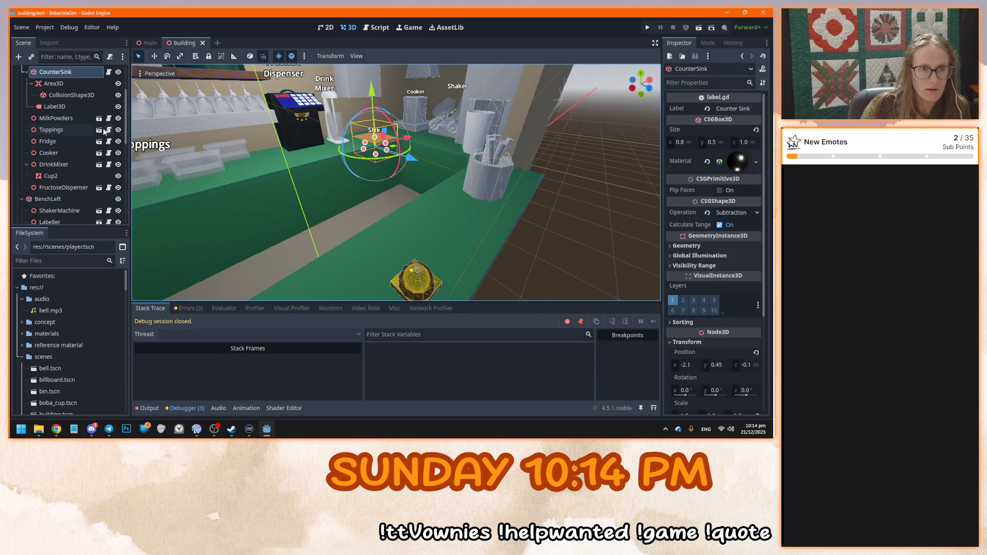
pyautogui.scroll(1, 79, 100)
pyautogui.click(56, 127)
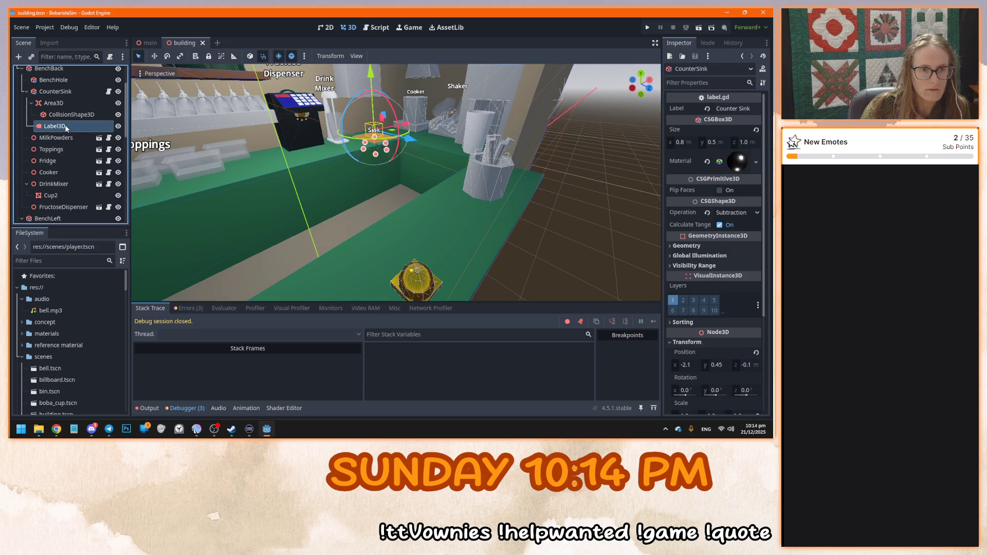
pyautogui.click(118, 126)
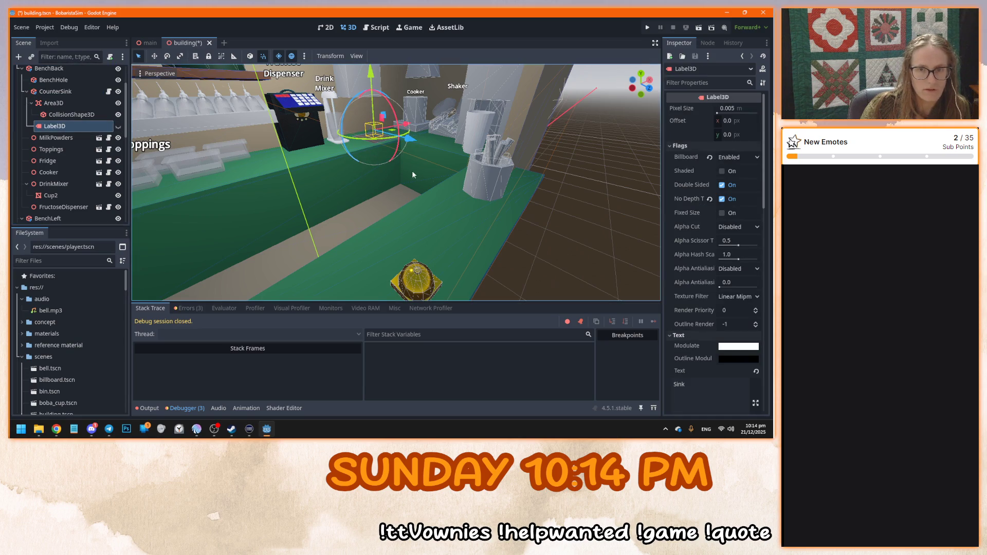
# Hide and save the Cooker label, then look over the shaker machine's scene
pyautogui.click(419, 112)
pyautogui.click(109, 172)
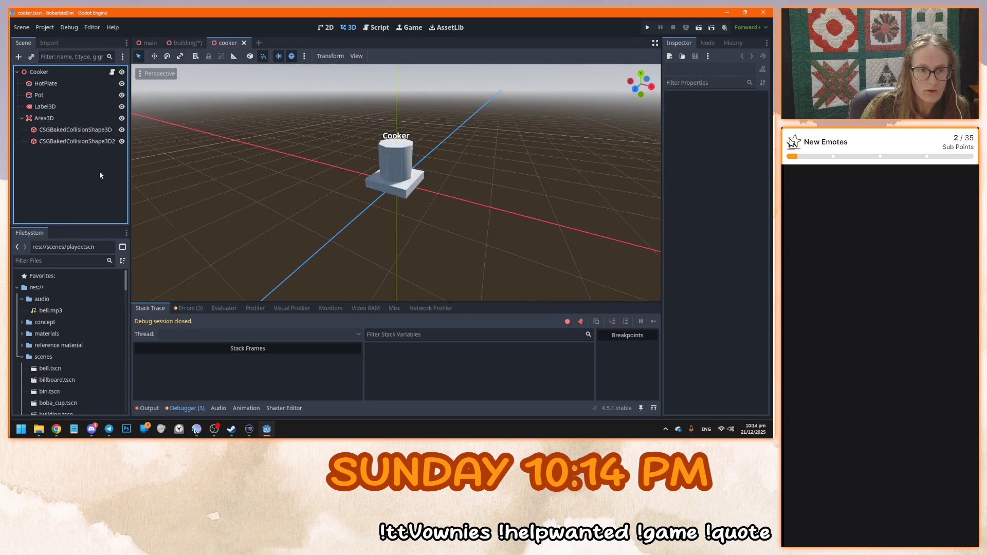
pyautogui.click(121, 106)
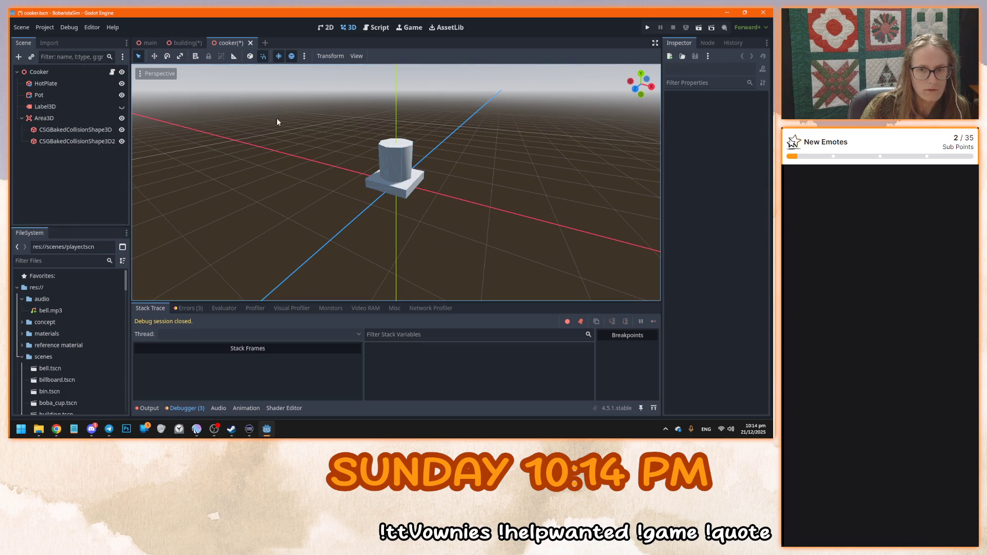
pyautogui.click(249, 43)
pyautogui.click(335, 245)
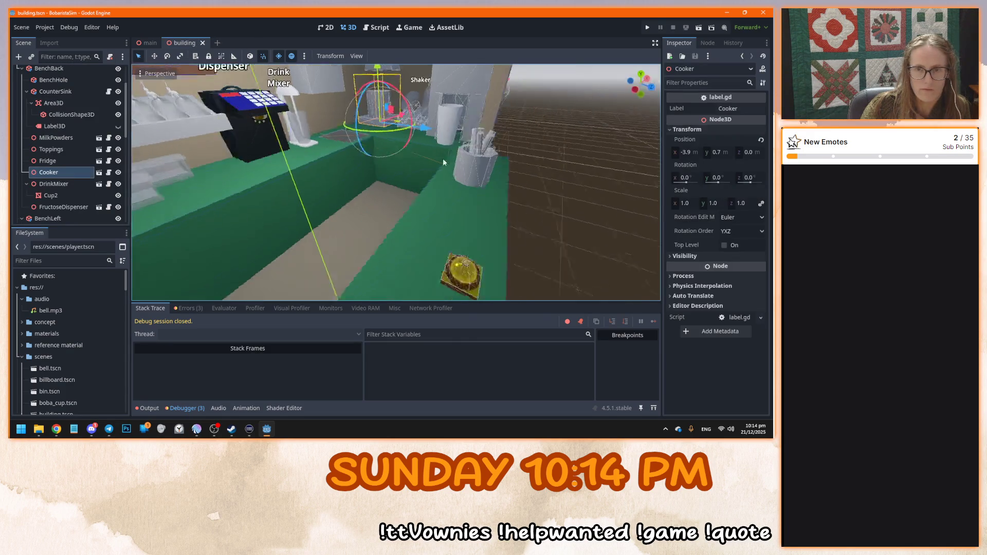
pyautogui.click(385, 94)
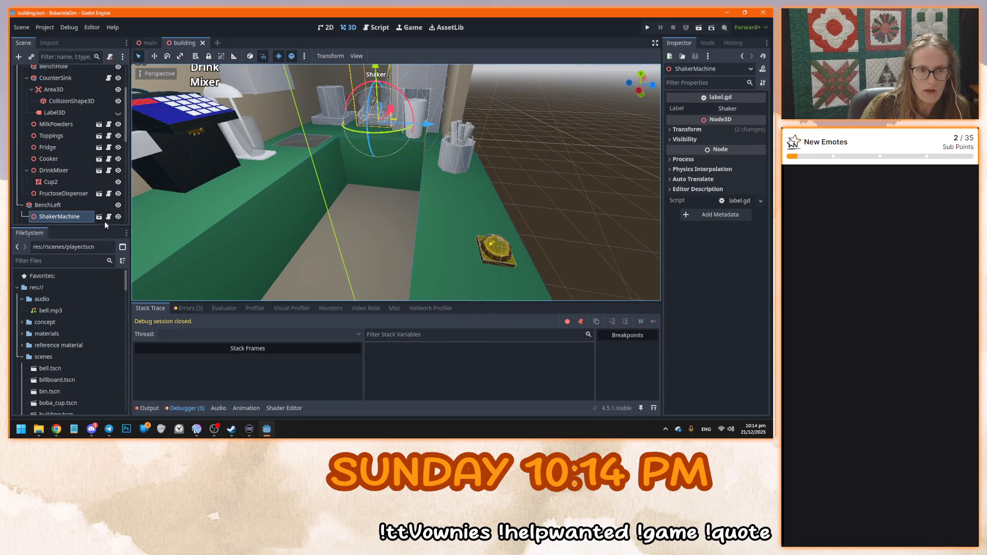
pyautogui.click(108, 217)
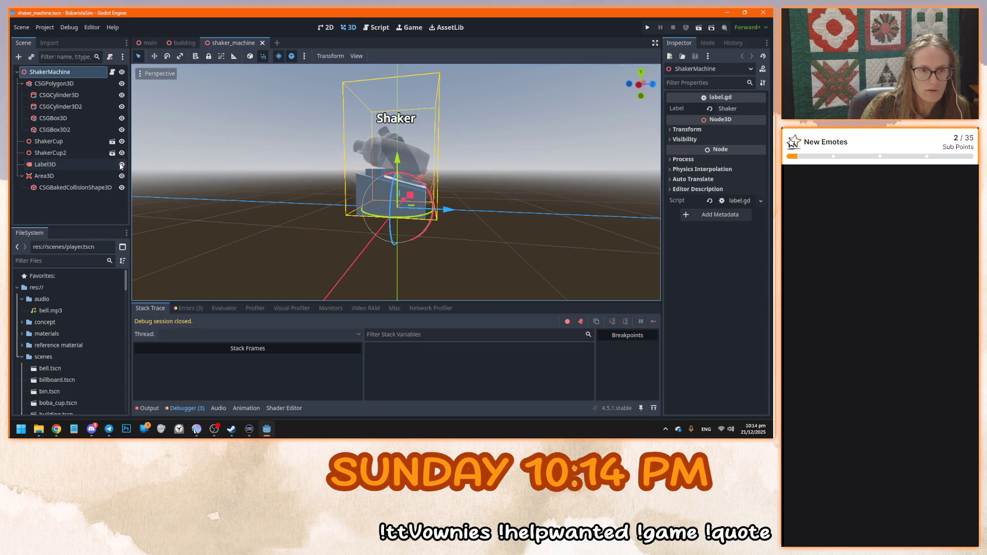
pyautogui.click(262, 42)
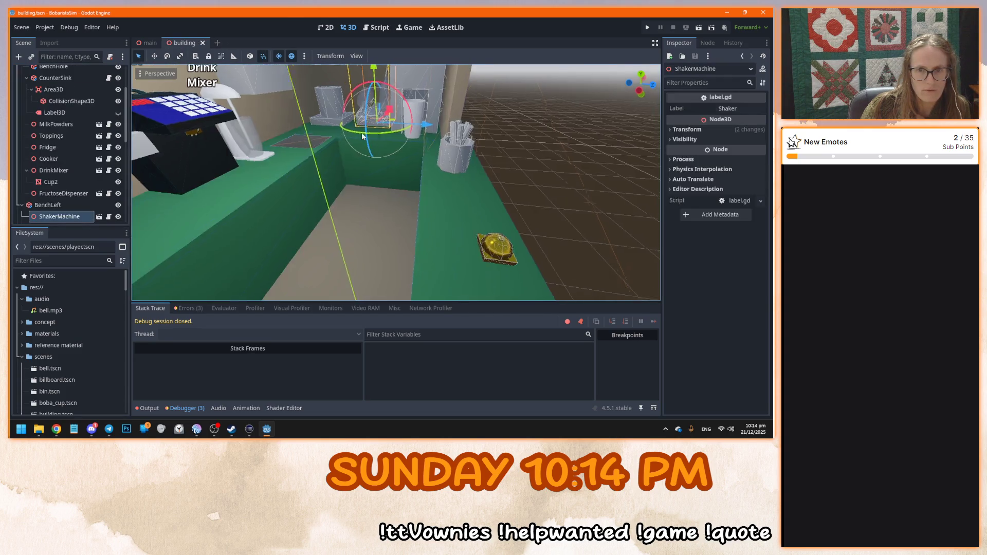
# Hide the Labeller's floating name label and save its scene
pyautogui.click(413, 167)
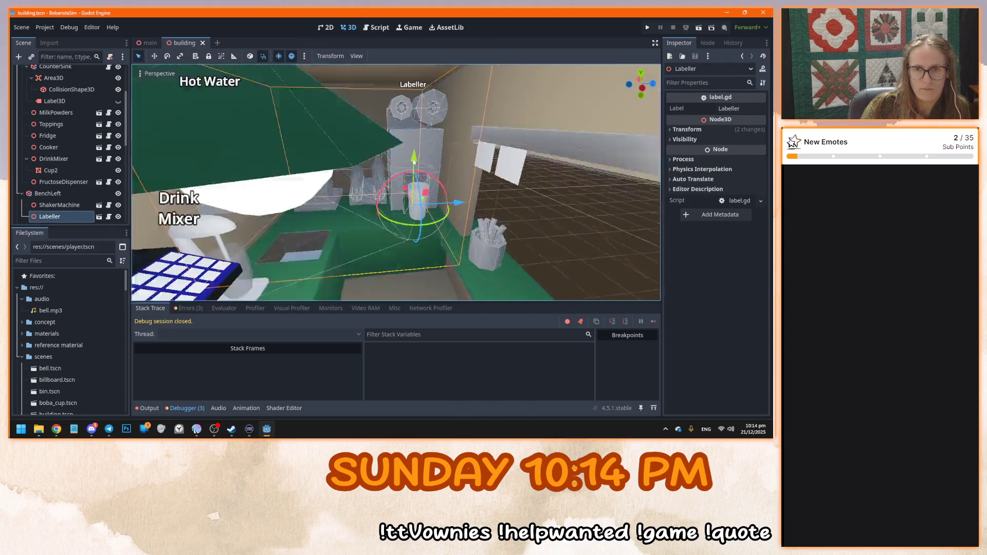
pyautogui.click(99, 216)
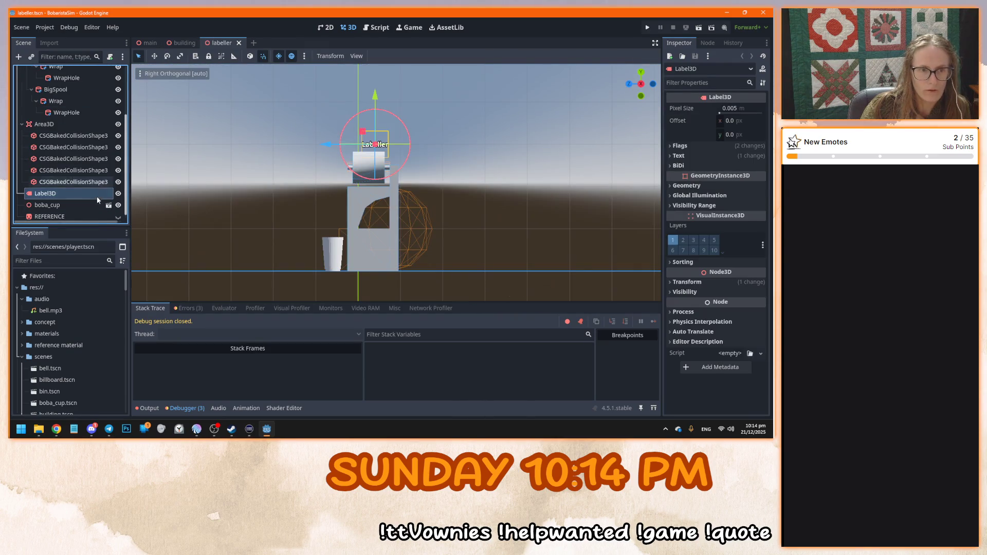
pyautogui.click(118, 194)
pyautogui.hotkey('ctrl', 's')
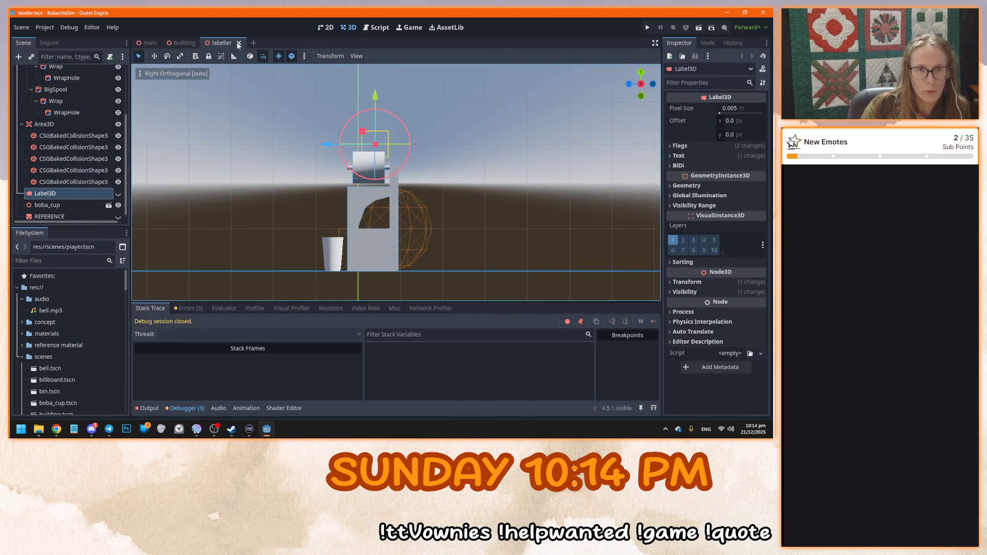
pyautogui.click(238, 44)
# Hide the Hot Water floating label in its scene
pyautogui.click(276, 150)
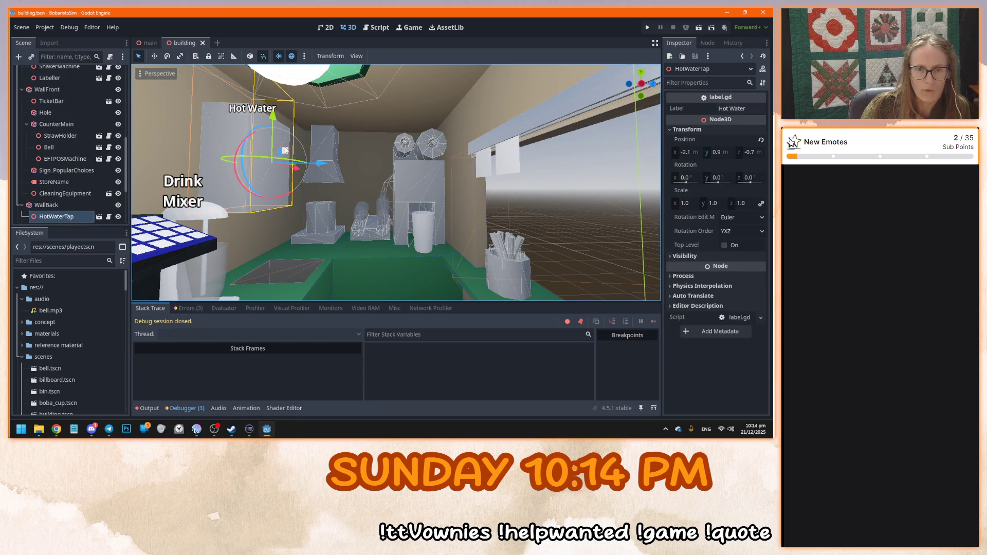
pyautogui.doubleClick(276, 150)
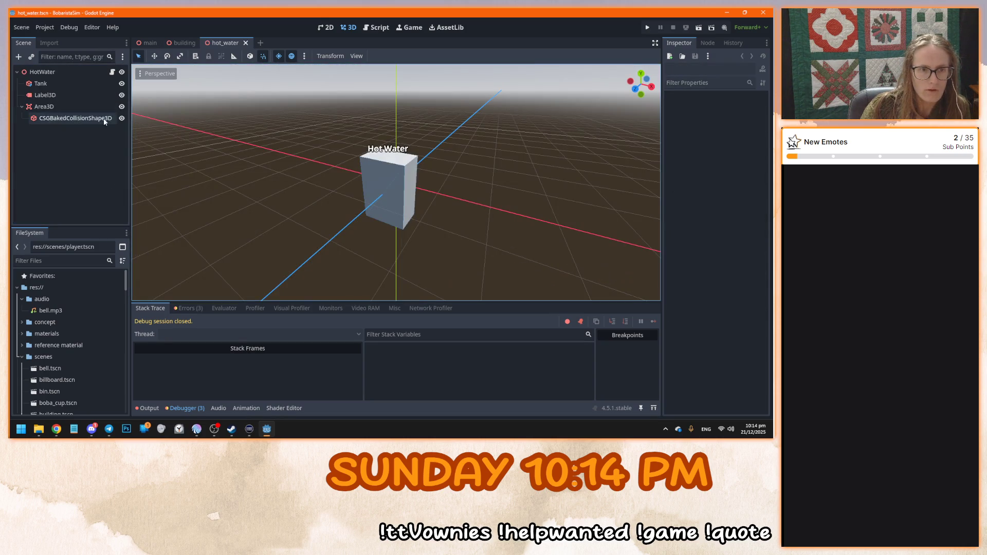
pyautogui.click(122, 95)
pyautogui.click(245, 42)
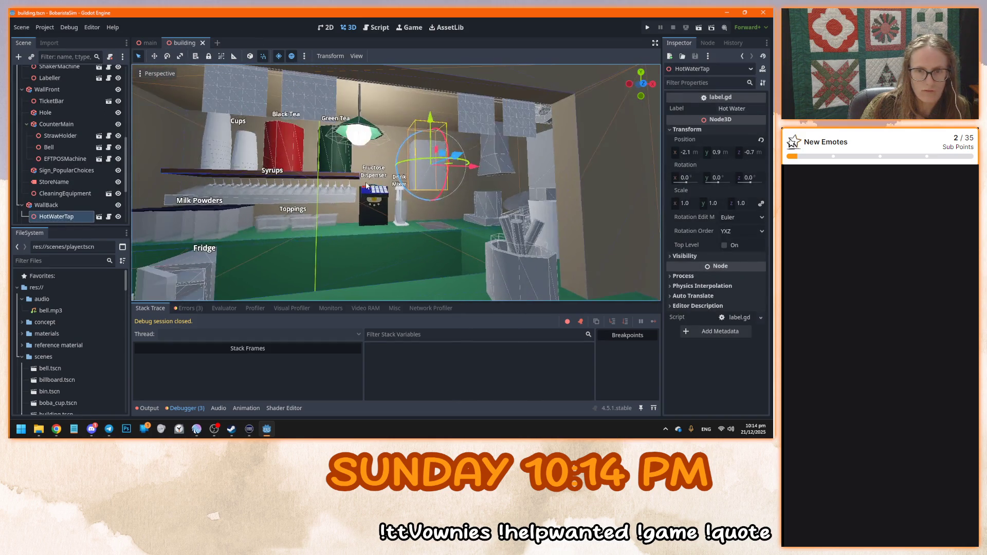
# Inspect the fructose dispenser's third collision shape transform in its own scene
pyautogui.click(366, 187)
pyautogui.press('f')
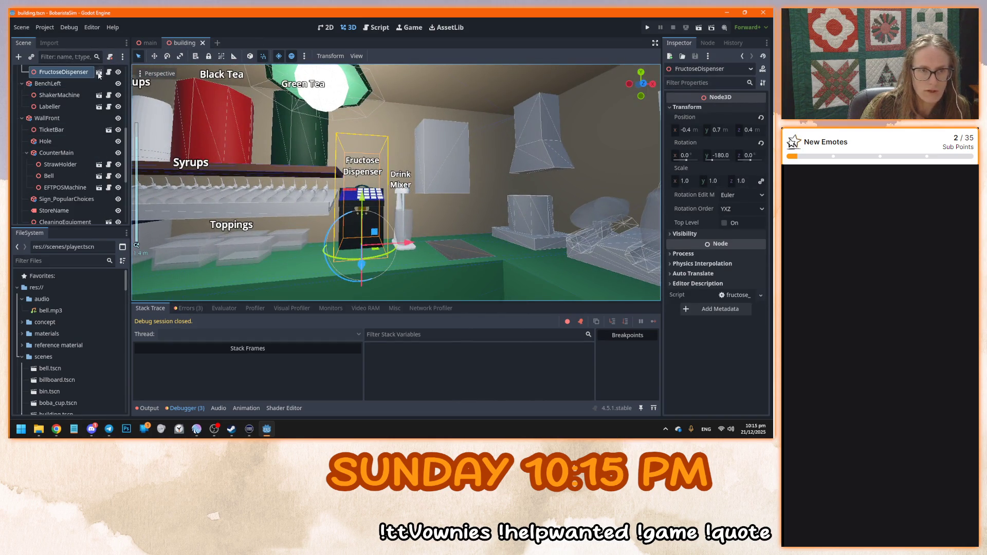
pyautogui.click(99, 72)
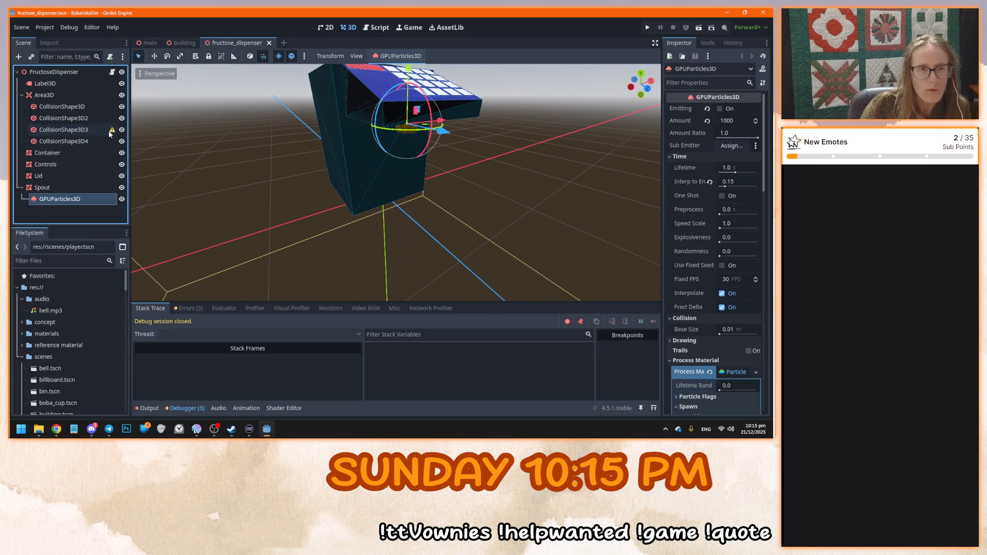
pyautogui.moveTo(113, 134)
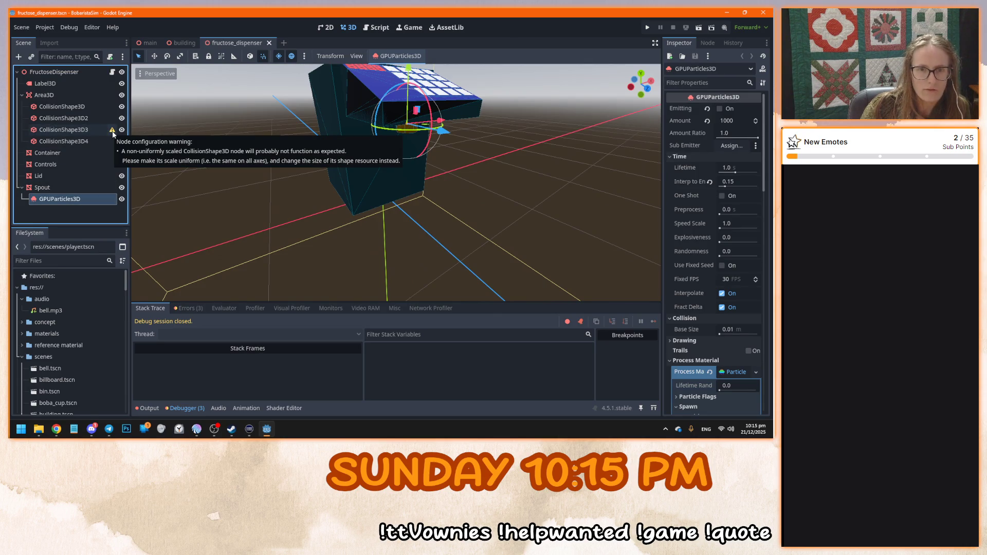
pyautogui.click(88, 129)
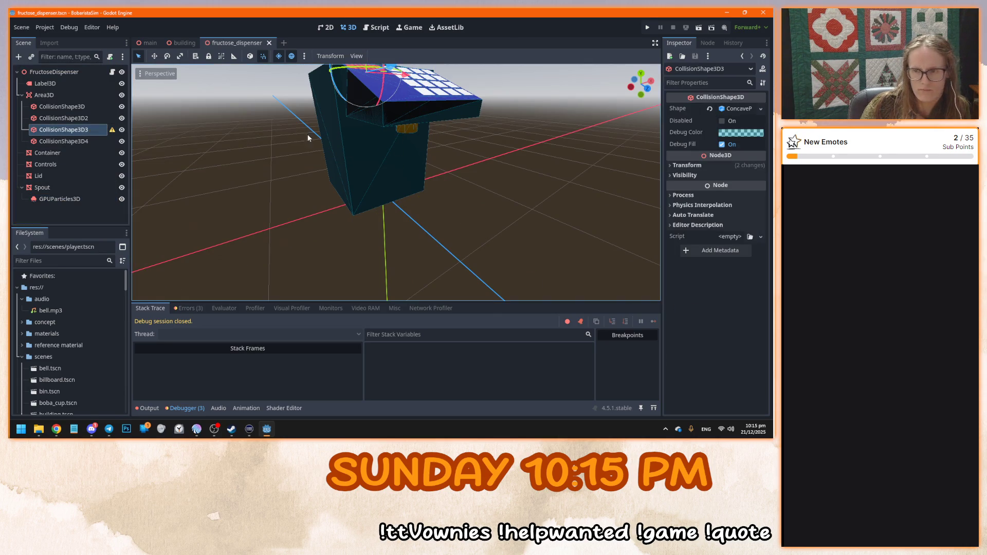
pyautogui.click(690, 168)
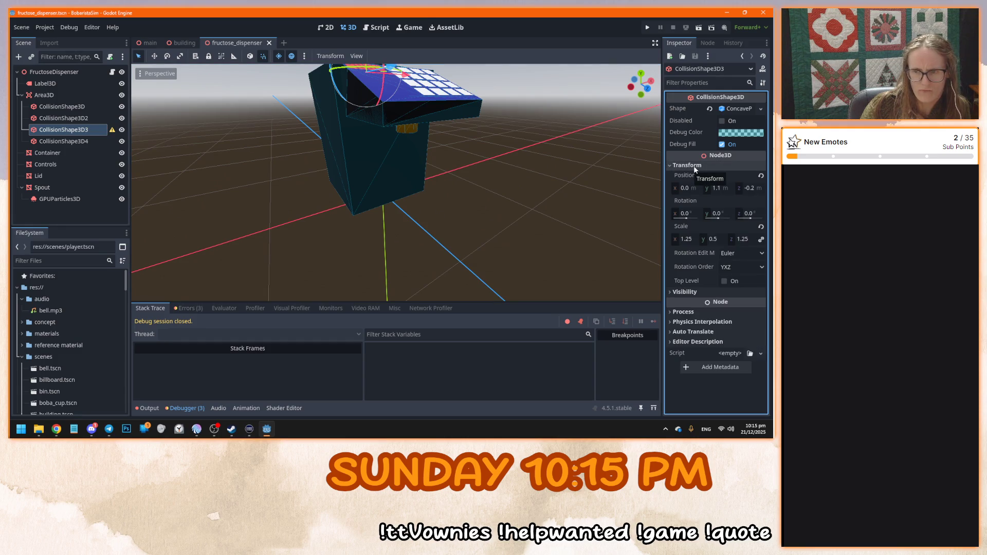
pyautogui.click(689, 166)
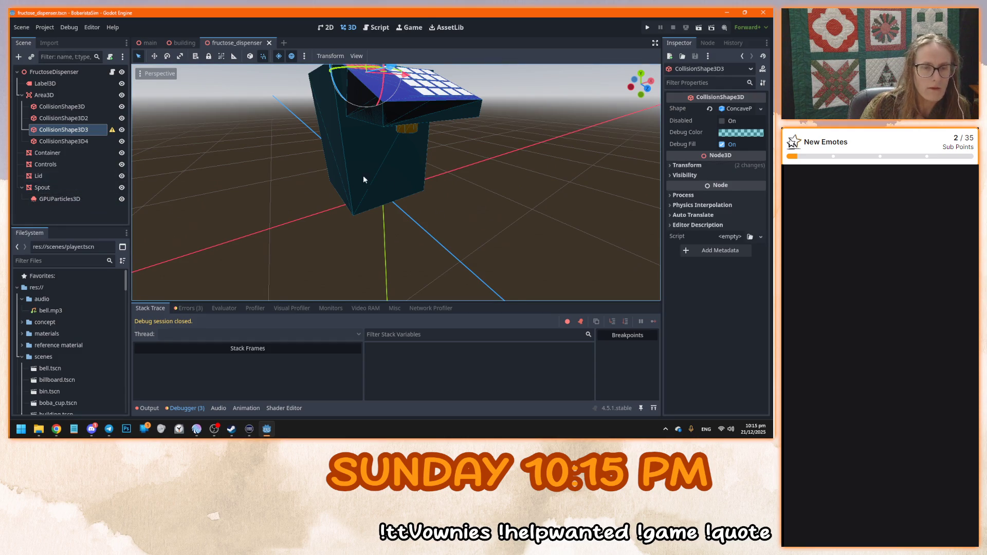
pyautogui.scroll(-5, 310, 174)
pyautogui.scroll(8, 370, 175)
pyautogui.scroll(-5, 382, 210)
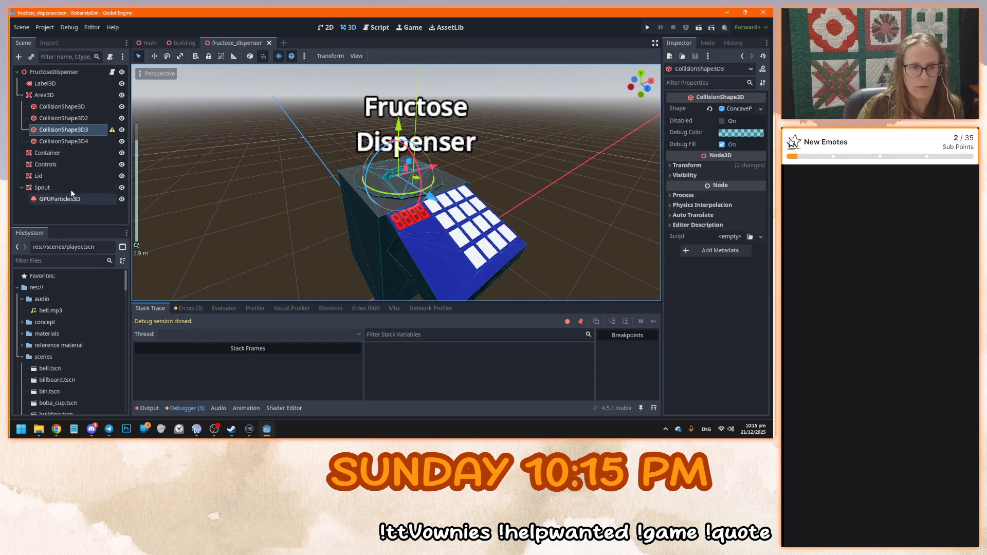
# Hide and save the Fructose Dispenser label, then open the Drink Mixer's scene
pyautogui.click(75, 75)
pyautogui.click(74, 83)
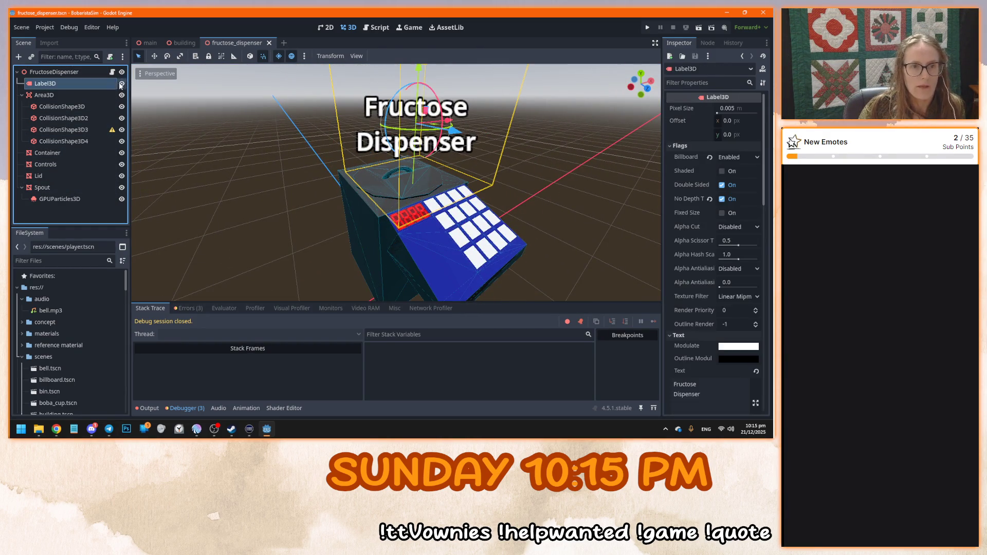
pyautogui.hotkey('ctrl', 's')
pyautogui.hotkey('ctrl', 'shift', 'w')
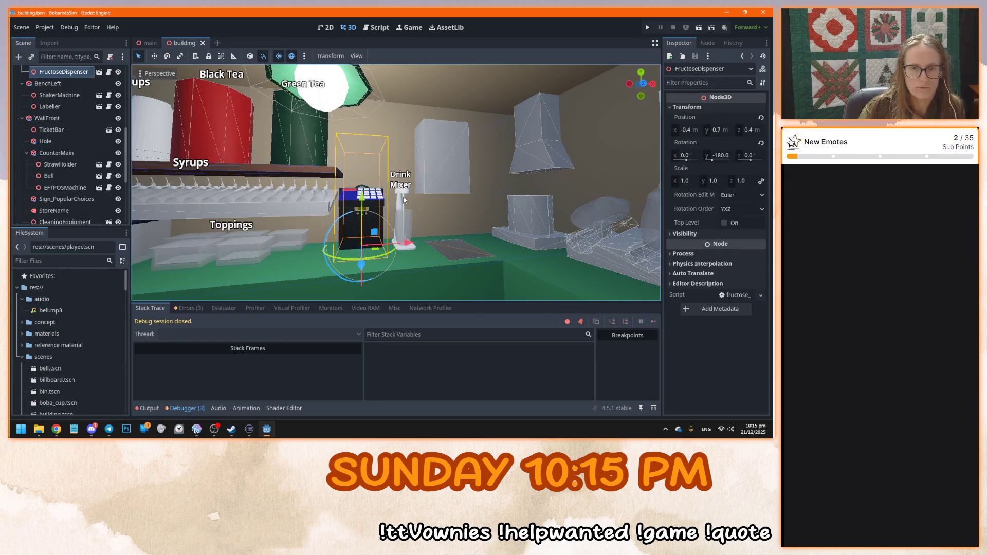
pyautogui.click(402, 196)
pyautogui.click(98, 166)
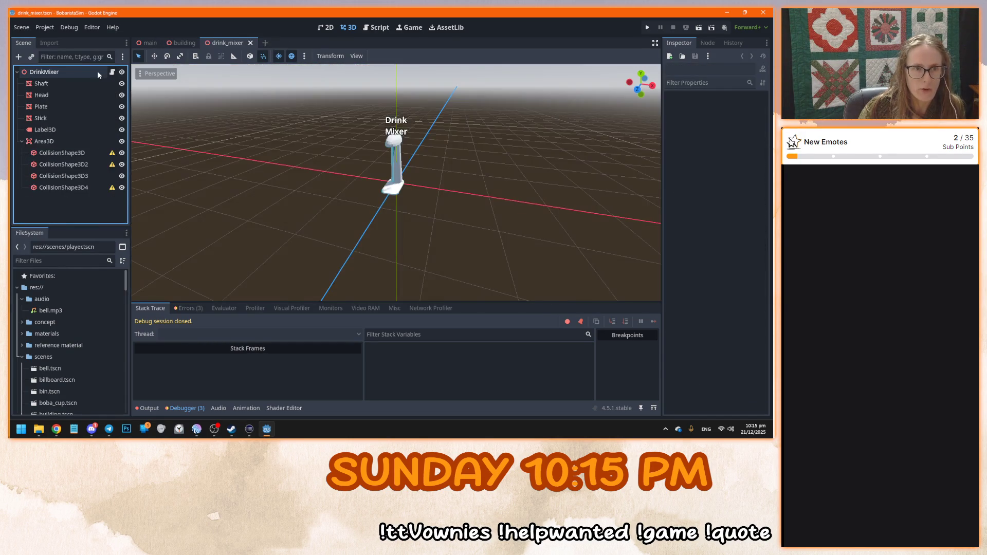
# Hide and save the Drink Mixer and Toppings floating labels
pyautogui.click(121, 129)
pyautogui.hotkey('ctrl', 's')
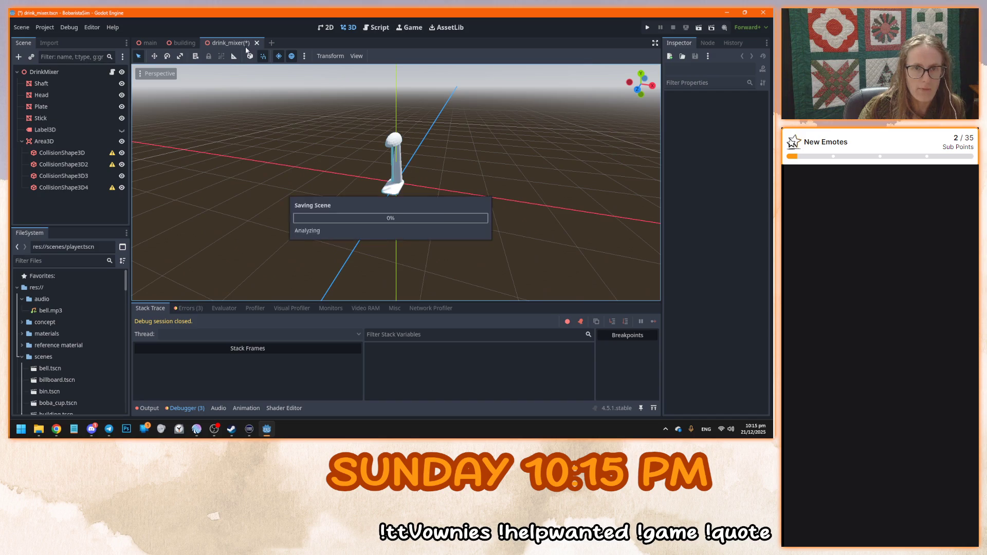
pyautogui.hotkey('ctrl', 'shift', 'w')
pyautogui.click(263, 239)
pyautogui.click(99, 72)
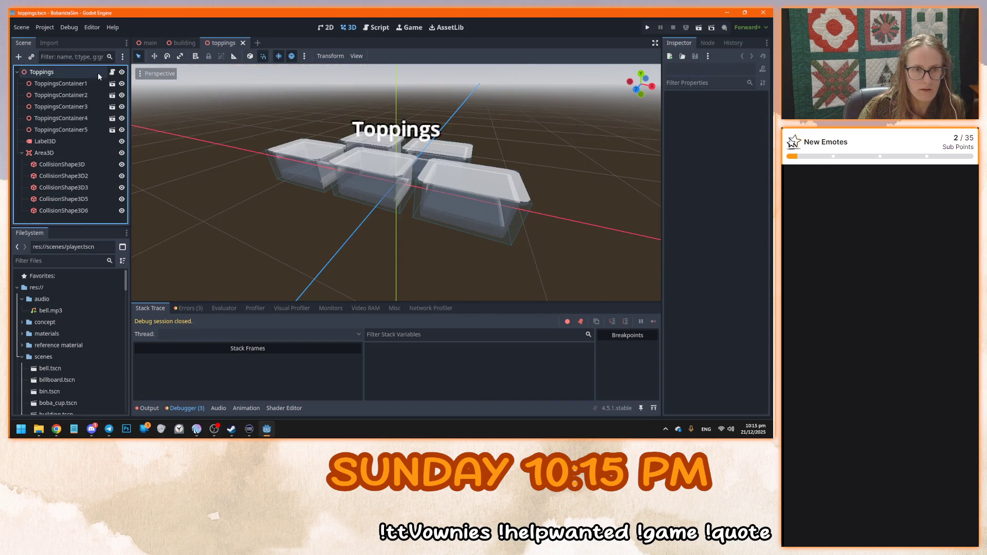
pyautogui.click(122, 140)
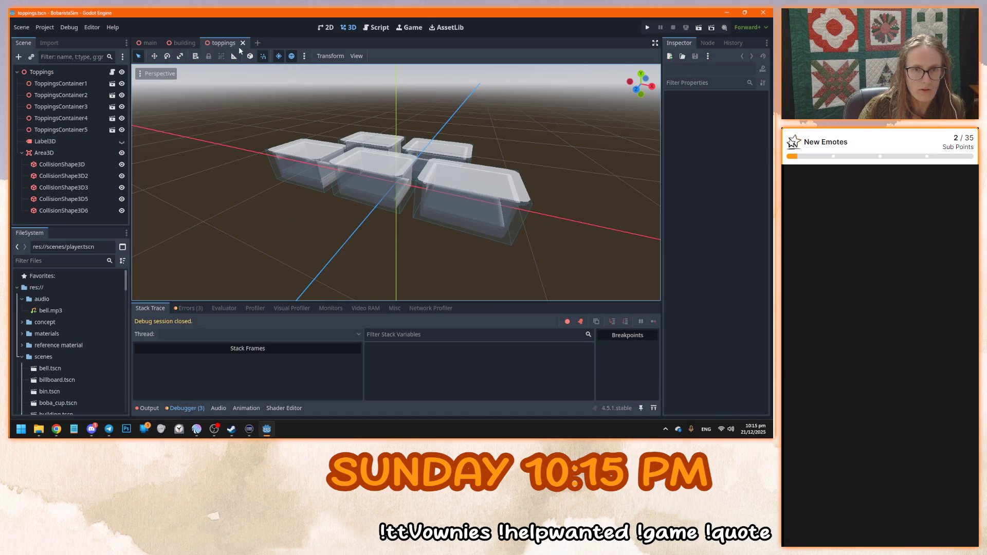
pyautogui.hotkey('ctrl', 's')
pyautogui.hotkey('ctrl', 'shift', 'w')
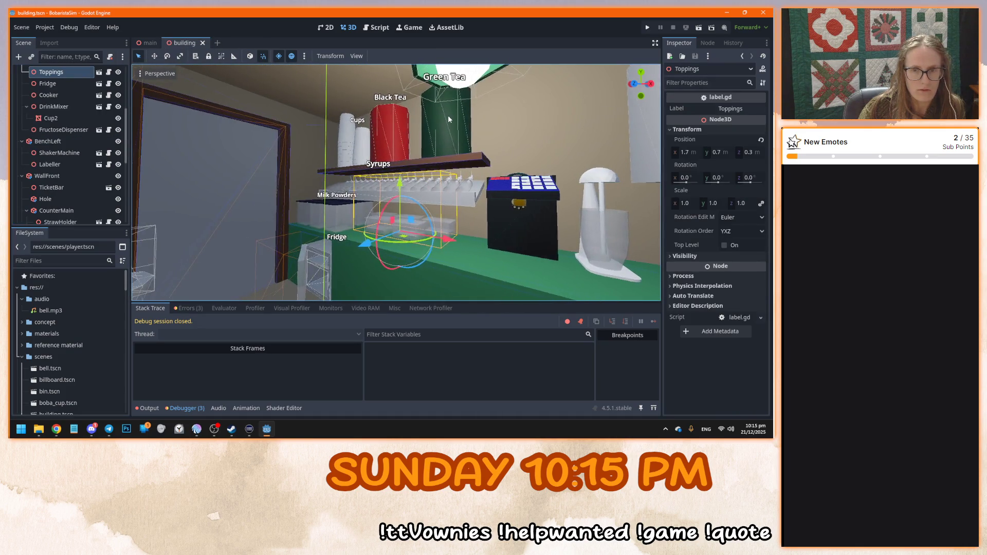
# Hide the Black Tea label in tea_casks, test-run the game, then save and close
pyautogui.click(449, 115)
pyautogui.click(109, 217)
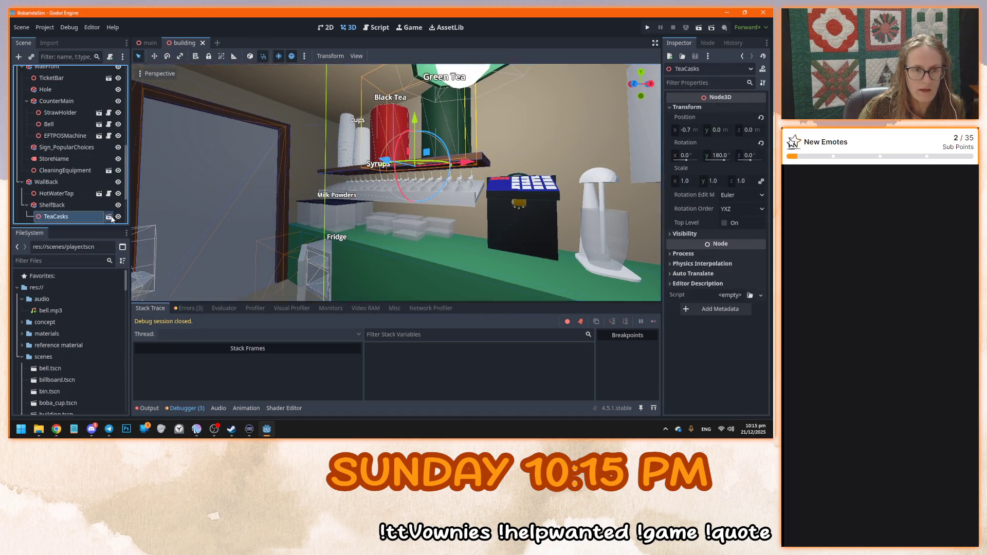
pyautogui.click(77, 119)
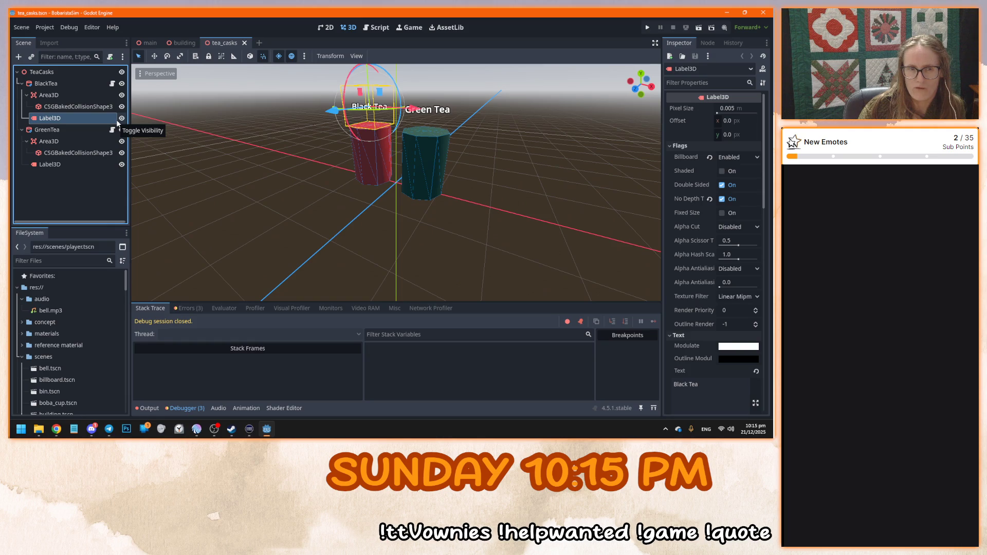
pyautogui.moveTo(304, 168); pyautogui.dragTo(276, 165)
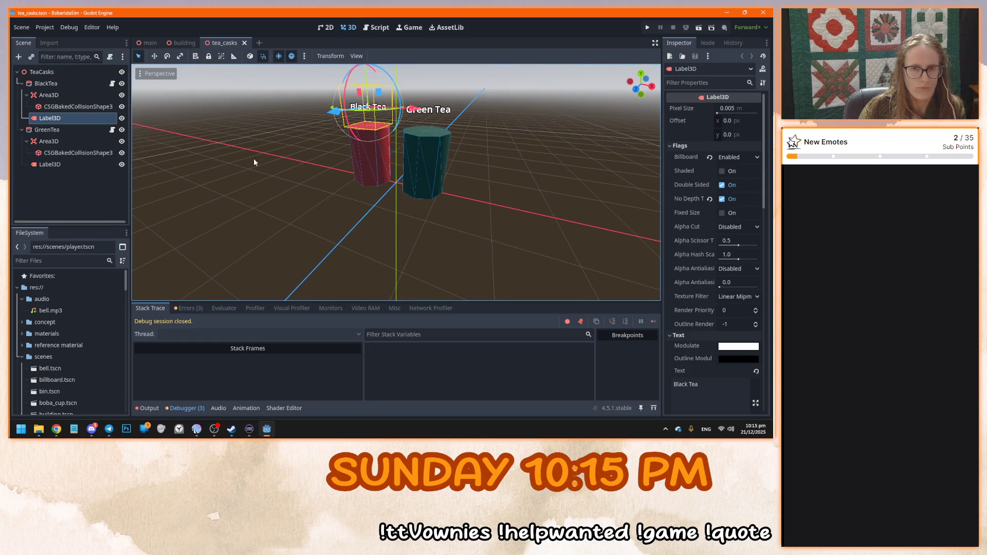
pyautogui.press('F5')
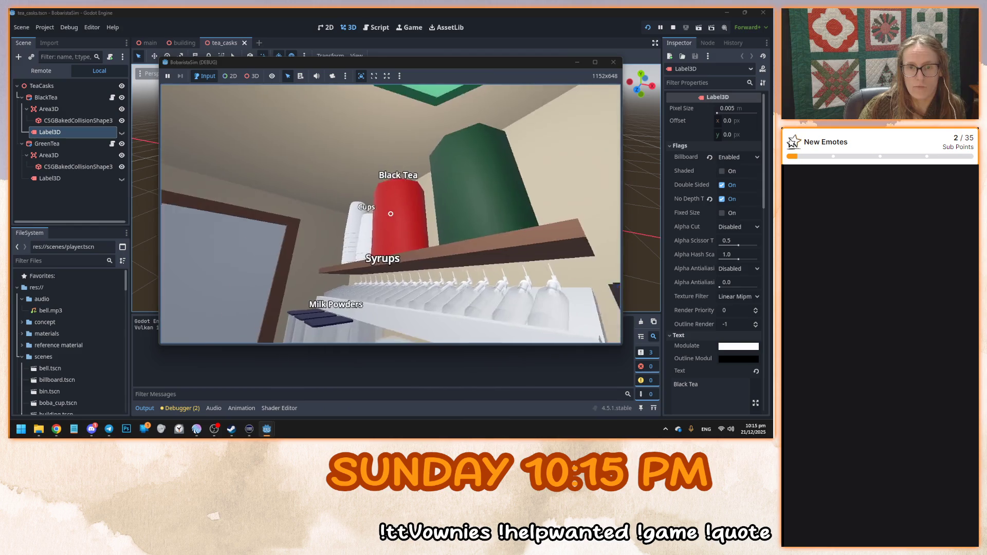
pyautogui.press('F8')
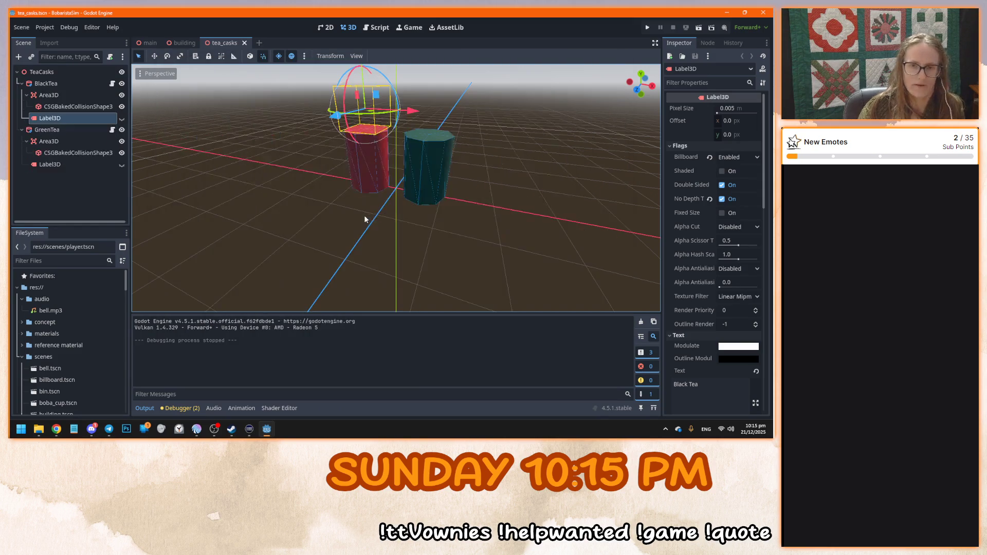
pyautogui.hotkey('ctrl', 's')
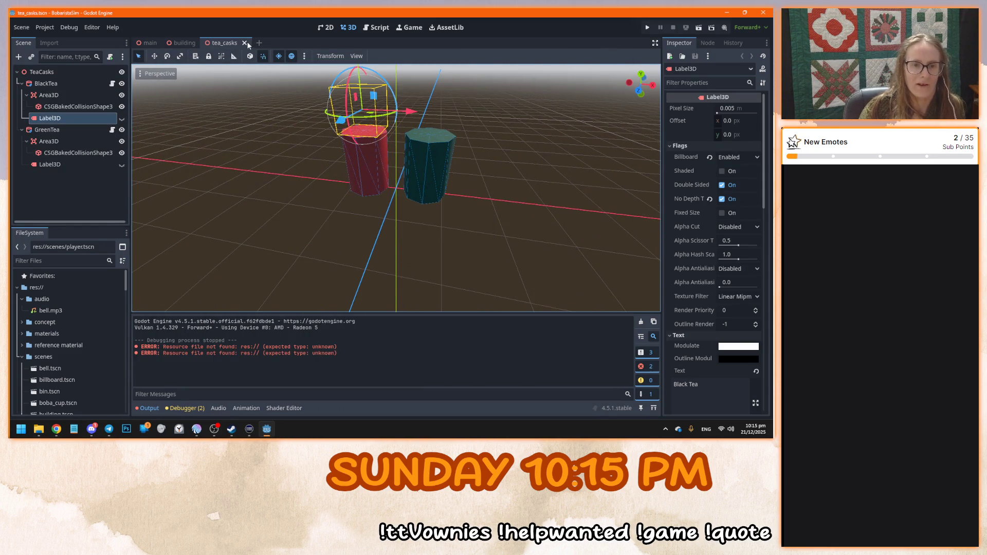
pyautogui.click(244, 43)
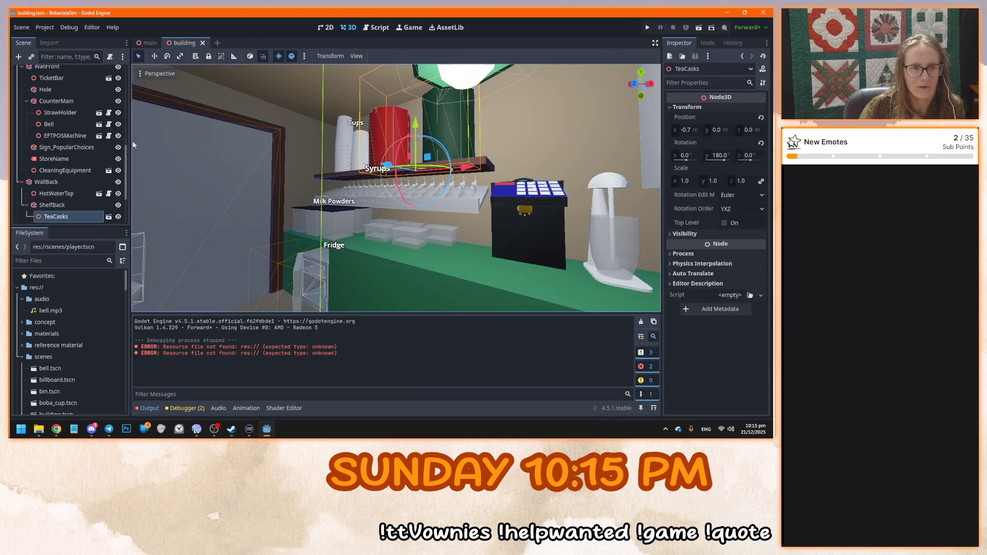
# Toggle the Cups label off and back on, then save all open scenes
pyautogui.click(344, 134)
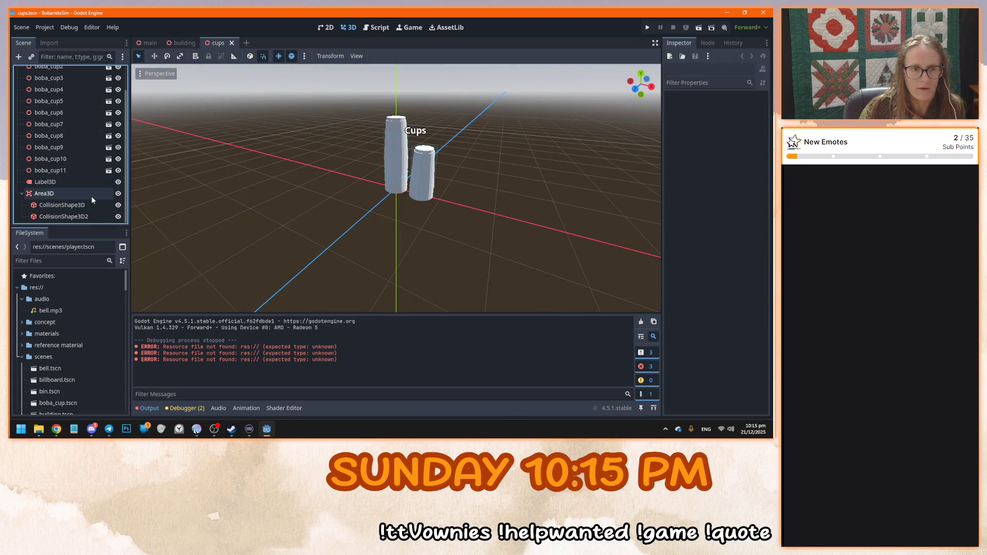
pyautogui.click(117, 182)
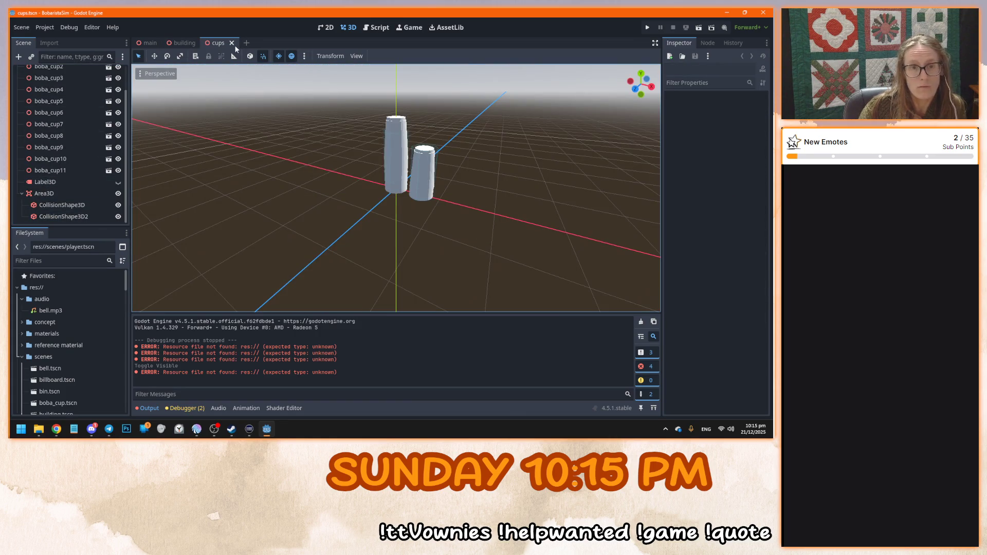
pyautogui.click(232, 42)
pyautogui.click(99, 216)
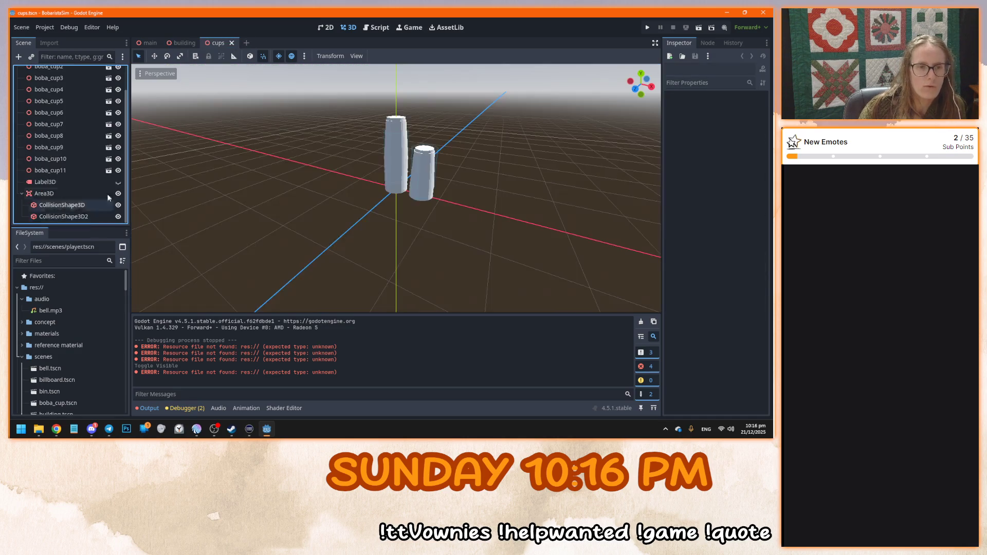
pyautogui.click(117, 182)
pyautogui.moveTo(394, 147); pyautogui.dragTo(400, 141)
pyautogui.click(181, 43)
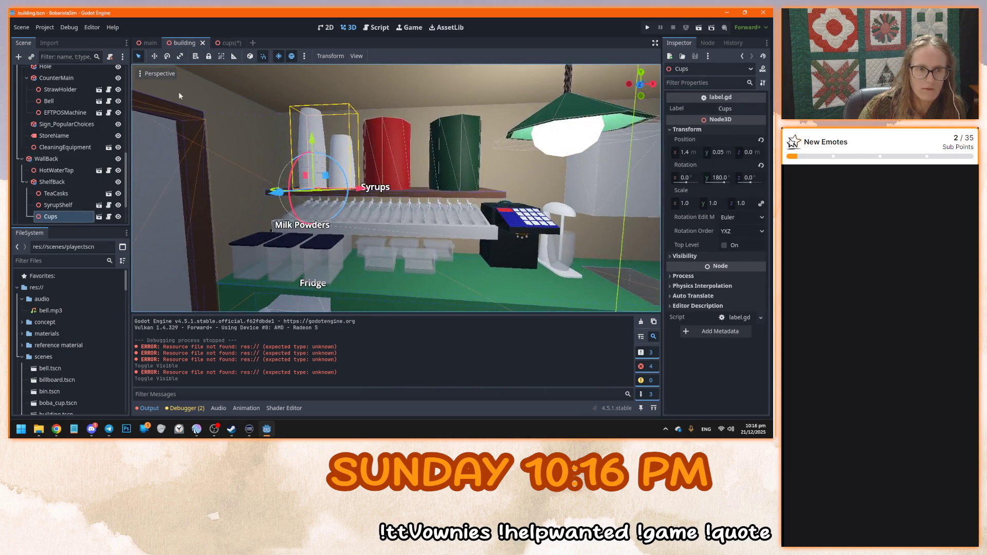
pyautogui.hotkey('ctrl', 'shift', 'alt', 's')
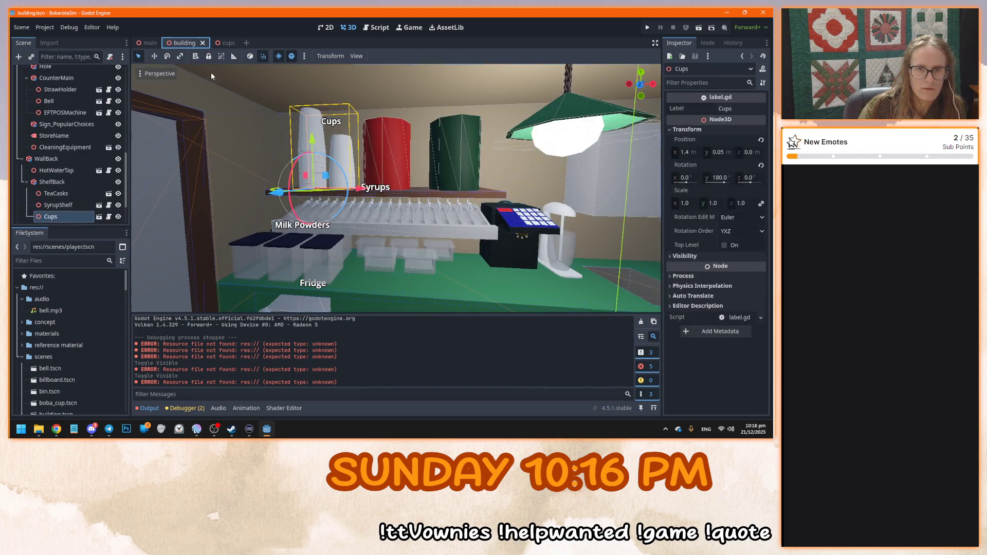
pyautogui.click(225, 43)
# Delete boba_cup8 and raise the Cups label higher in front view, then save
pyautogui.click(344, 212)
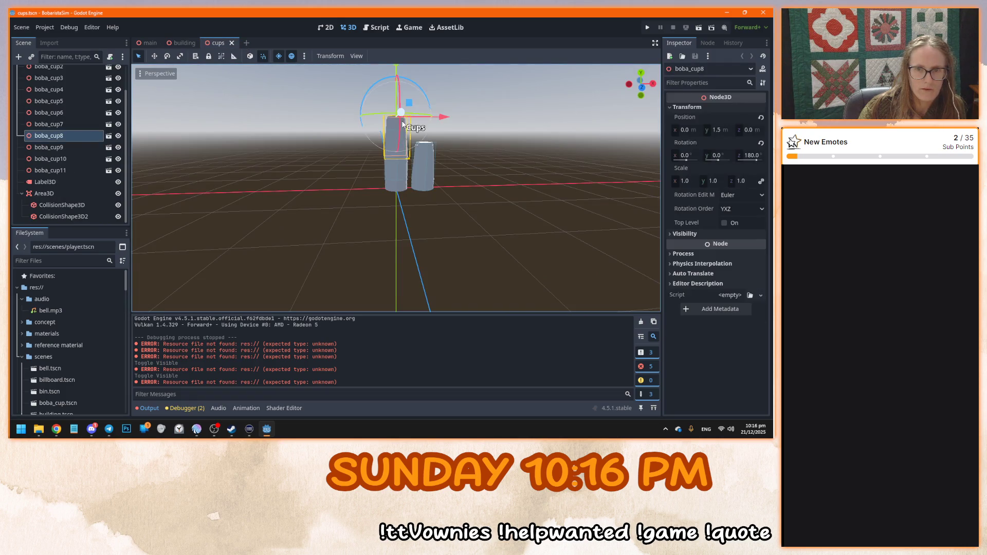
pyautogui.press('Delete')
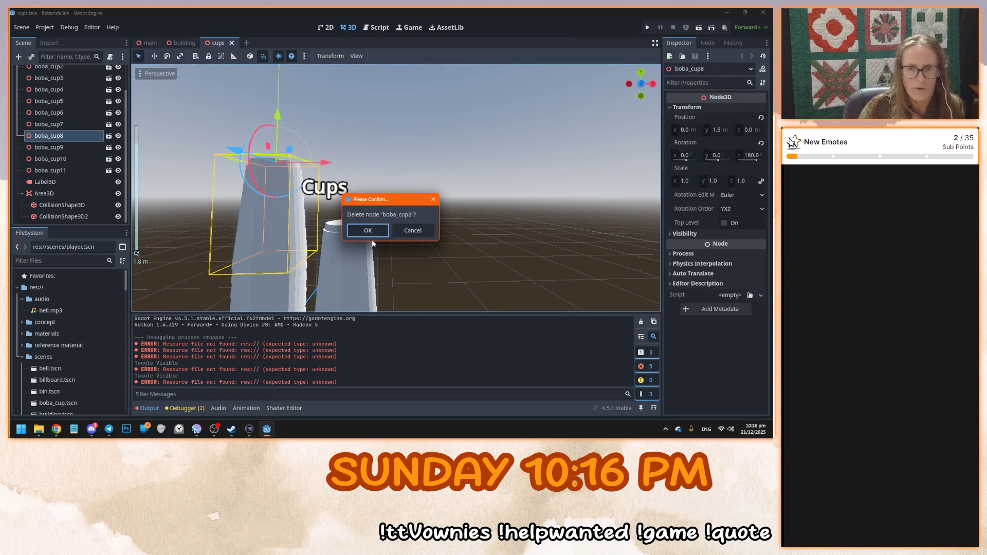
pyautogui.click(351, 228)
pyautogui.click(336, 198)
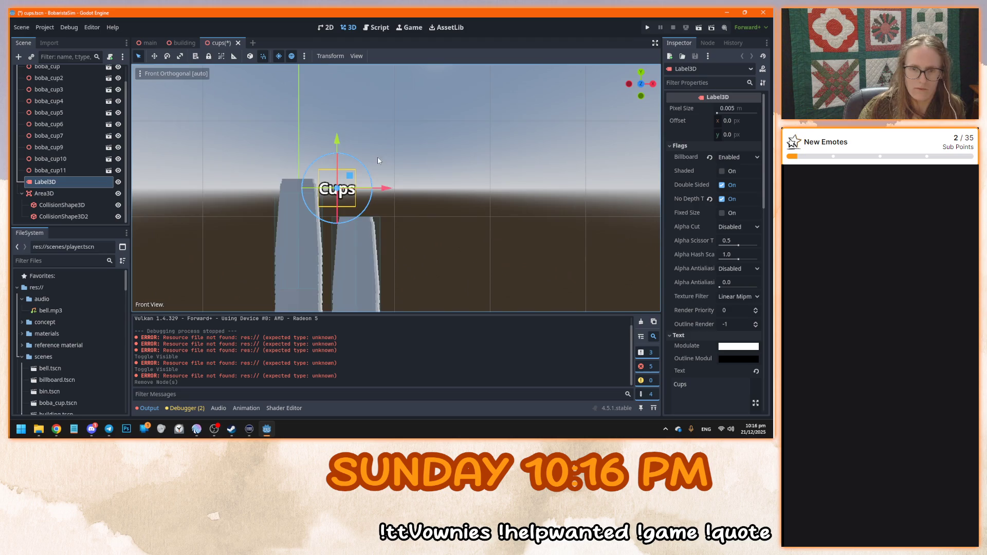
pyautogui.press('KP_1')
pyautogui.moveTo(420, 211); pyautogui.dragTo(409, 210)
pyautogui.moveTo(365, 161); pyautogui.dragTo(364, 130)
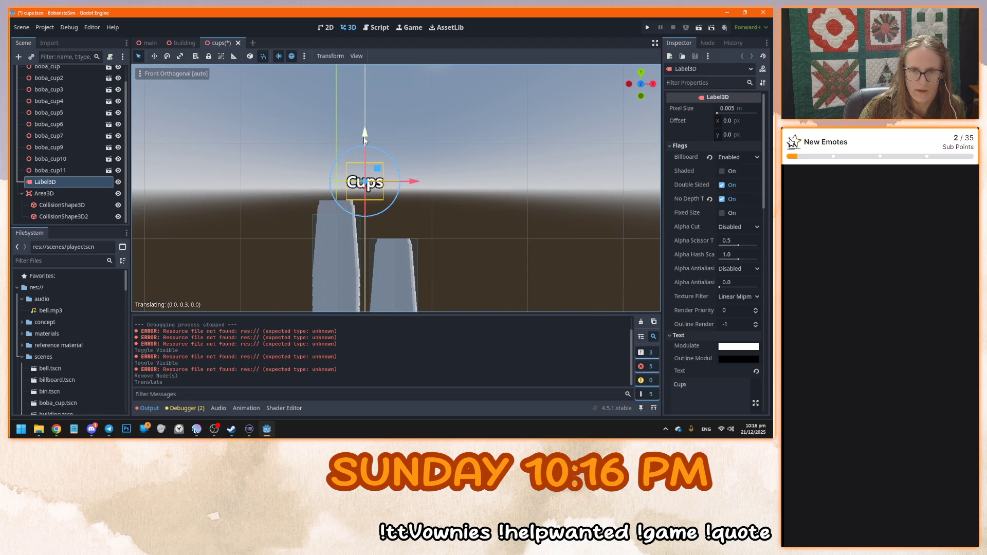
pyautogui.hotkey('ctrl', 's')
# Hide the Cups label, save and close cups, then open the syrup_shelf scene
pyautogui.click(174, 43)
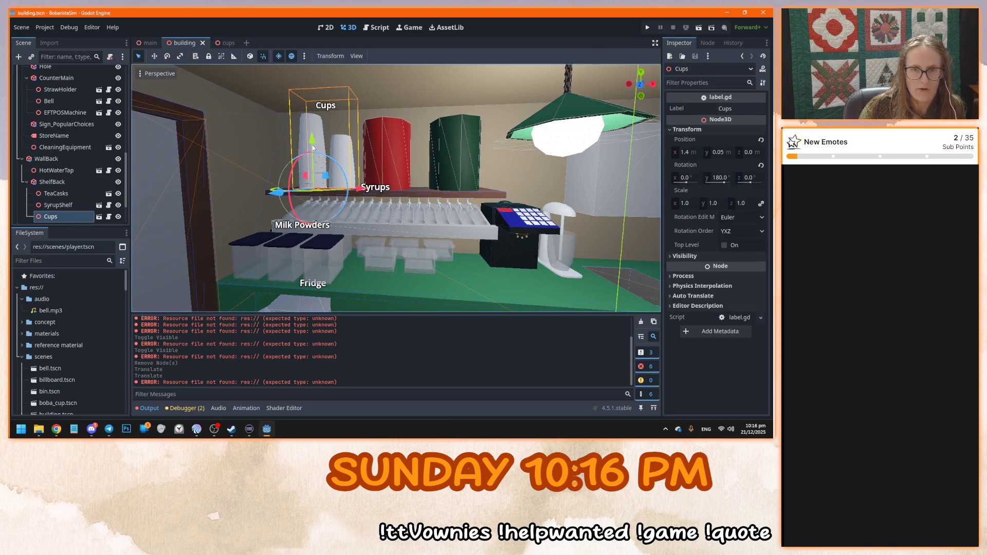
pyautogui.press('f')
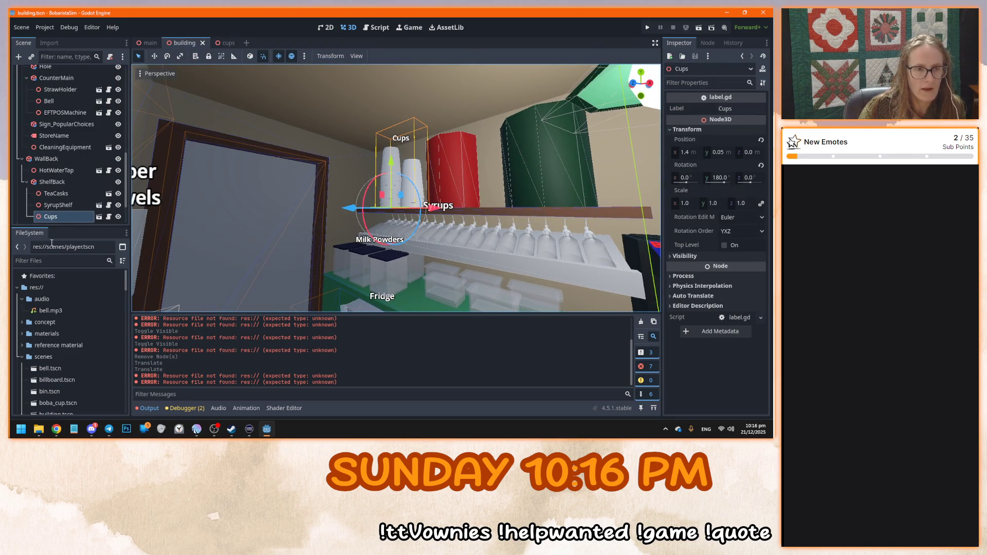
pyautogui.click(227, 43)
pyautogui.click(117, 182)
pyautogui.hotkey('ctrl', 's')
pyautogui.click(231, 43)
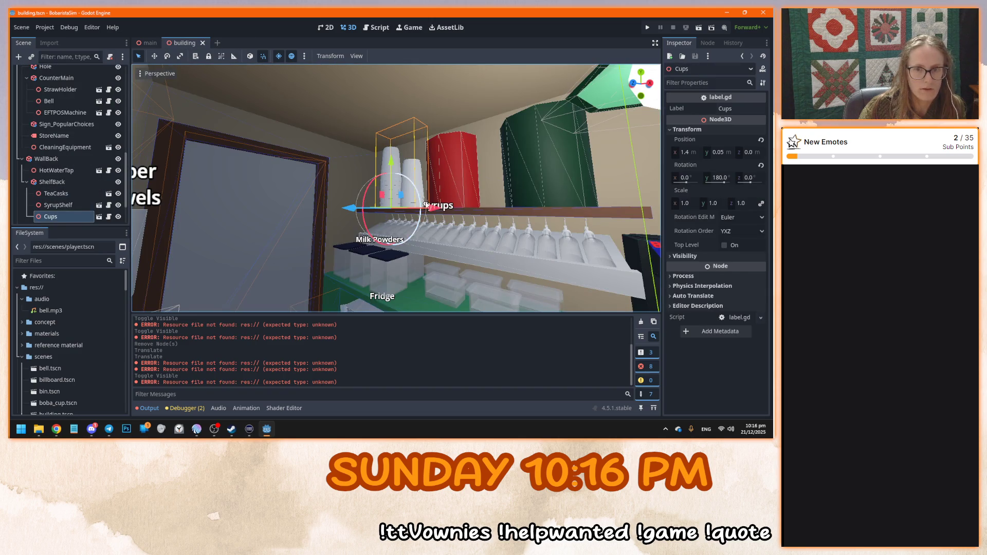
pyautogui.click(462, 244)
pyautogui.click(99, 205)
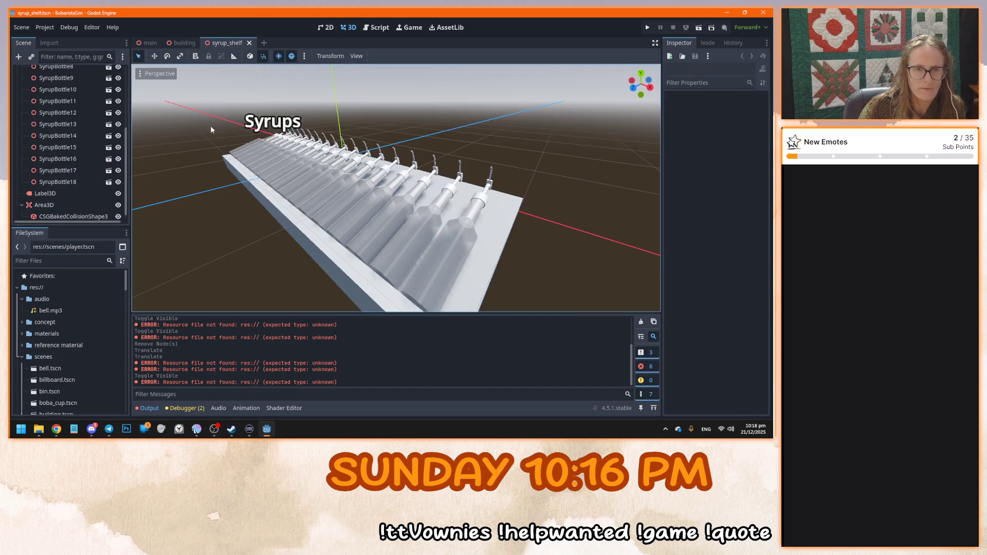
# Hide and save the Syrups and Milk Powders labels in their own scenes
pyautogui.click(118, 193)
pyautogui.hotkey('ctrl', 's')
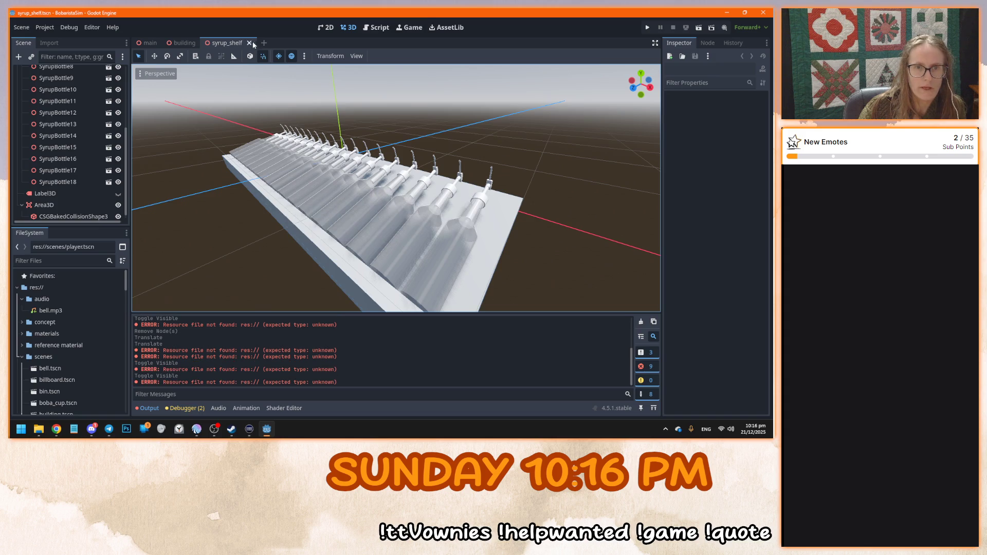
pyautogui.click(250, 43)
pyautogui.click(376, 272)
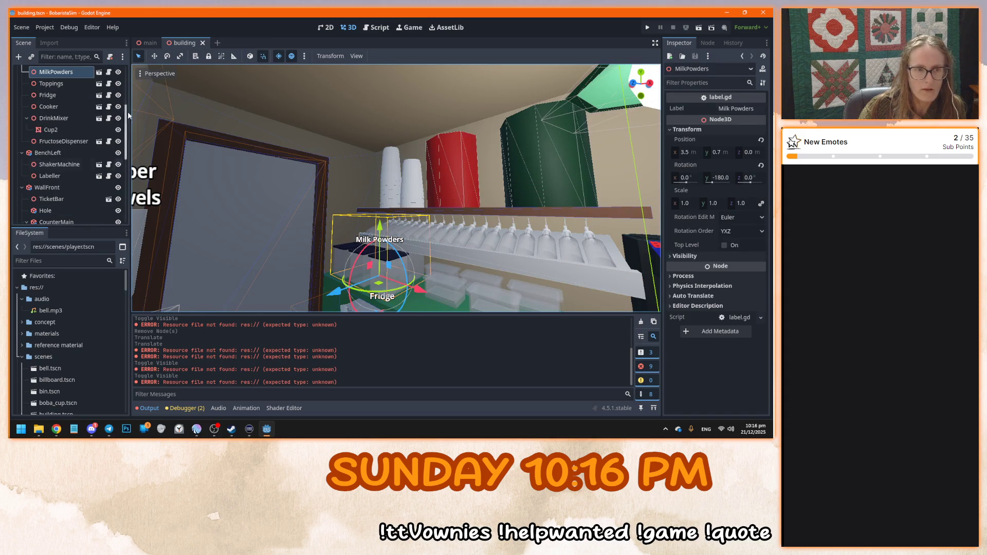
pyautogui.click(99, 72)
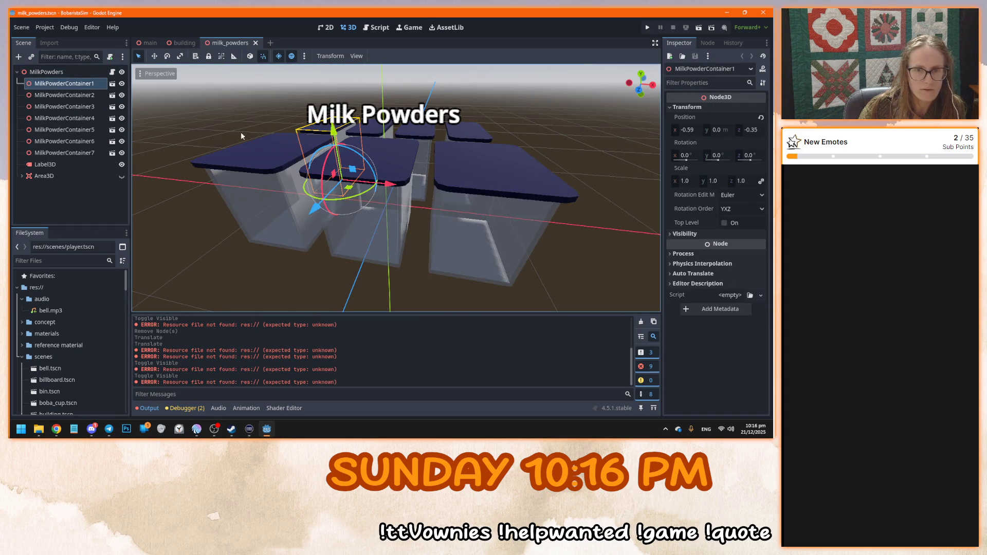
pyautogui.click(122, 164)
pyautogui.hotkey('ctrl', 's')
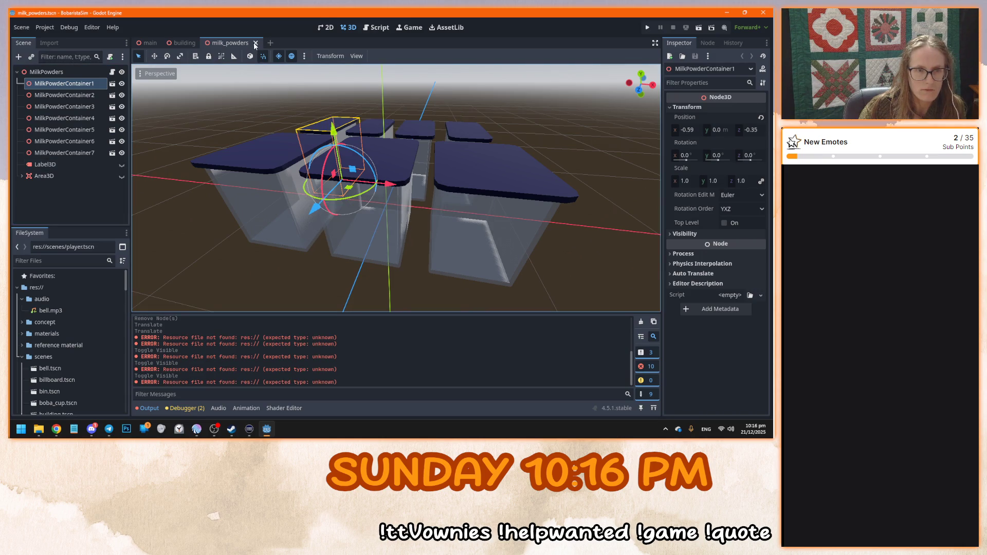
pyautogui.click(255, 44)
# Reopen milk_powders to view its Area3D collision boxes, then close it
pyautogui.moveTo(383, 282)
pyautogui.mouseDown()
pyautogui.moveTo(371, 119)
pyautogui.moveTo(188, 202)
pyautogui.mouseUp()
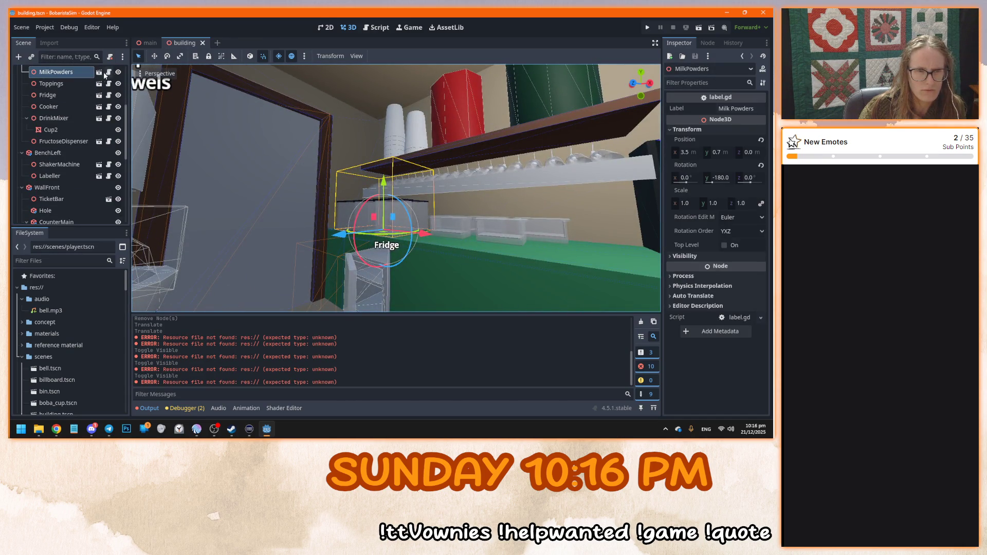
pyautogui.click(100, 73)
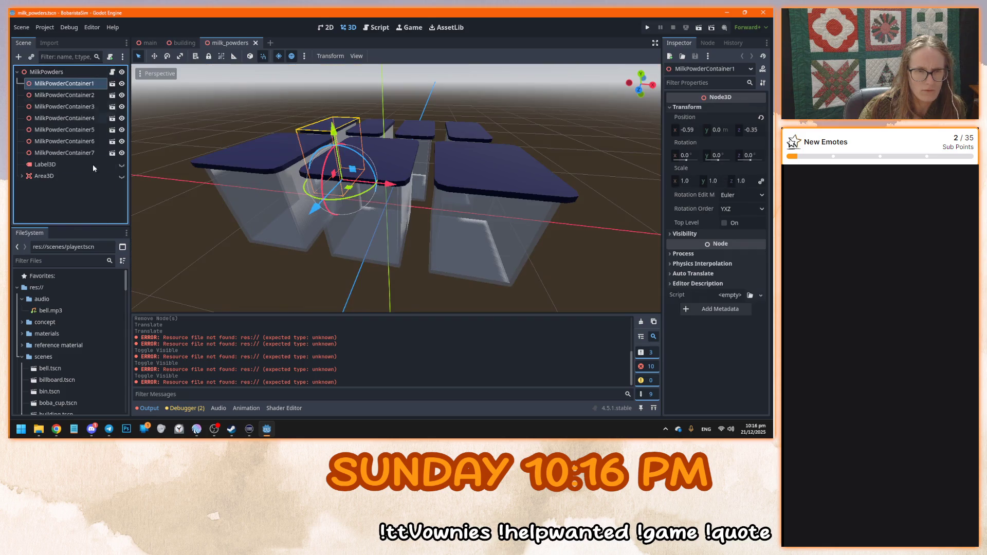
pyautogui.click(121, 176)
pyautogui.moveTo(216, 201); pyautogui.dragTo(148, 198)
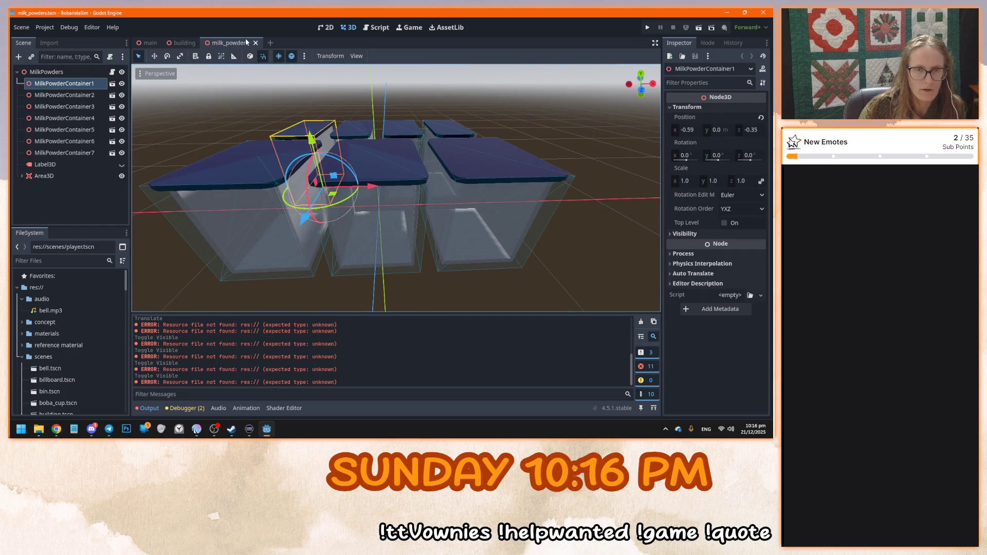
pyautogui.click(255, 44)
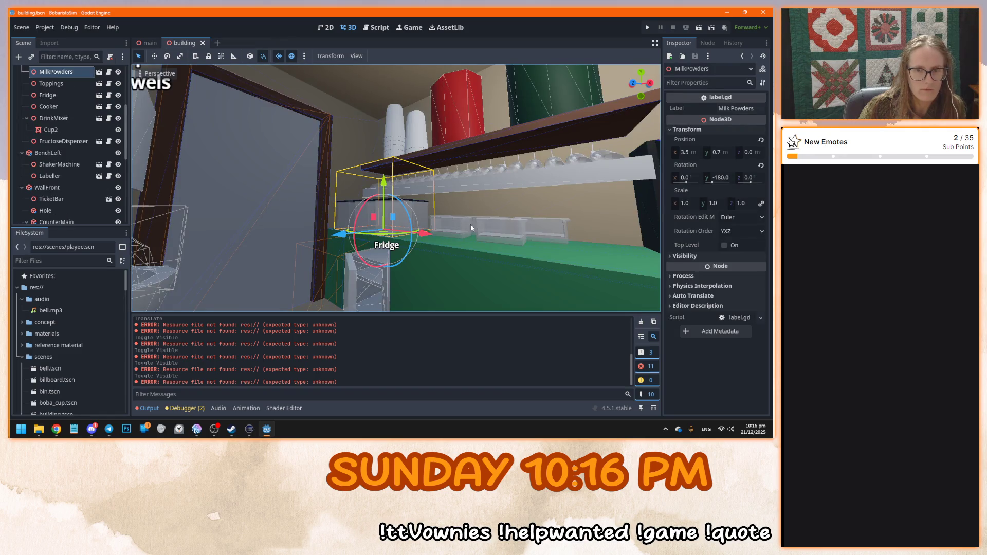
# Open the fridge scene to check its Fridge label, then close it
pyautogui.click(371, 277)
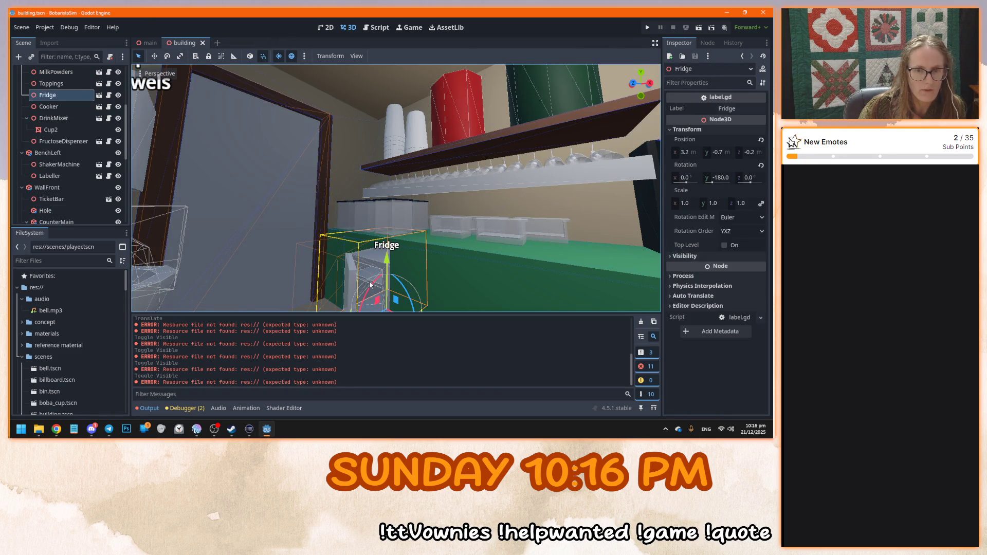
pyautogui.click(99, 96)
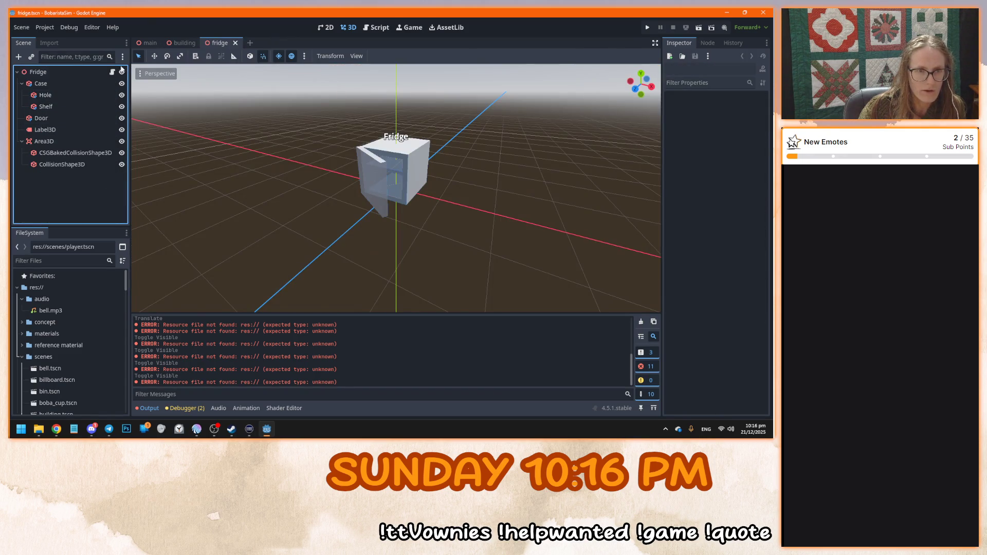
pyautogui.click(96, 129)
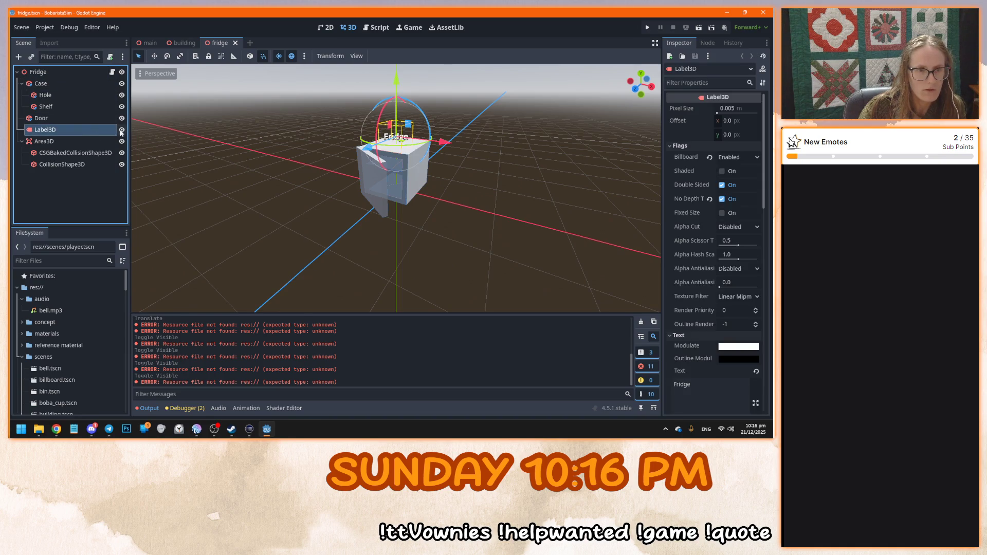
pyautogui.click(235, 43)
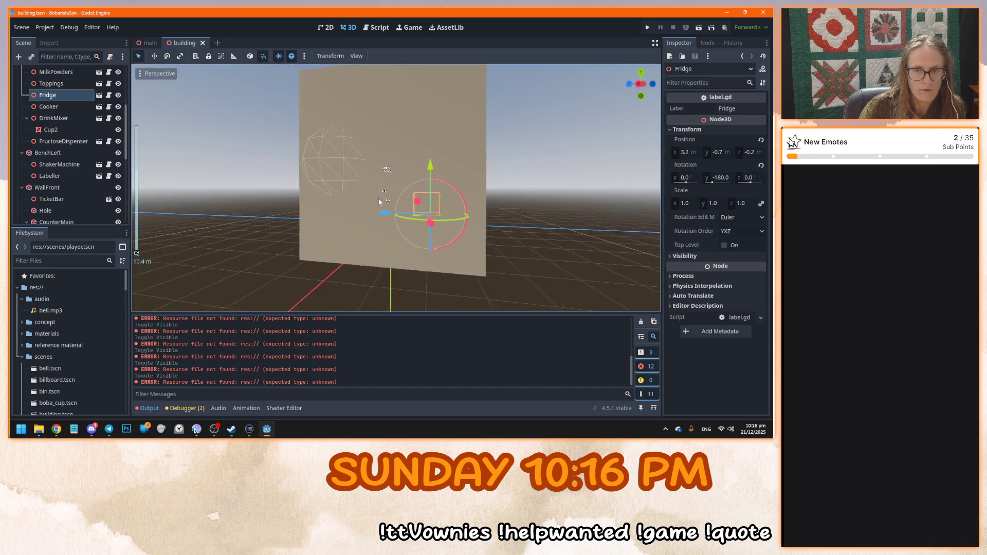
pyautogui.click(380, 134)
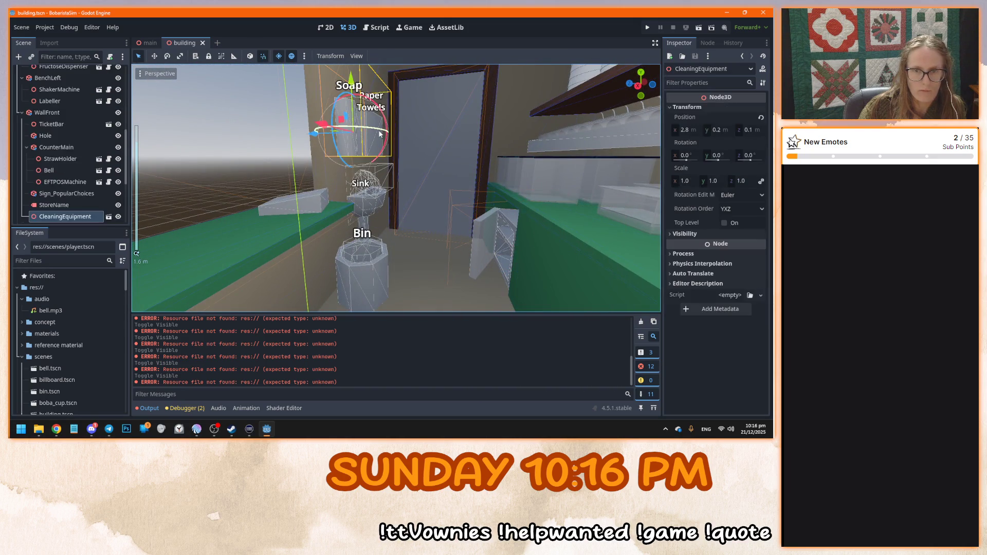
# In cleaning_equipment, hide Paper Towels and Soap labels, renaming Label3D2 to Label3D, and save
pyautogui.click(108, 217)
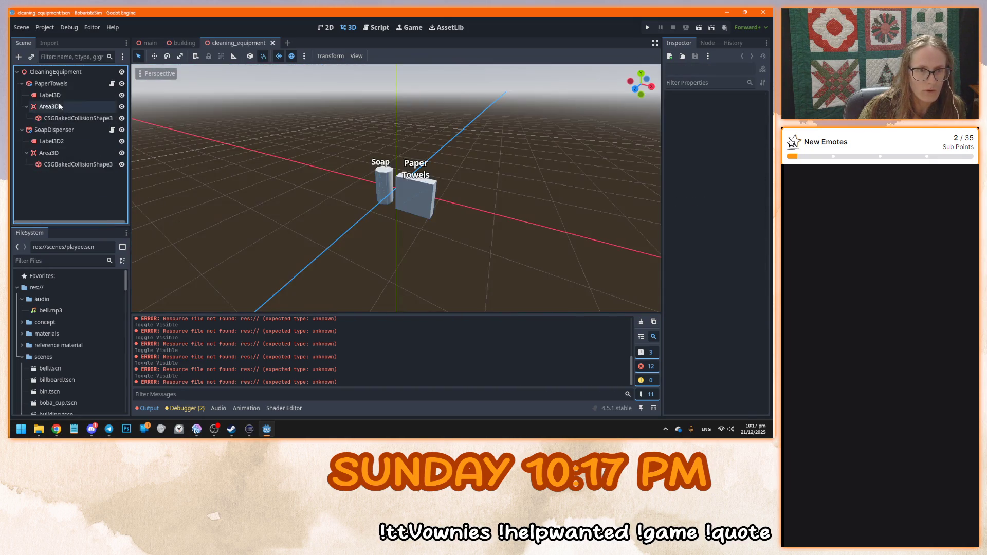
pyautogui.click(121, 95)
pyautogui.click(84, 141)
pyautogui.click(65, 141)
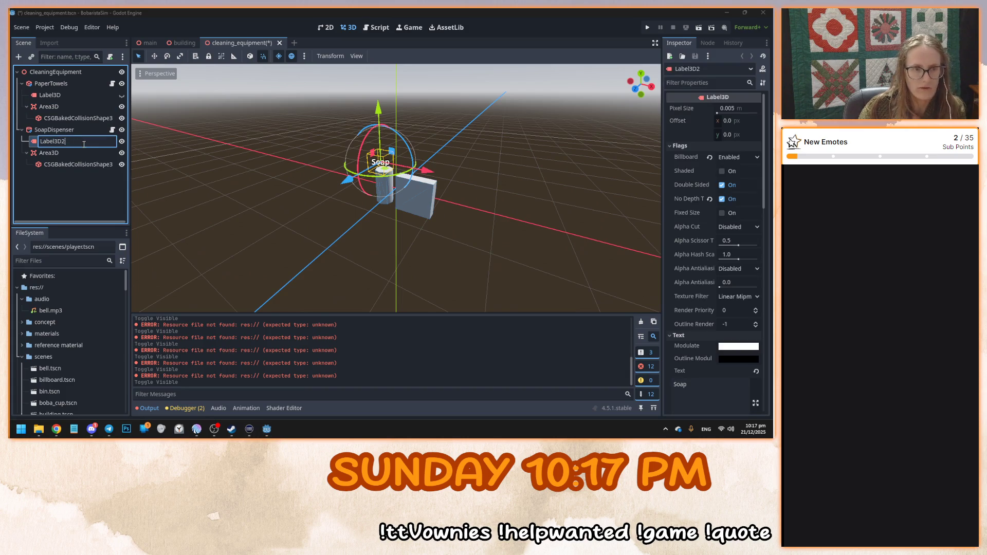
pyautogui.press('BackSpace')
pyautogui.press('Return')
pyautogui.click(122, 142)
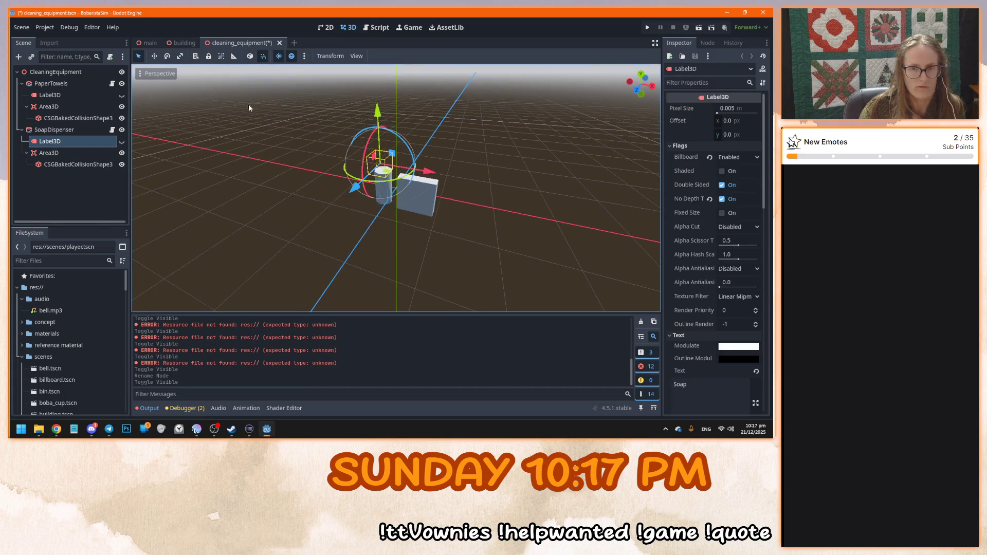
pyautogui.hotkey('ctrl', 's')
pyautogui.click(272, 42)
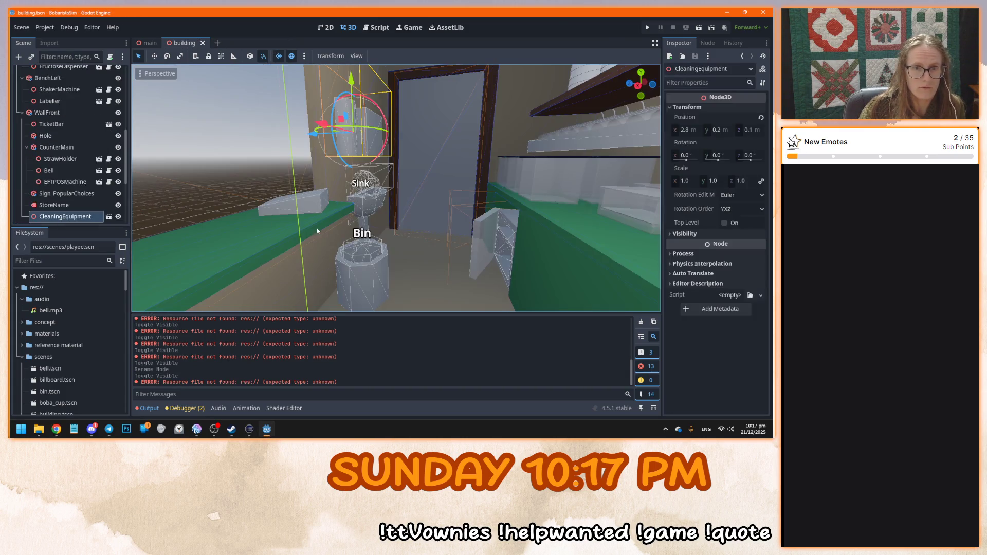
# Open the standing sink's scene, save it and close it
pyautogui.click(381, 220)
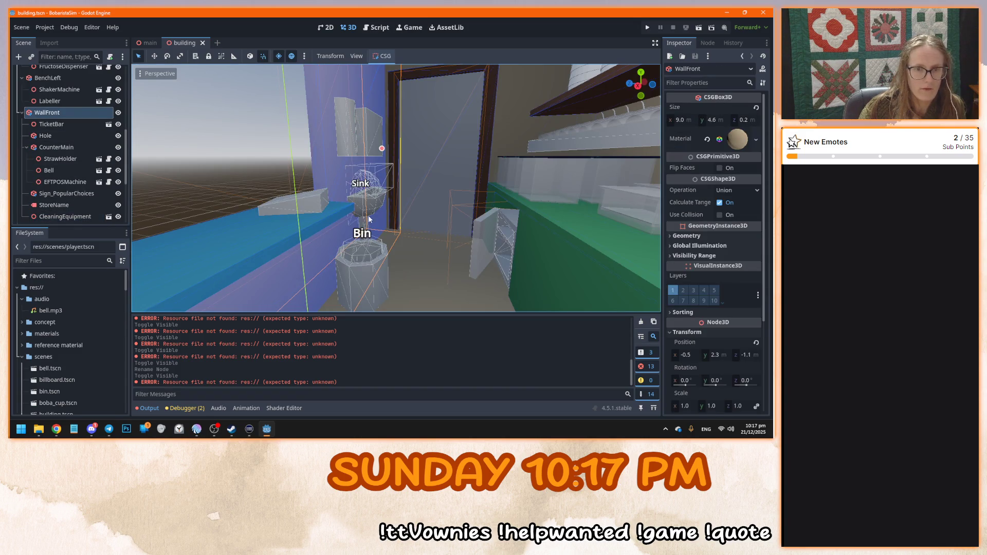
pyautogui.click(373, 199)
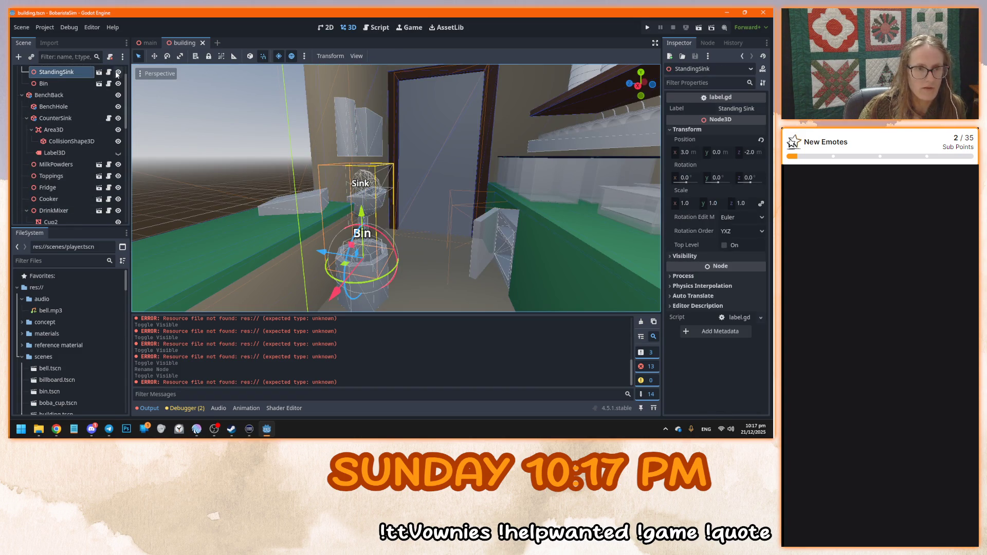
pyautogui.click(98, 73)
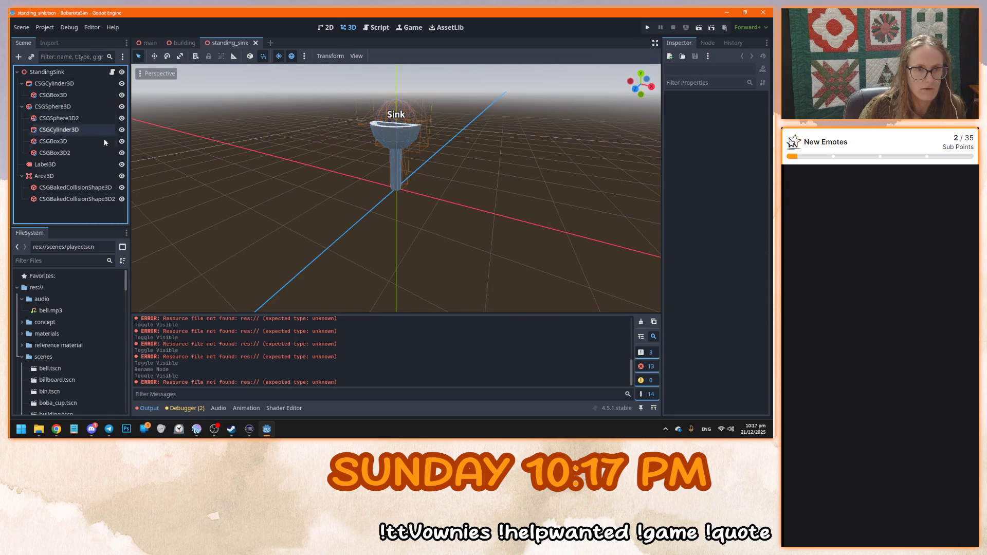
pyautogui.hotkey('ctrl', 's')
pyautogui.click(255, 42)
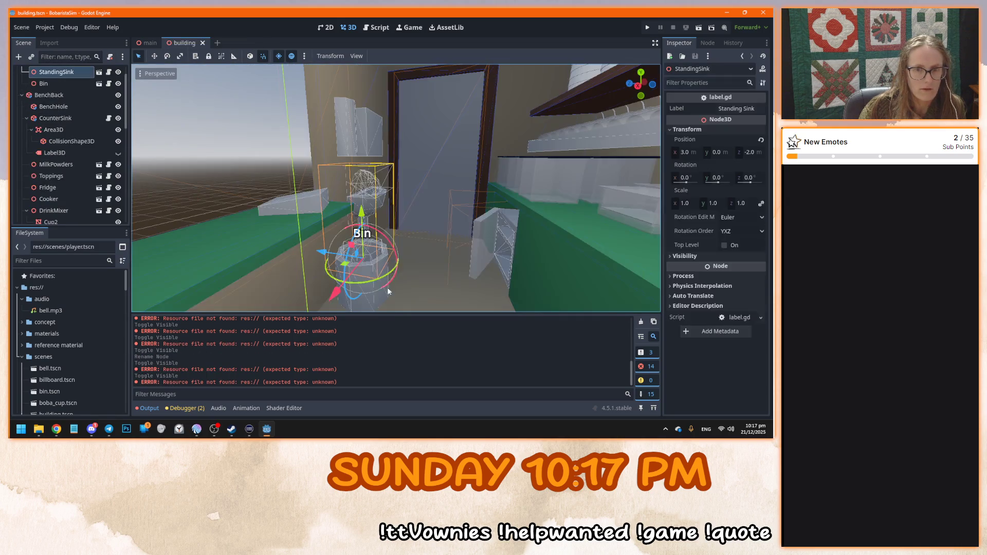
# Hide and save the Bin's floating label, then launch the game to test
pyautogui.click(377, 297)
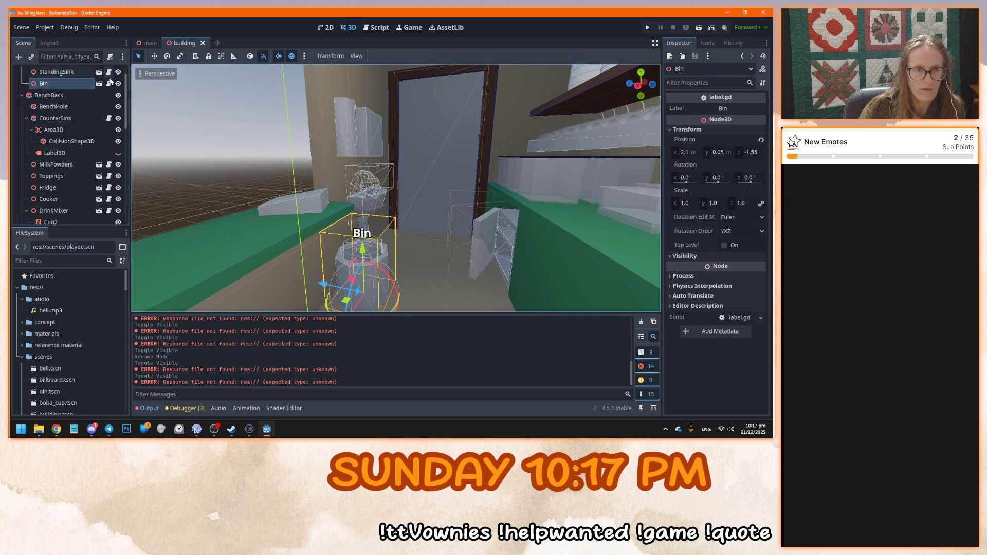
pyautogui.click(98, 83)
pyautogui.click(121, 106)
pyautogui.hotkey('ctrl', 's')
pyautogui.click(228, 43)
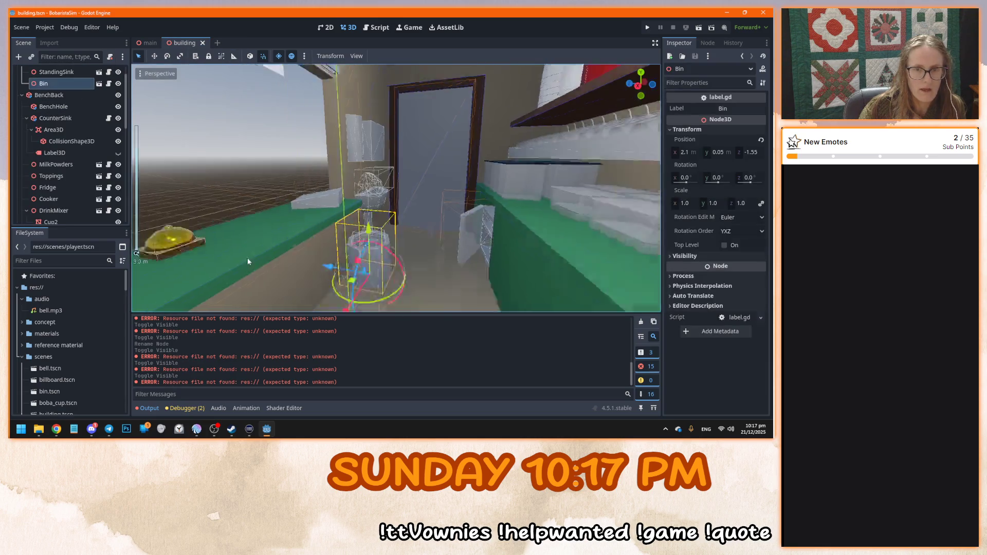
pyautogui.press('F5')
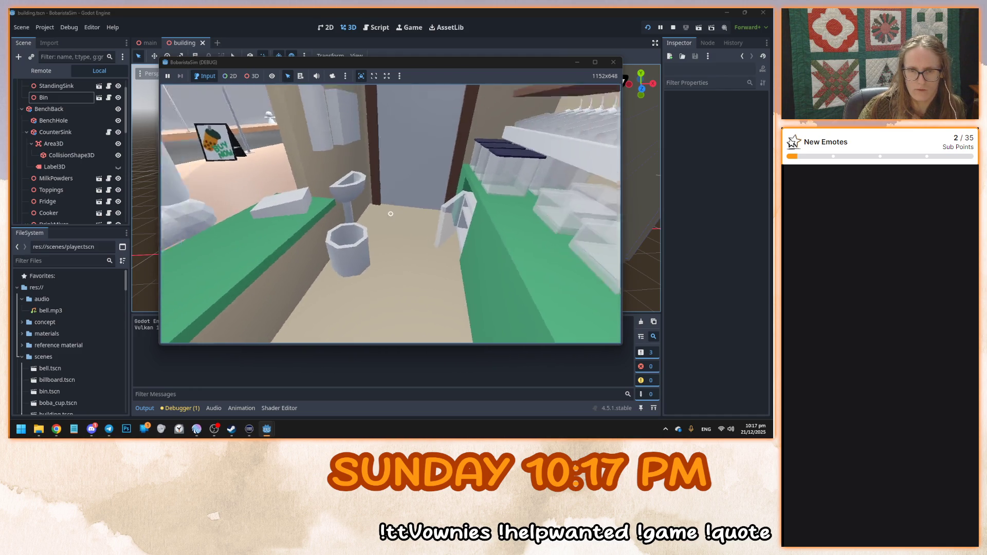
pyautogui.press('w')
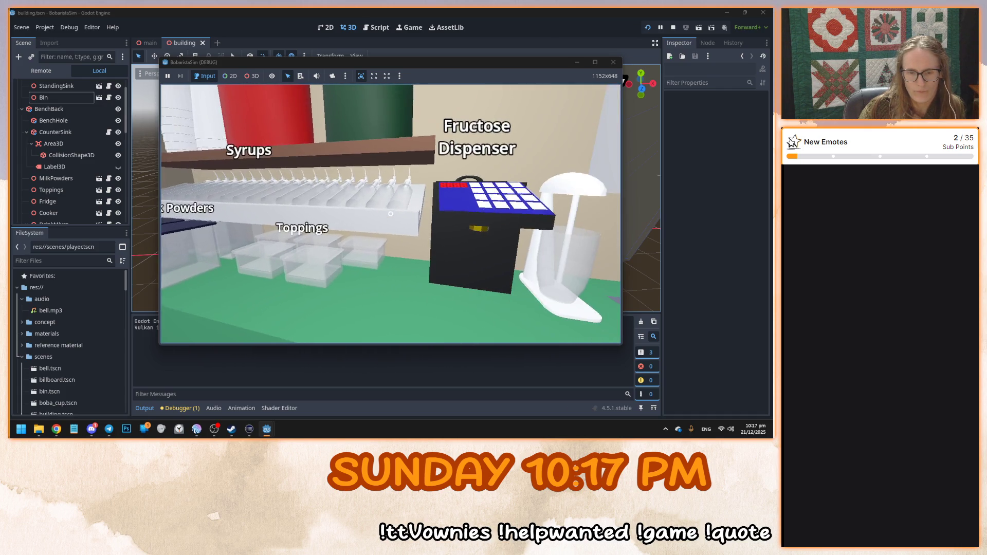
pyautogui.press('Escape')
pyautogui.hotkey('ctrl', 's')
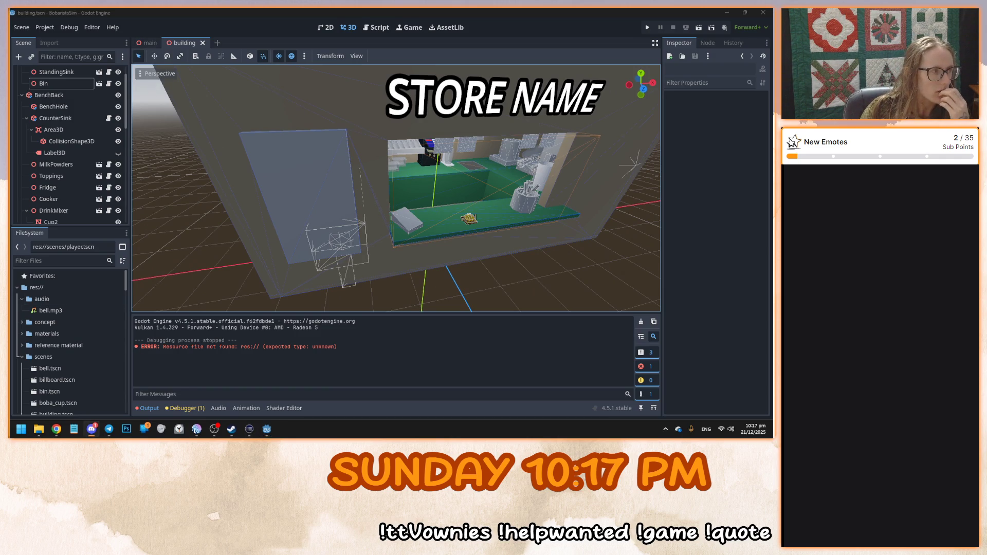
# Run the game once more, then stop the test run
pyautogui.hotkey('alt', 'Tab')
pyautogui.scroll(2, 421, 197)
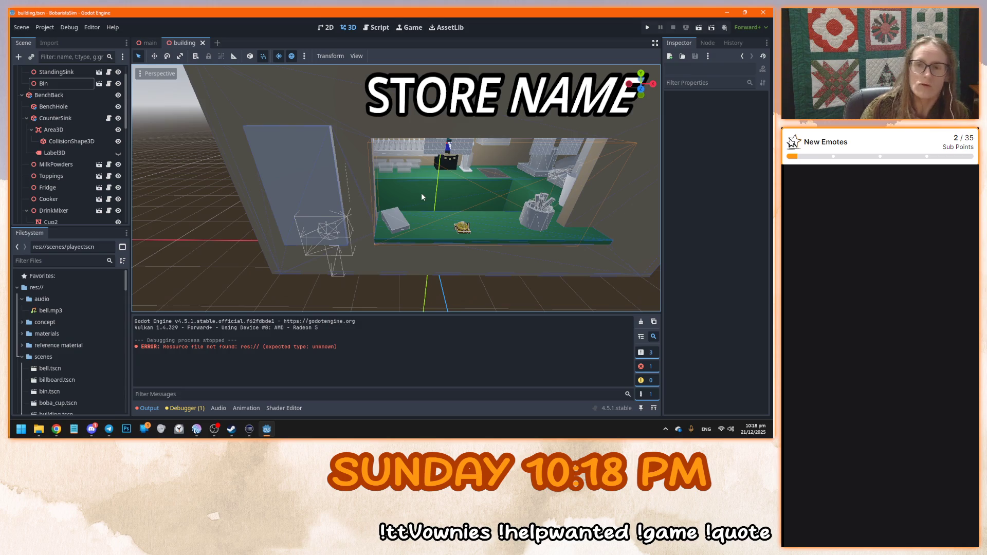
pyautogui.scroll(-1, 421, 197)
pyautogui.press('F5')
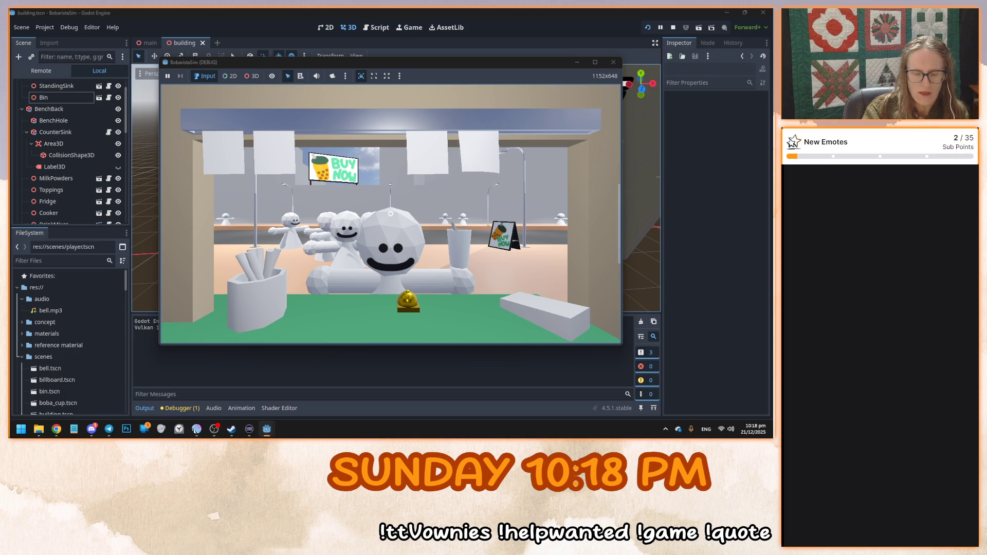
pyautogui.press('F8')
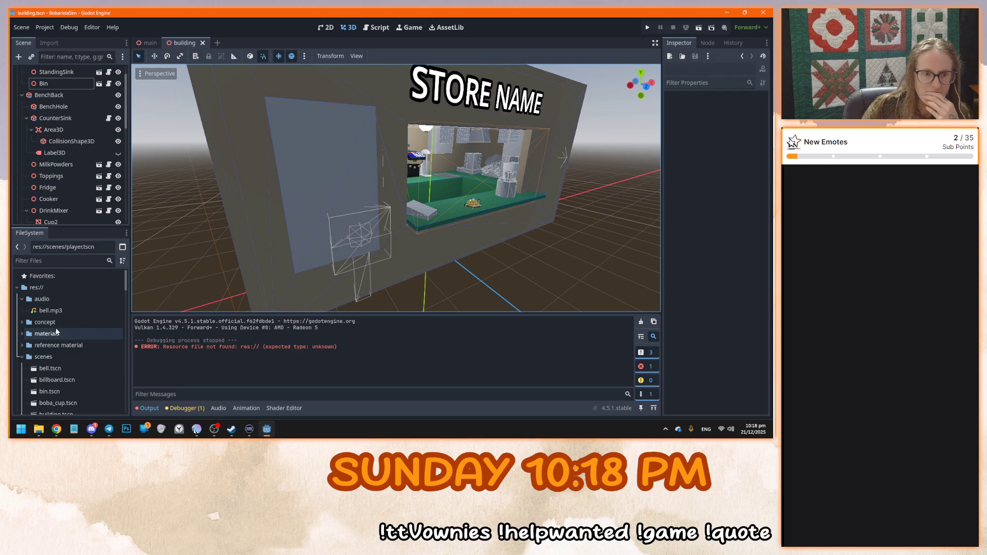
# Open fructose_dispenser.tscn from the scenes folder in the FileSystem dock
pyautogui.click(23, 303)
pyautogui.scroll(-5, 57, 319)
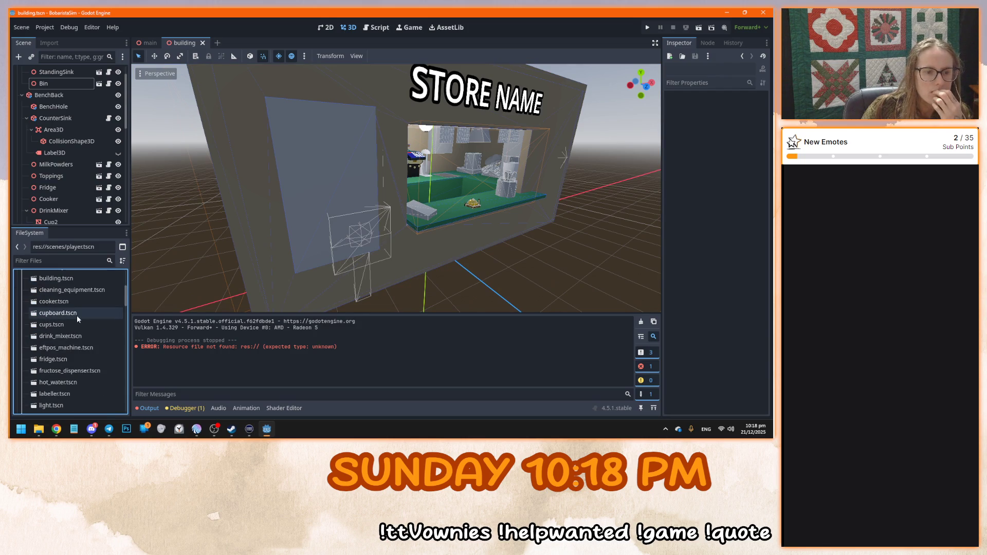
pyautogui.doubleClick(72, 371)
# Turn on Emitting for the dispenser's GPUParticles3D node under Spout
pyautogui.scroll(-5, 340, 246)
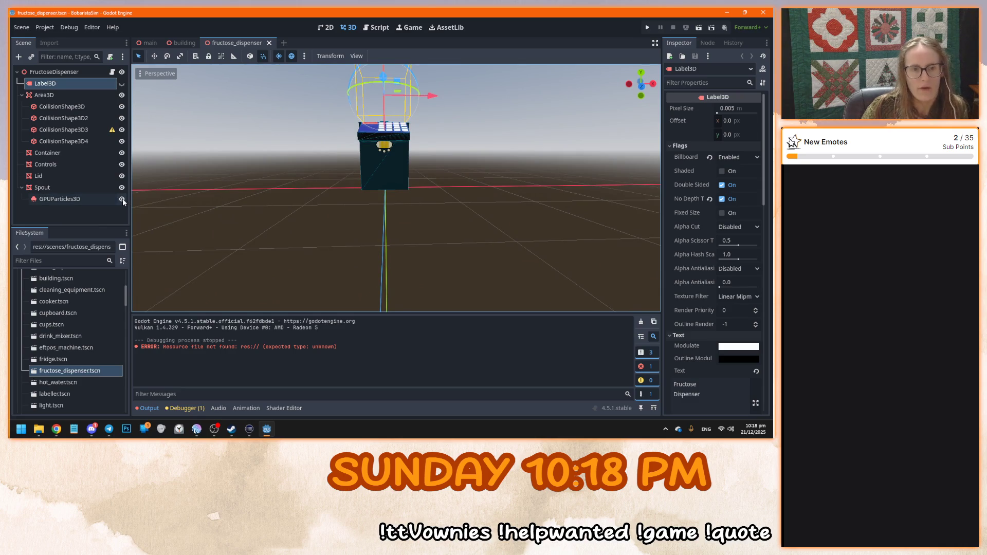
pyautogui.click(92, 198)
pyautogui.click(720, 109)
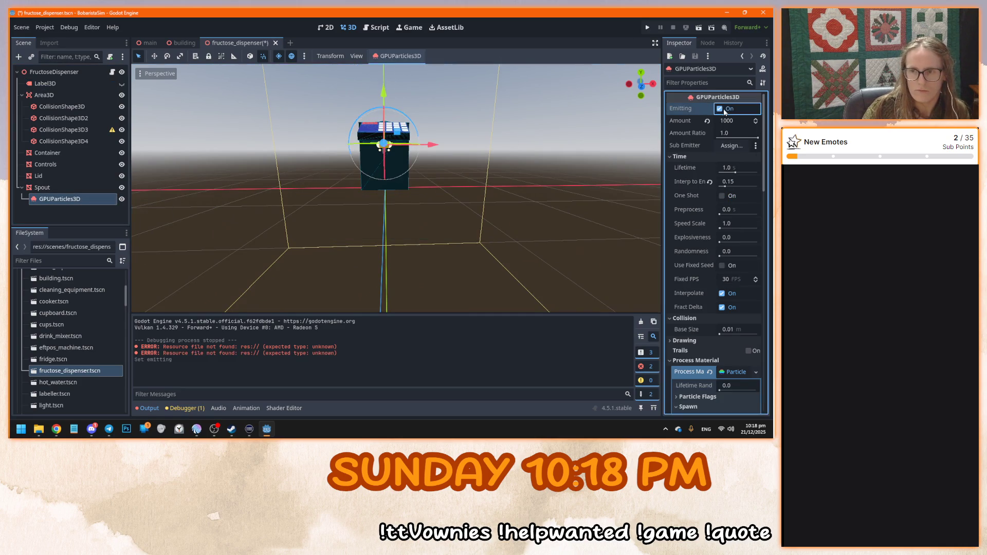
# Save and test-run the scene, interacting with the dispenser in-game, then stop
pyautogui.press('F6')
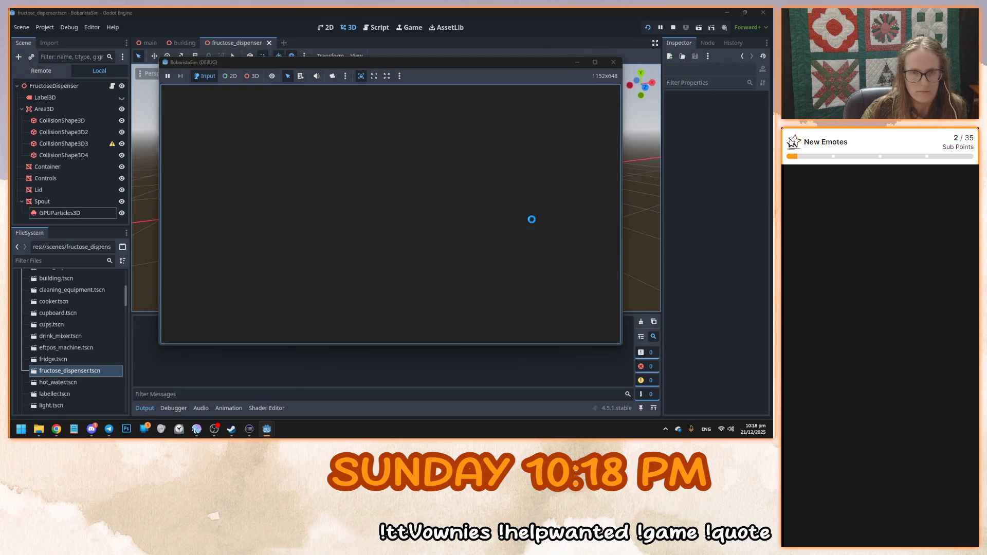
pyautogui.click(391, 214)
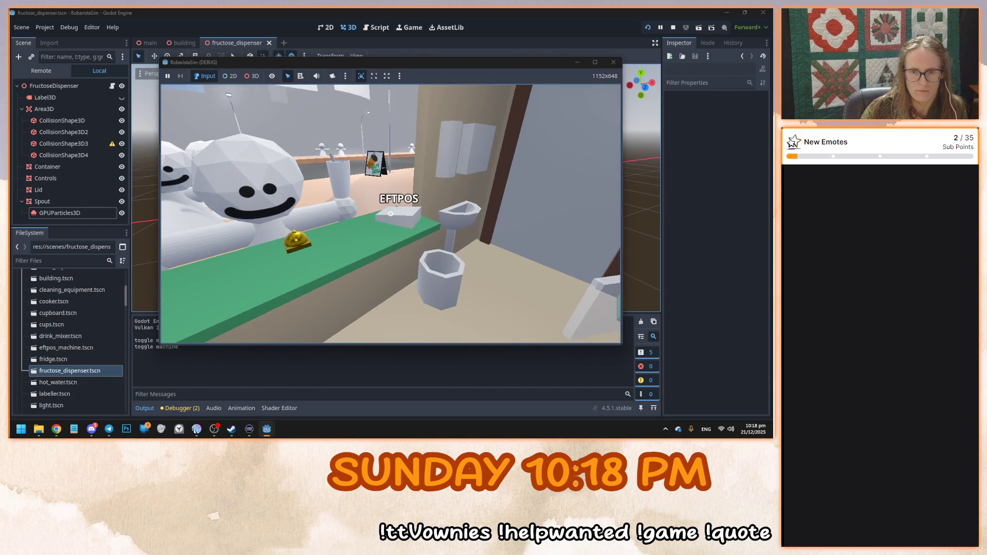
pyautogui.click(390, 214)
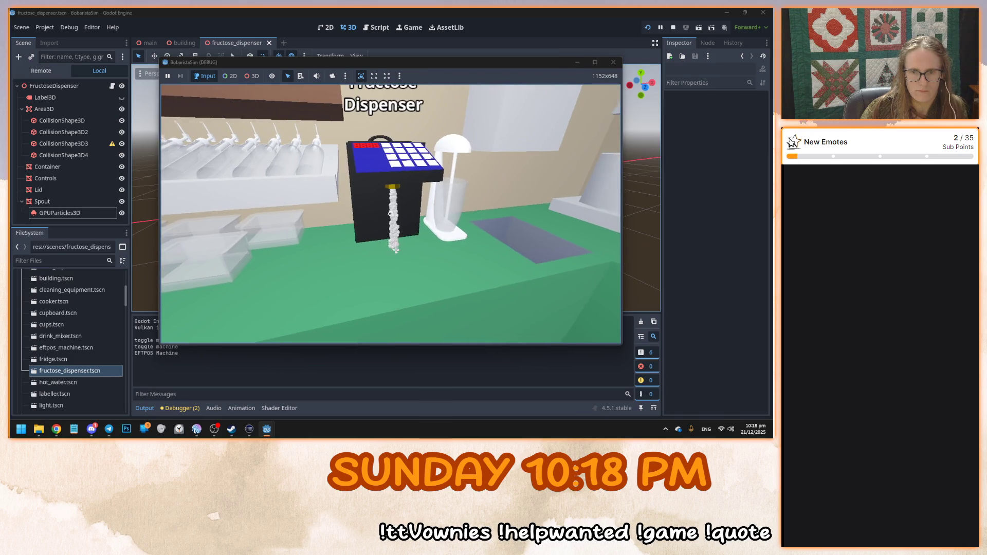
pyautogui.press('F8')
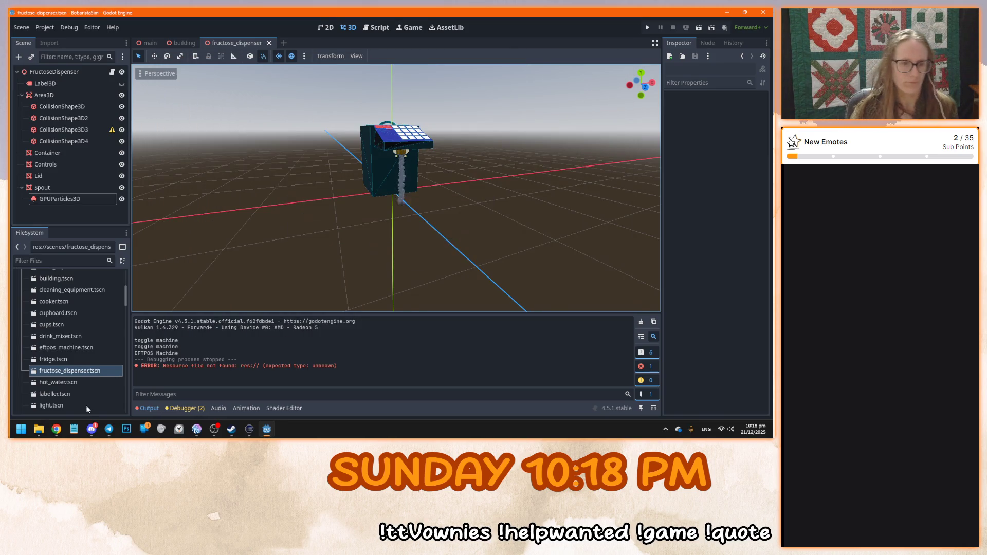
pyautogui.scroll(5, 100, 362)
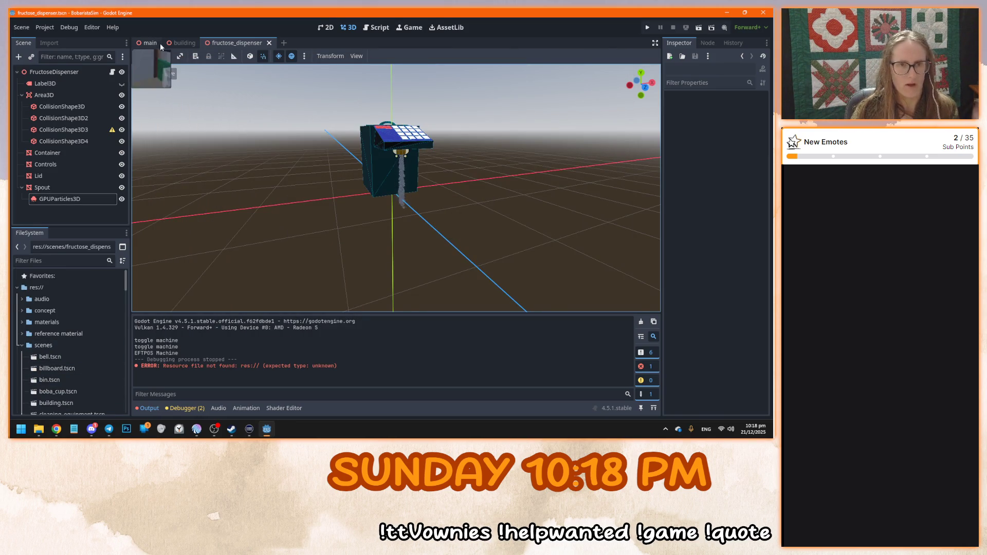
# Open scripts/label.gd from the FileSystem dock
pyautogui.click(24, 345)
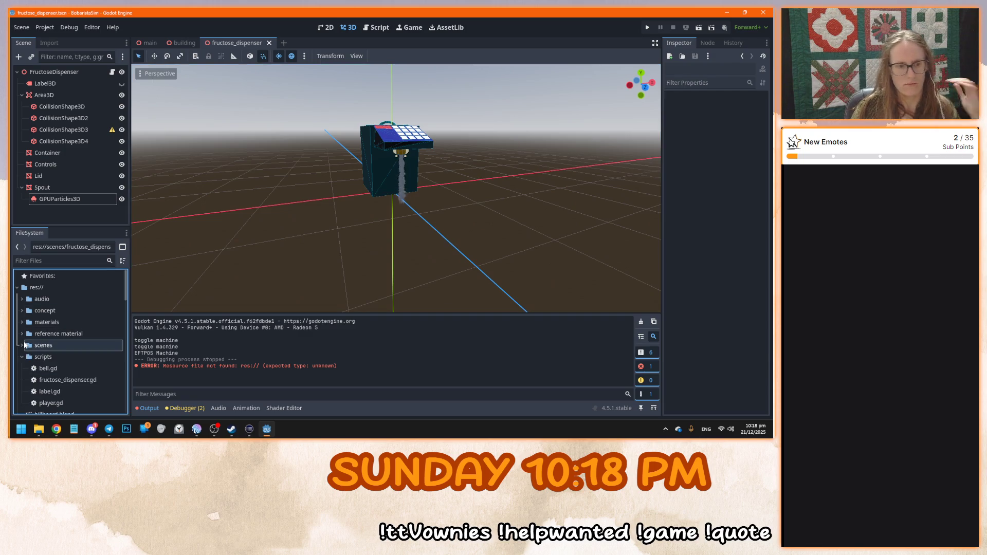
pyautogui.scroll(-2, 24, 345)
pyautogui.doubleClick(49, 338)
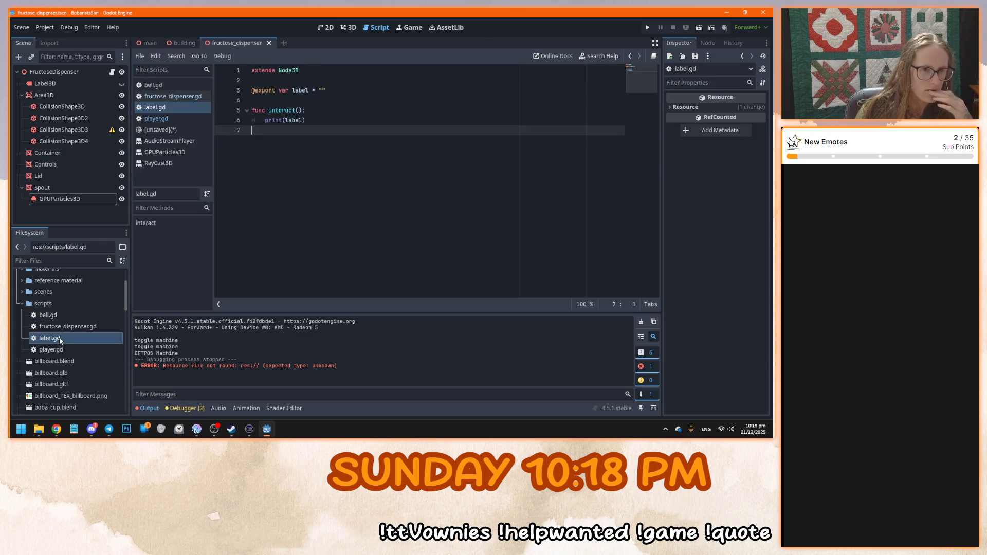
# Prefix line 6's print with "interacting with: " and launch the game
pyautogui.click(286, 120)
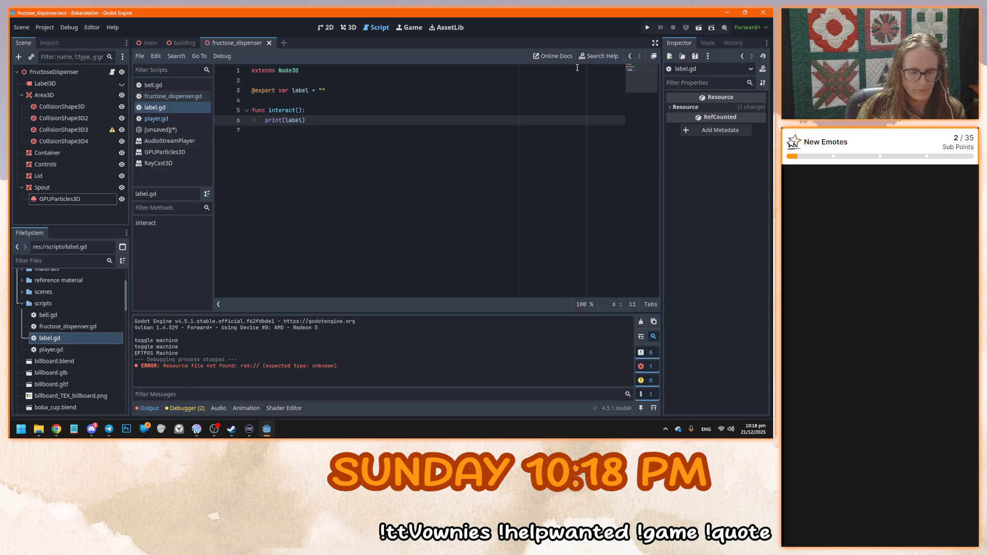
pyautogui.write('inter')
pyautogui.press('BackSpace')
pyautogui.press('BackSpace')
pyautogui.press('BackSpace')
pyautogui.write('"interacting with: " +')
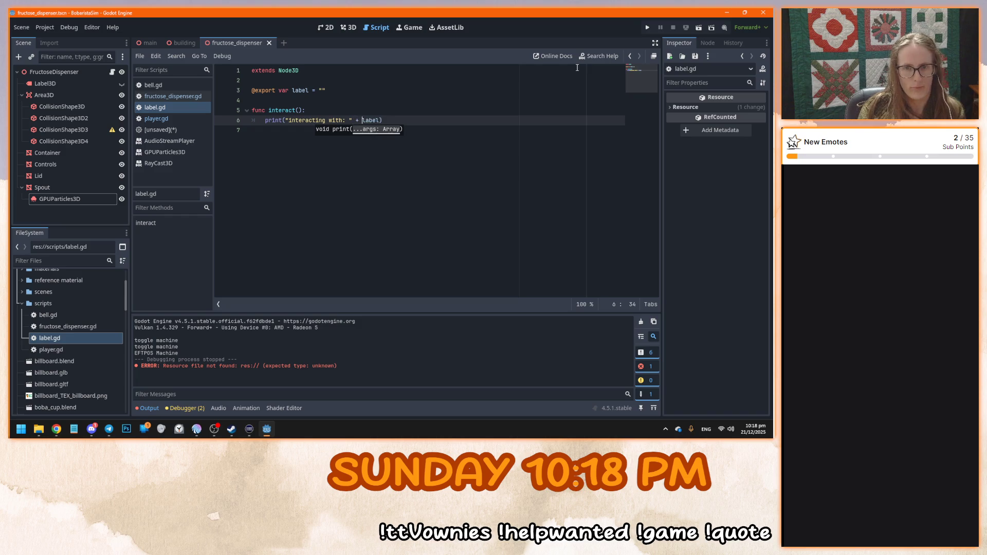
pyautogui.press('F5')
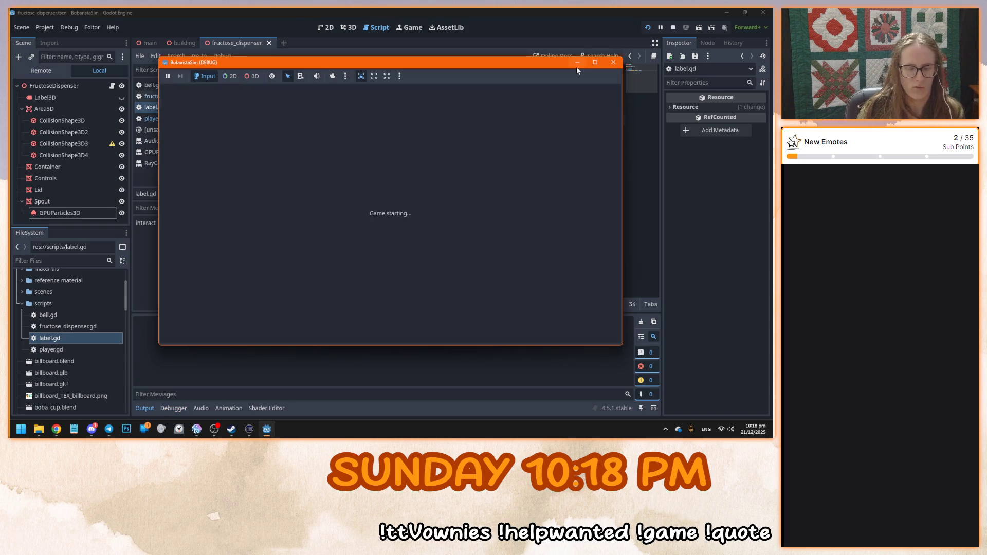
# Stop the game, finish print("interacting with: " + label), save label.gd, and return to 3D
pyautogui.moveTo(391, 213)
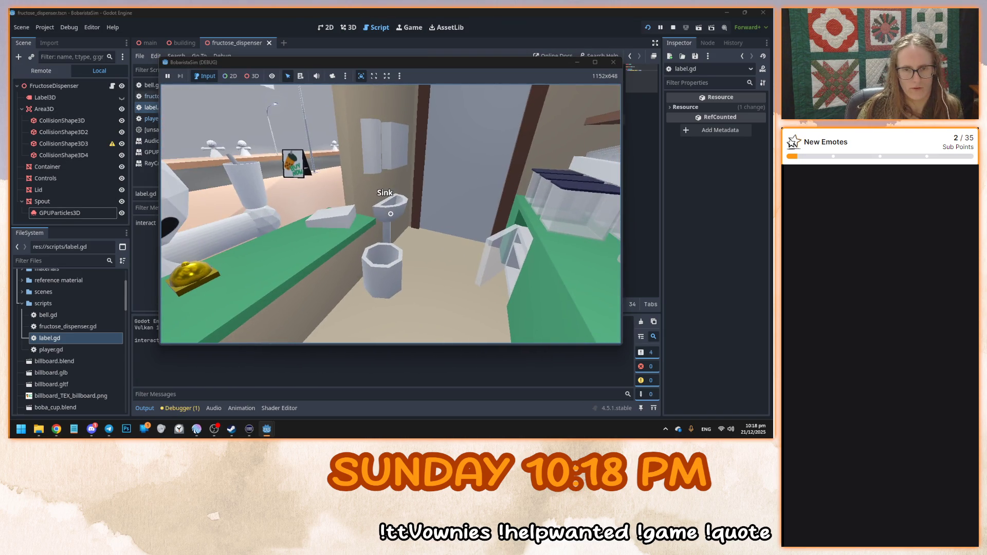
pyautogui.press('F8')
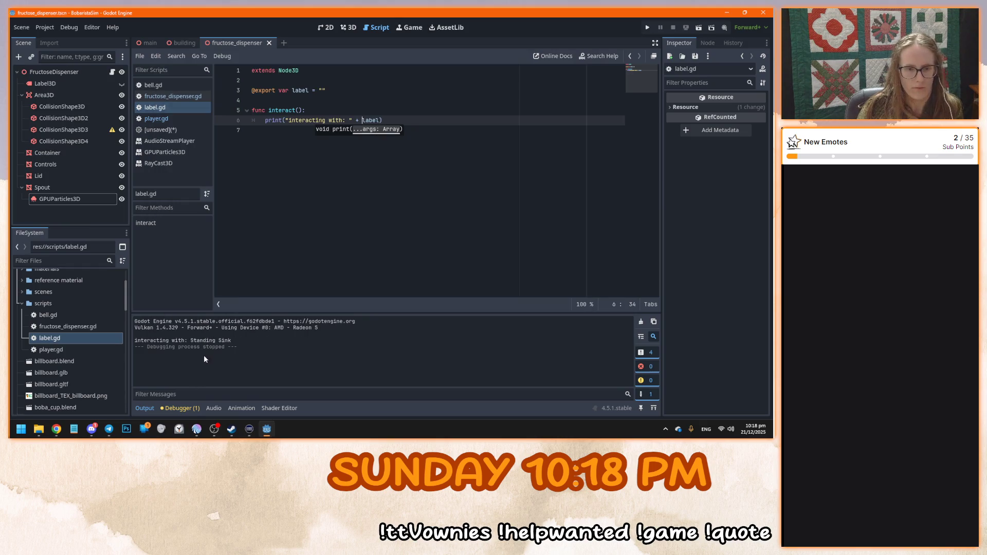
pyautogui.click(280, 220)
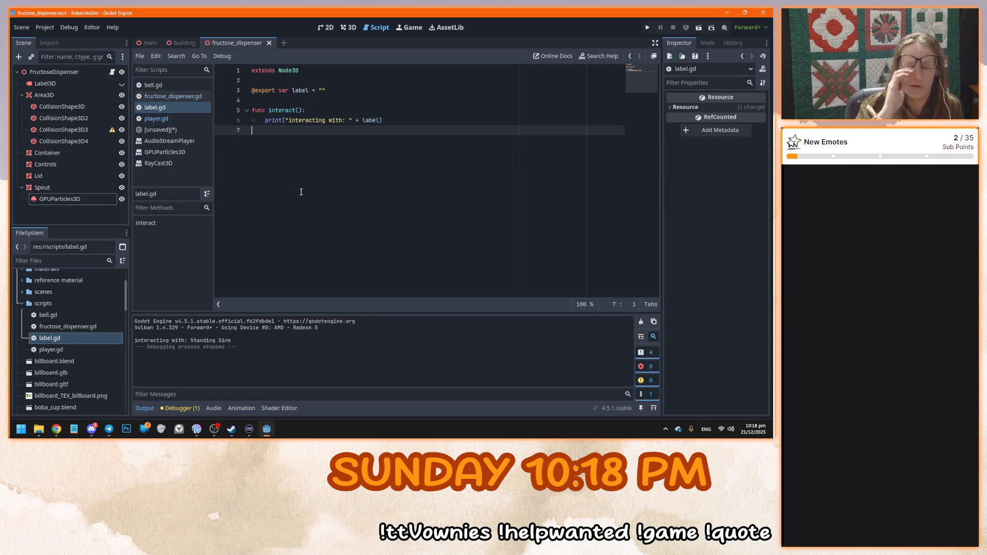
pyautogui.hotkey('ctrl', 's')
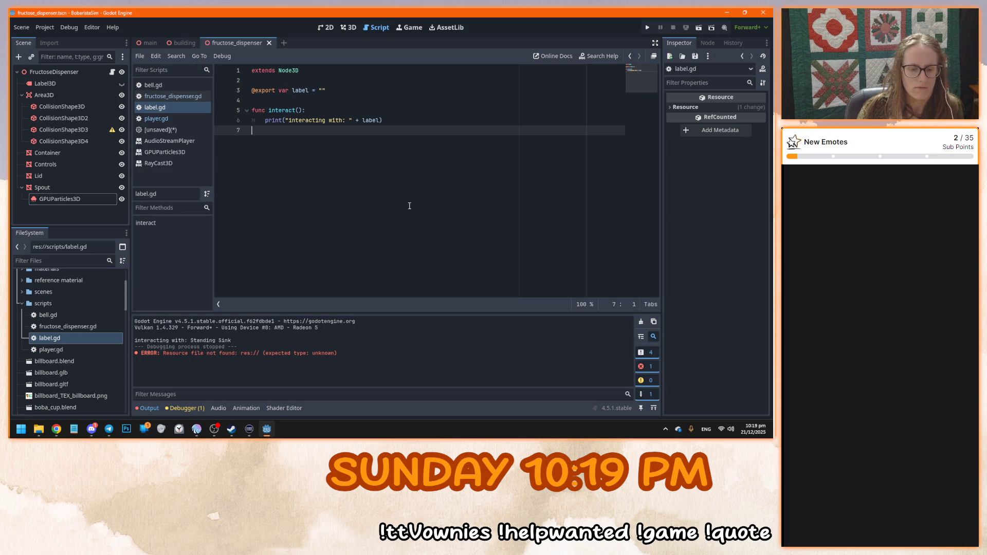
pyautogui.moveTo(182, 44)
pyautogui.click(348, 27)
# Save fructose_dispenser and browse the Spout and root nodes, cancelling a new-node dialog
pyautogui.hotkey('ctrl', 's')
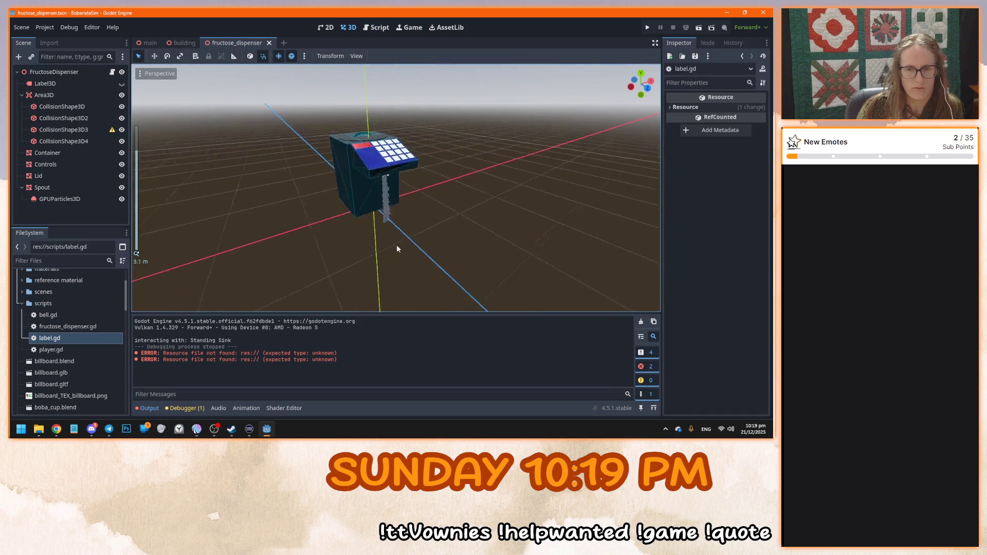
pyautogui.scroll(5, 308, 216)
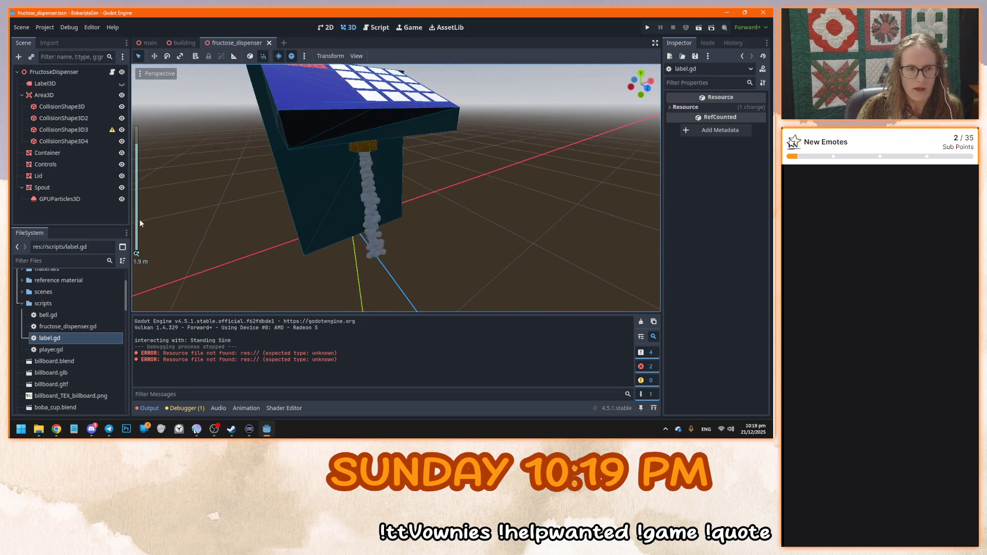
pyautogui.click(80, 187)
pyautogui.click(82, 73)
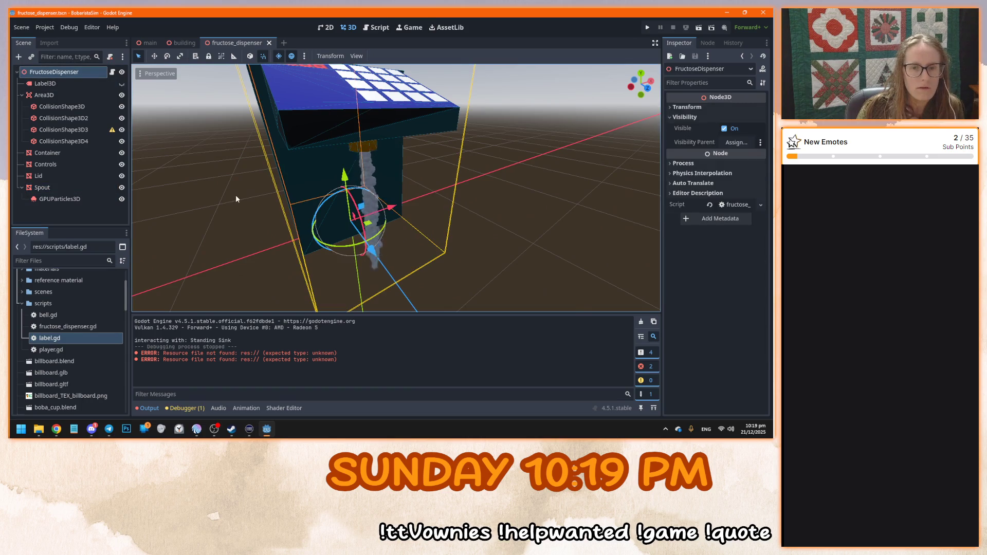
pyautogui.hotkey('ctrl', 'a')
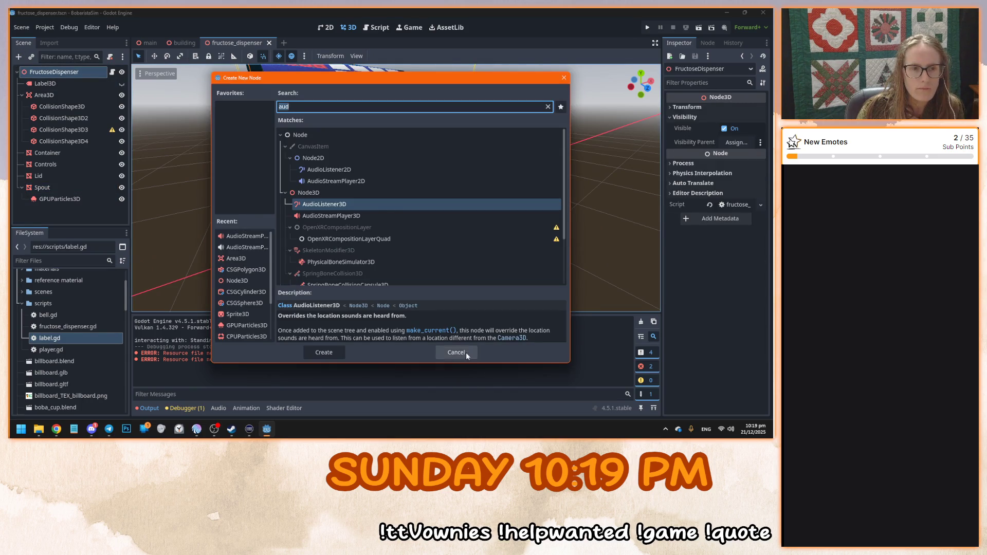
pyautogui.click(466, 353)
# Open the GPUParticles3D class documentation and scroll through the reference
pyautogui.click(64, 196)
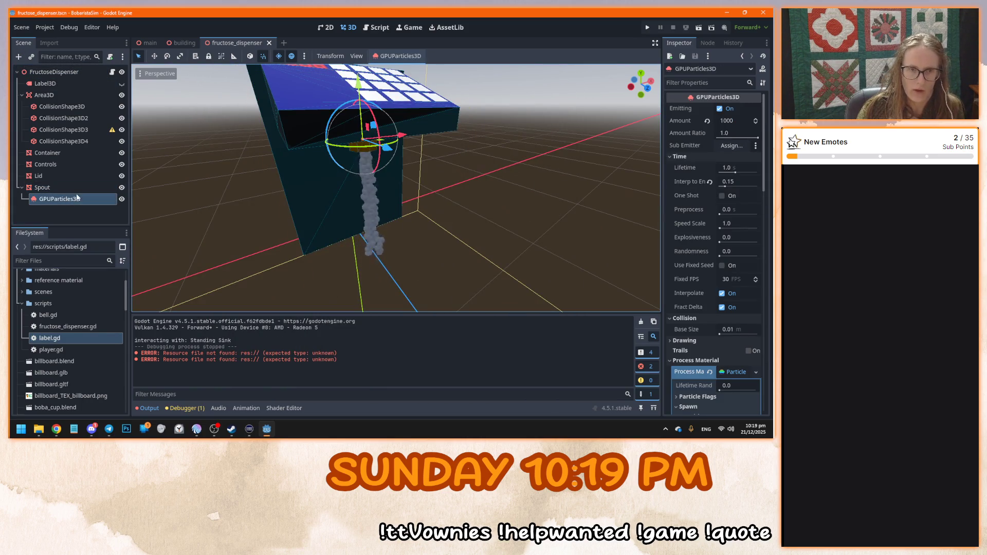
pyautogui.rightClick(68, 200)
pyautogui.click(135, 398)
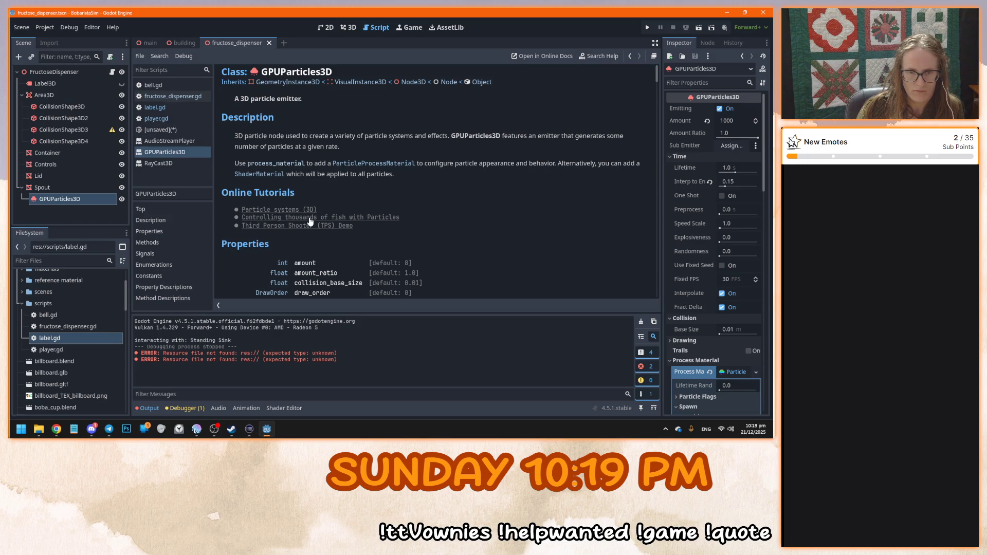
pyautogui.scroll(-15, 414, 230)
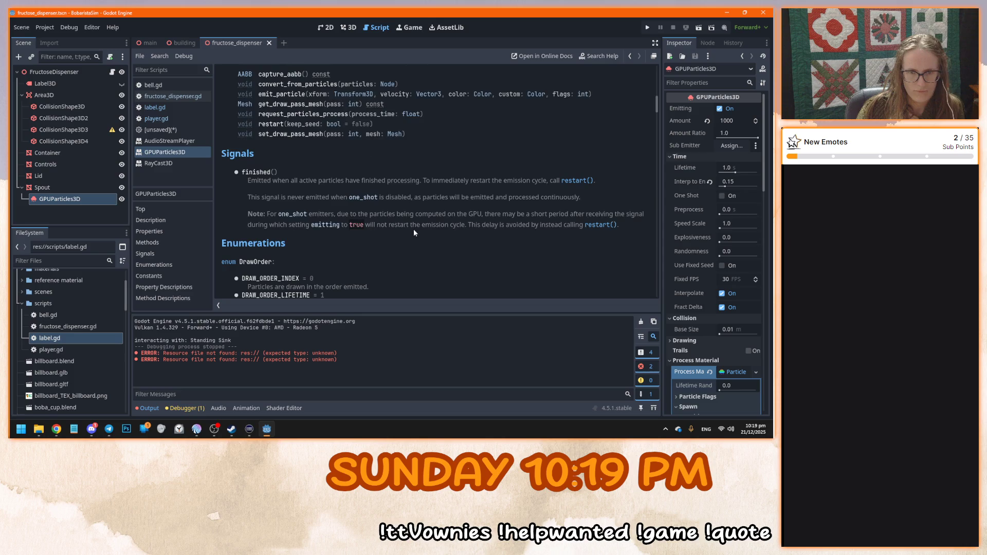
pyautogui.scroll(-10, 414, 230)
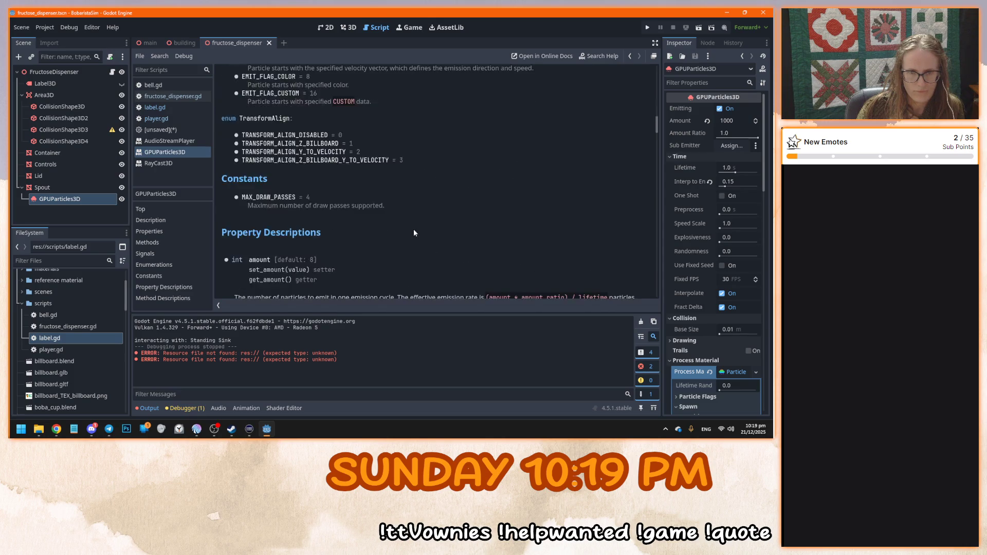
pyautogui.scroll(-8, 414, 231)
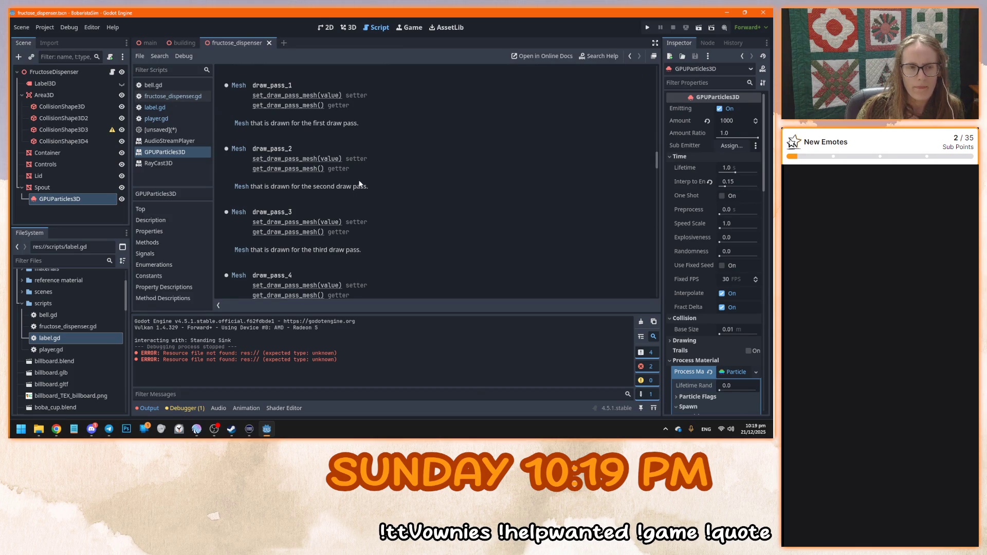
# Reselect GPUParticles3D, check the browser, and go back to the 3D scene view
pyautogui.click(91, 71)
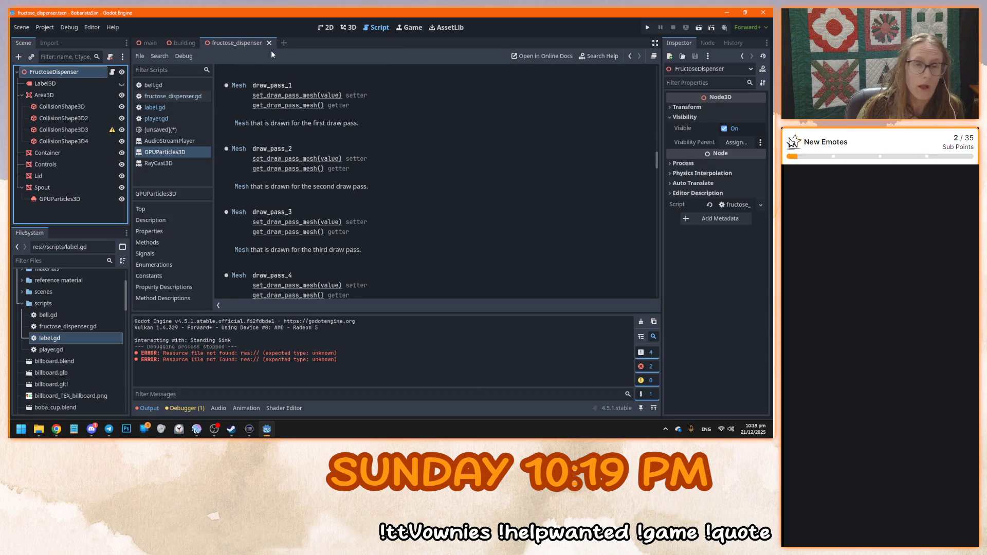
pyautogui.click(68, 201)
pyautogui.hotkey('alt', 'Tab')
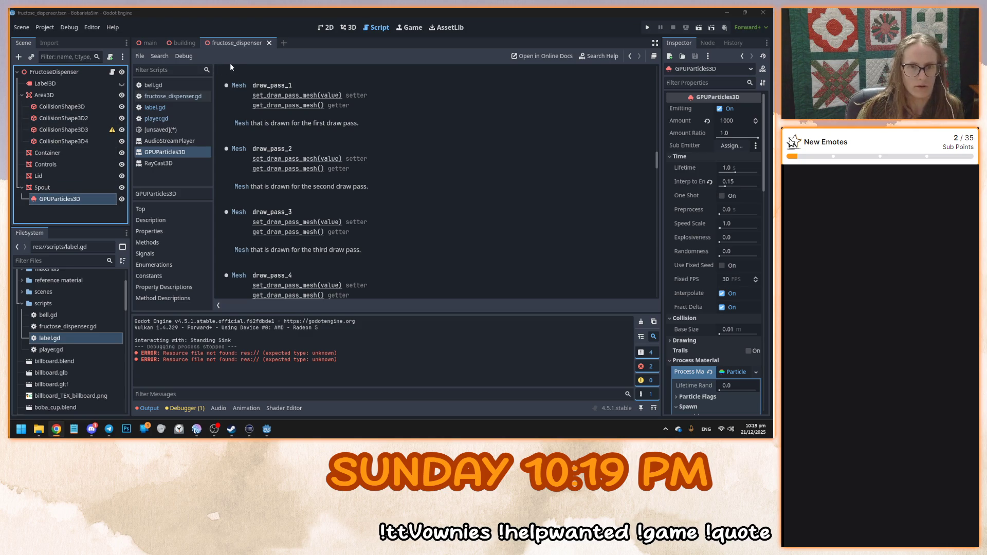
pyautogui.click(348, 28)
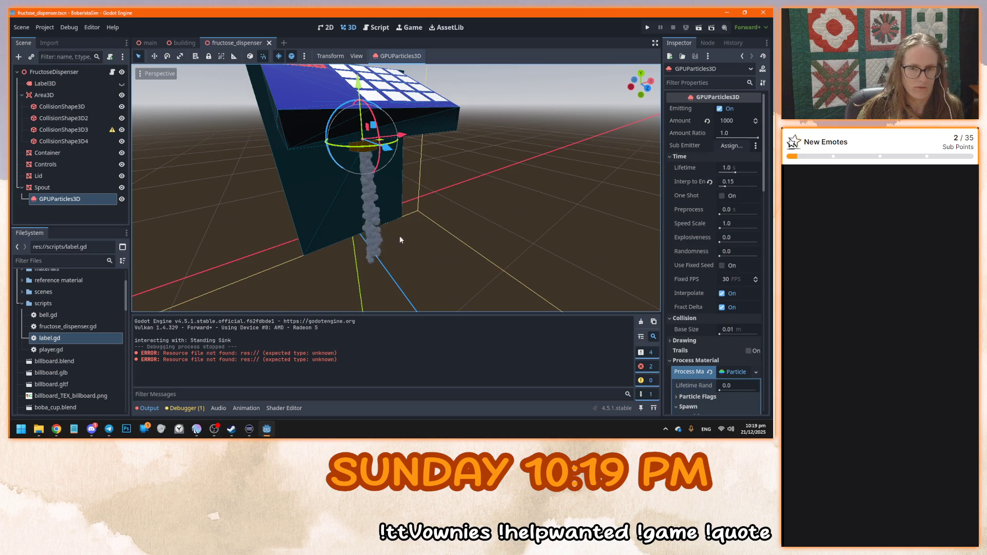
# Select GPUParticles3D, leave its name unchanged, and undo then redo Emitting so emission stays on
pyautogui.scroll(-4, 395, 221)
pyautogui.click(65, 203)
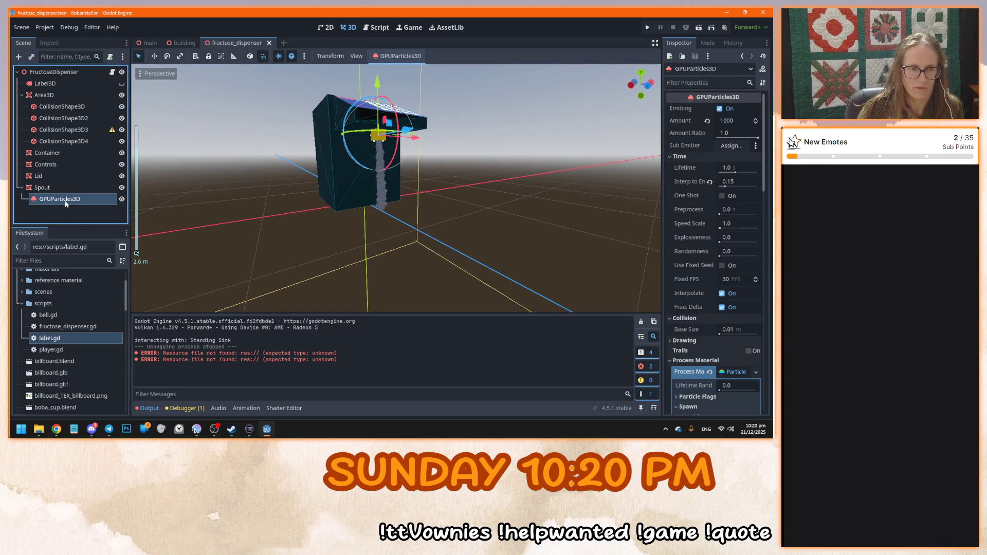
pyautogui.hotkey('alt', 'Tab')
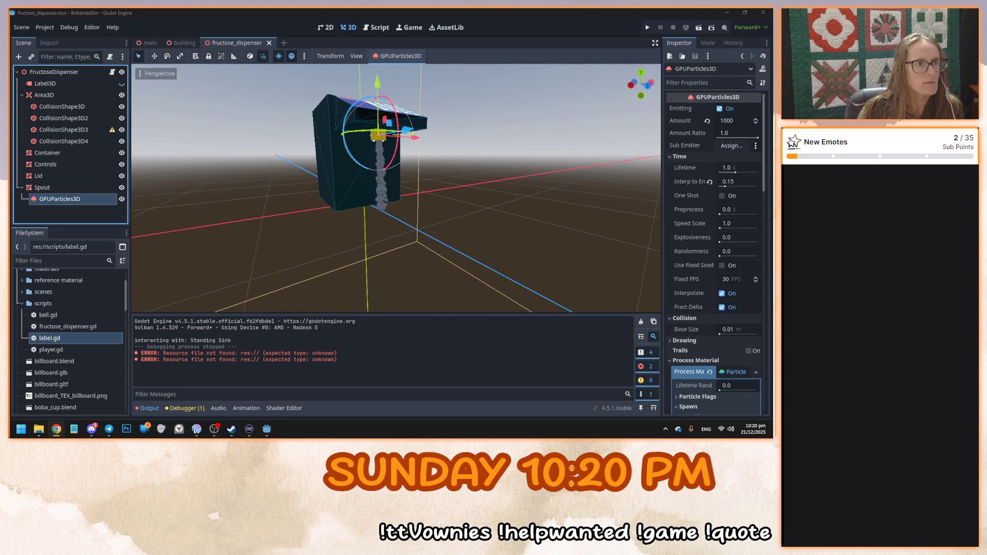
pyautogui.hotkey('alt', 'Tab')
pyautogui.press('F2')
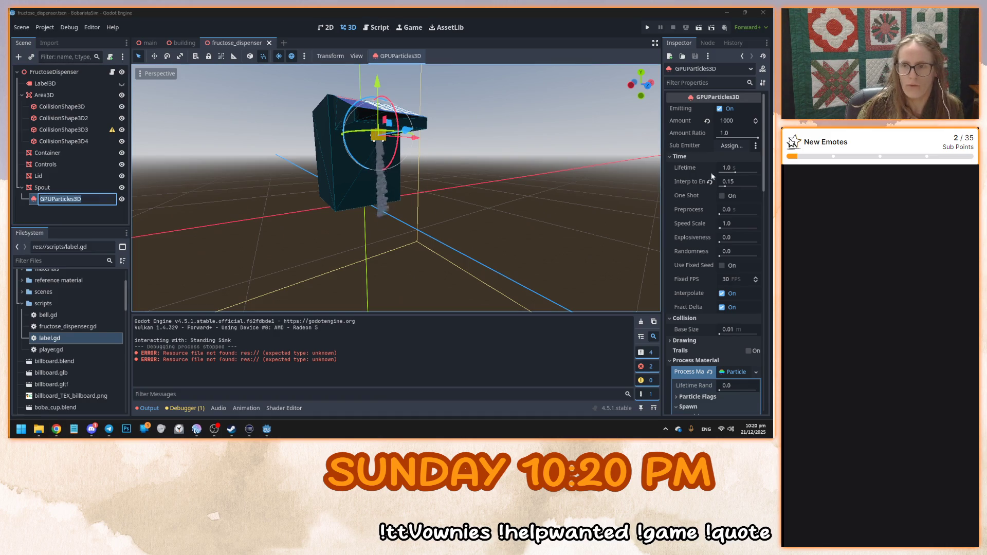
pyautogui.click(737, 174)
pyautogui.hotkey('ctrl', 'z')
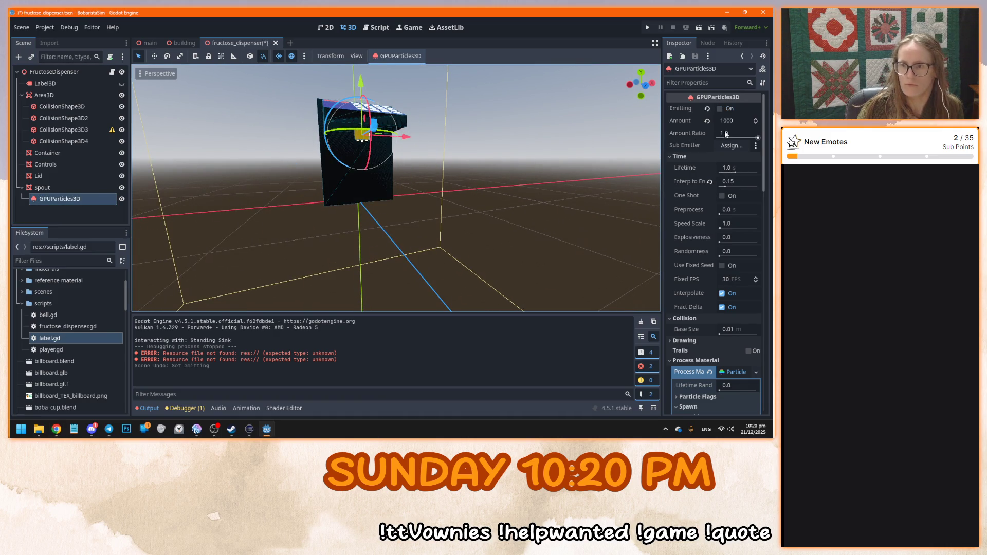
pyautogui.hotkey('ctrl', 'shift', 'z')
# Keep Lifetime at 1.0, set Interp to End to 0.0, and save the scene
pyautogui.moveTo(736, 175); pyautogui.dragTo(745, 175)
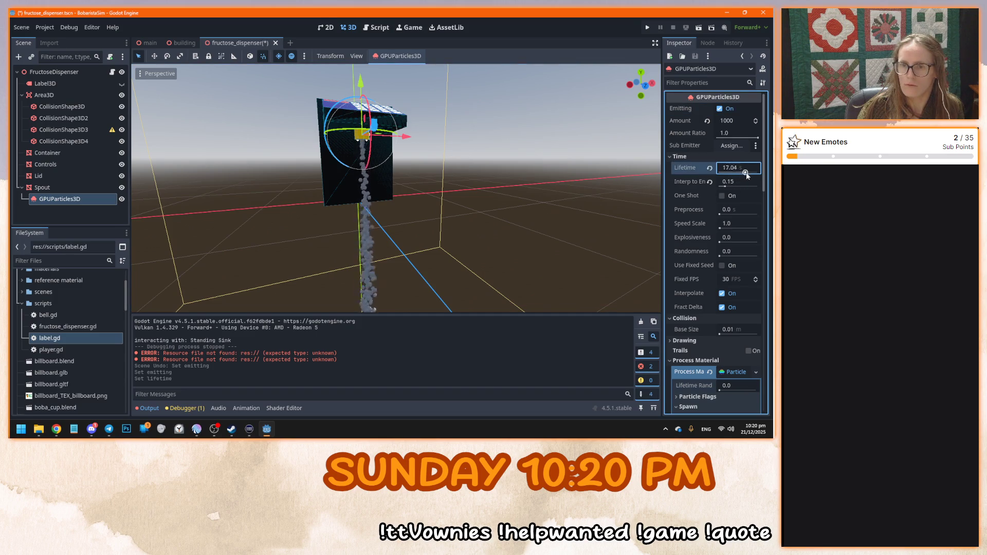
pyautogui.write('13.58')
pyautogui.press('Return')
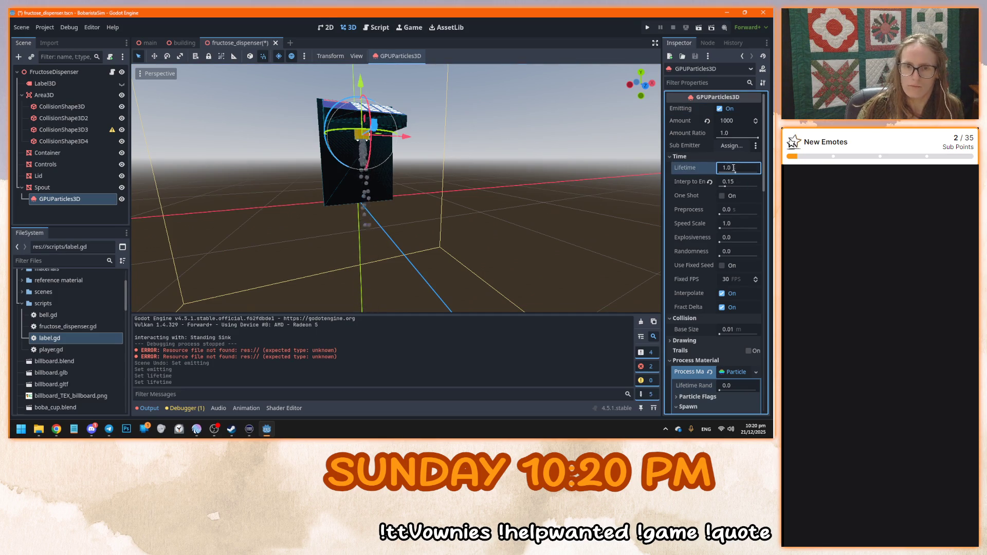
pyautogui.moveTo(726, 188); pyautogui.dragTo(714, 185)
pyautogui.scroll(-2, 402, 224)
pyautogui.press('f')
pyautogui.scroll(5, 402, 234)
pyautogui.moveTo(400, 230); pyautogui.dragTo(455, 227)
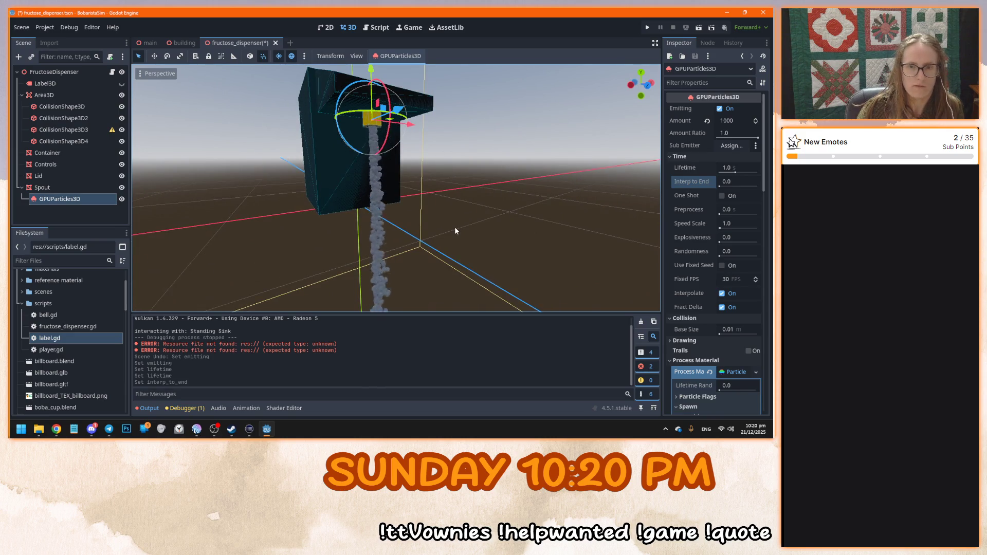
pyautogui.click(471, 191)
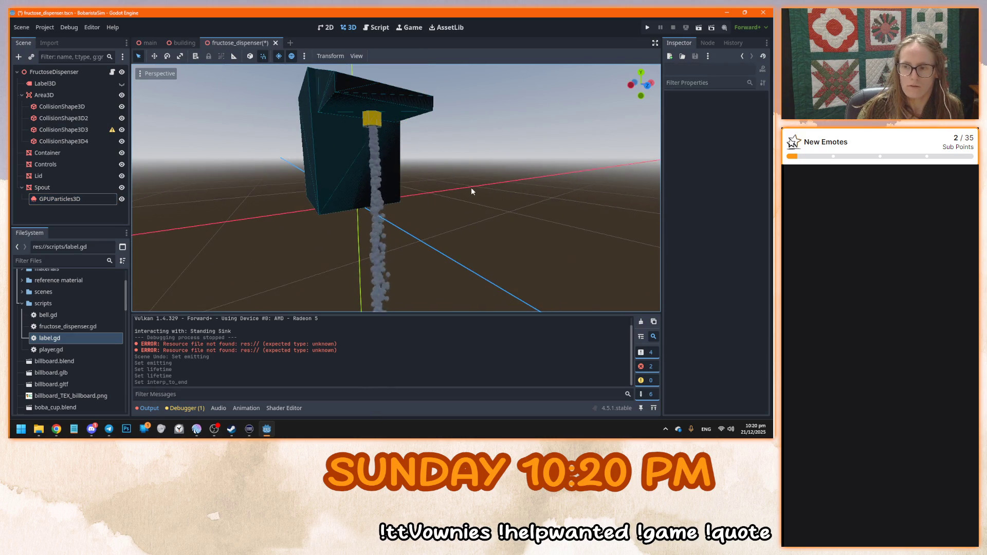
pyautogui.hotkey('ctrl', 's')
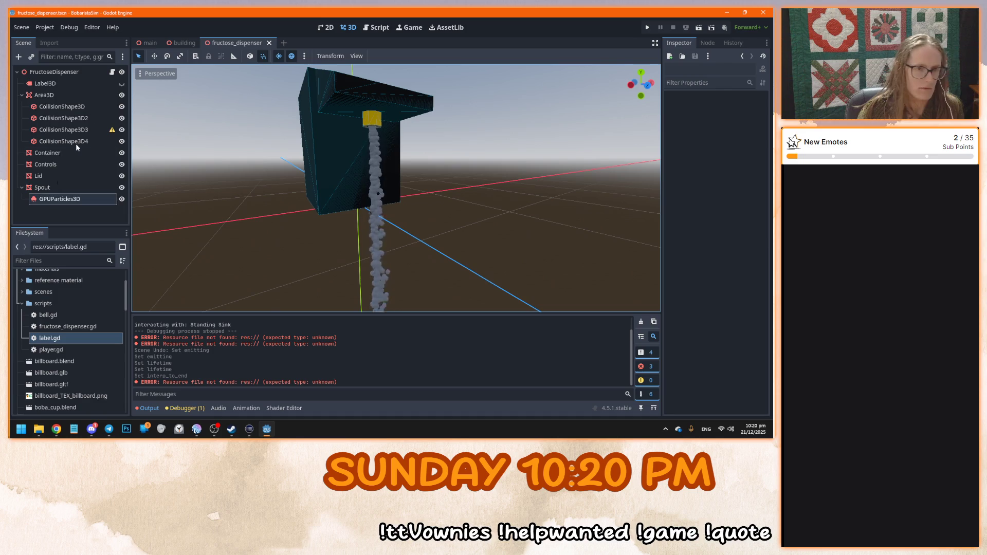
# Add a GPUParticlesCollisionBox3D child to the FructoseDispenser root node
pyautogui.click(54, 72)
pyautogui.hotkey('ctrl', 'a')
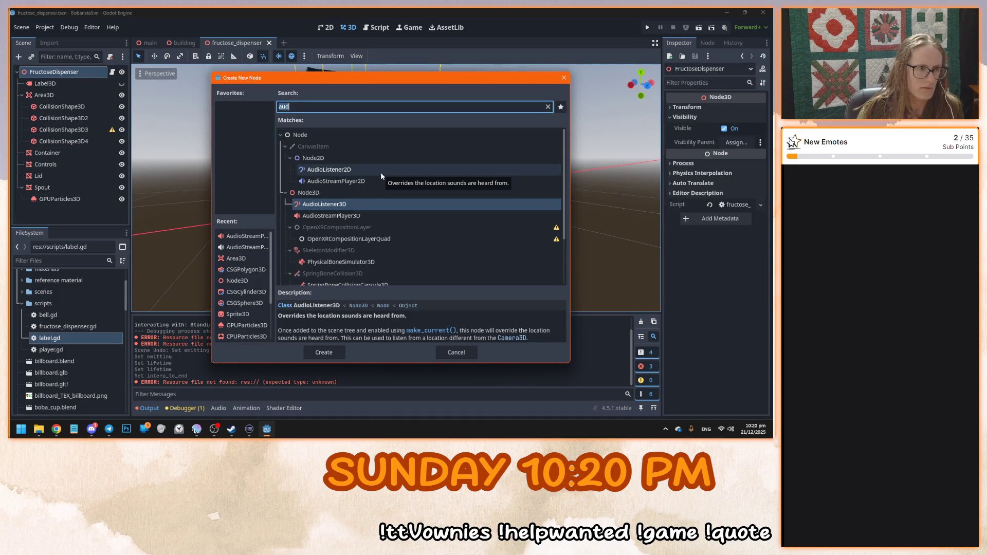
pyautogui.write('colli')
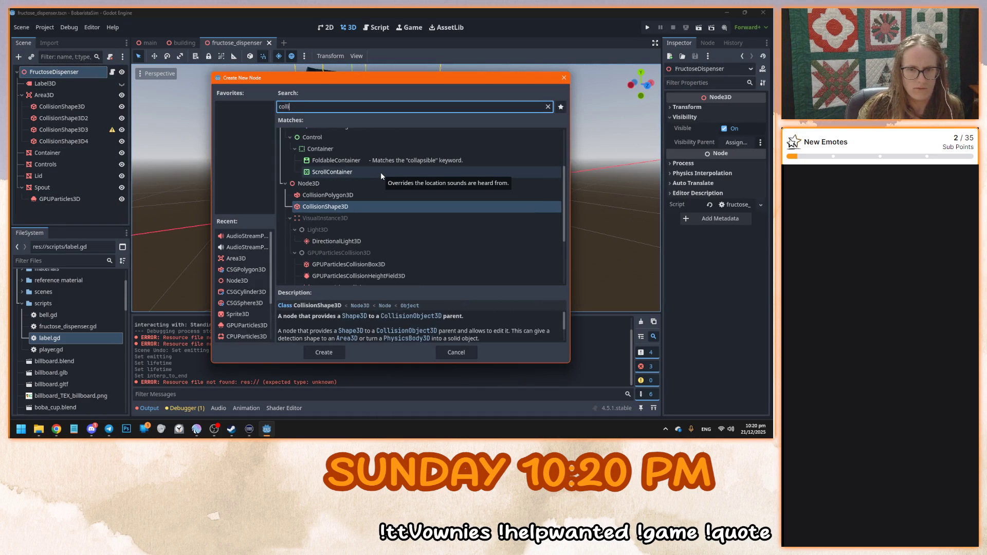
pyautogui.scroll(-4, 434, 192)
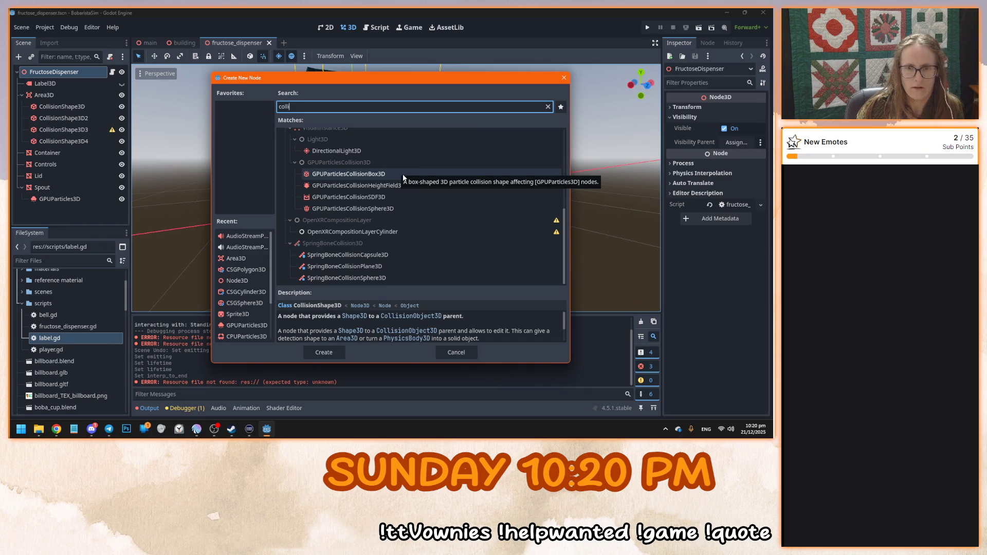
pyautogui.doubleClick(403, 174)
# Move the collision box below the spout's stream in Front and Right views, then save
pyautogui.press('KP_1')
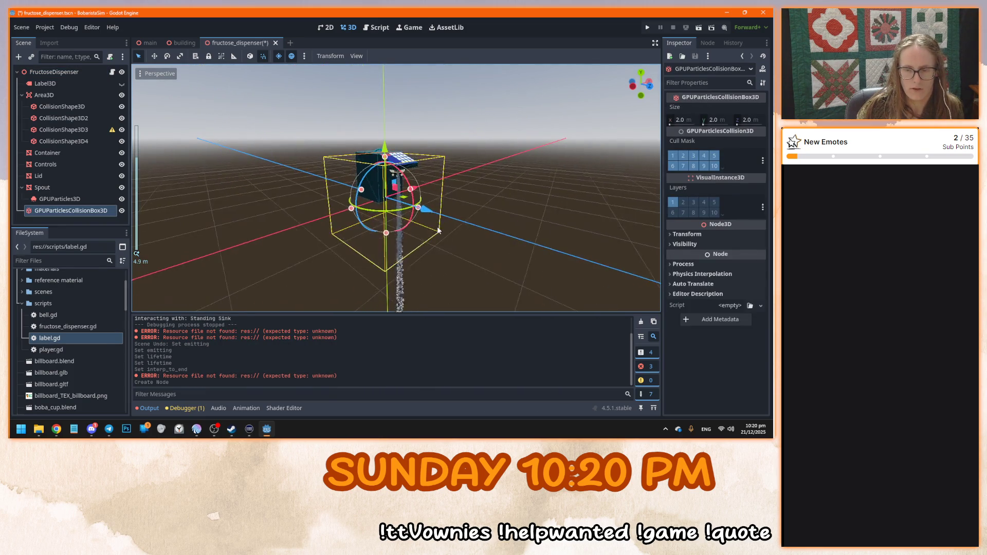
pyautogui.scroll(3, 410, 214)
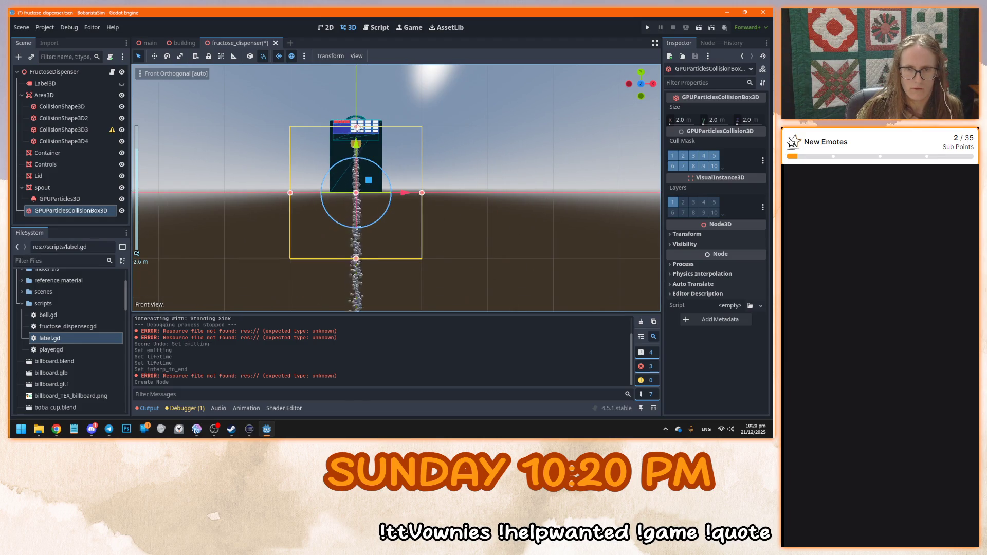
pyautogui.moveTo(367, 156); pyautogui.dragTo(367, 222)
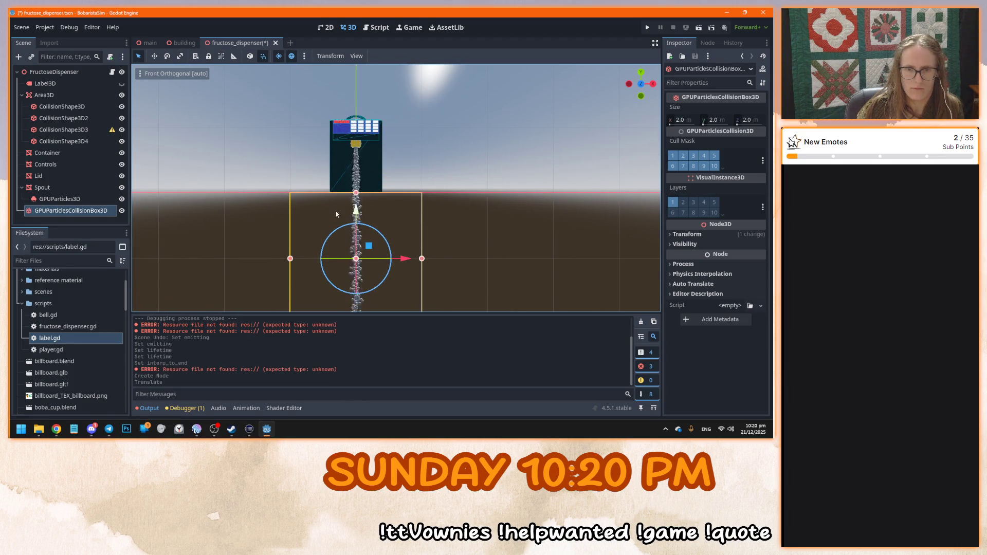
pyautogui.press('KP_3')
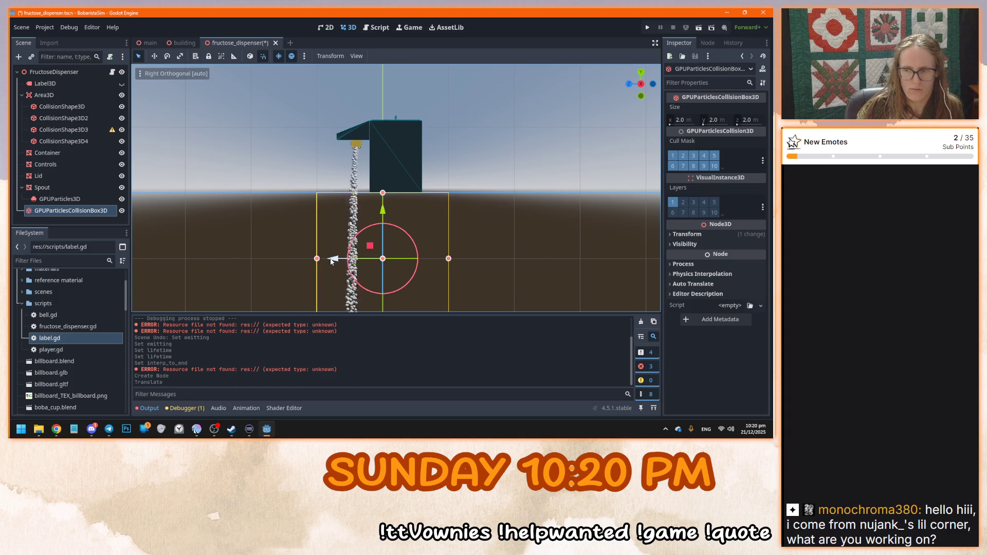
pyautogui.moveTo(320, 261)
pyautogui.mouseDown()
pyautogui.moveTo(227, 261)
pyautogui.moveTo(240, 261)
pyautogui.mouseUp()
pyautogui.moveTo(319, 292)
pyautogui.mouseDown()
pyautogui.moveTo(407, 233)
pyautogui.moveTo(359, 233)
pyautogui.moveTo(436, 244)
pyautogui.mouseUp()
pyautogui.hotkey('ctrl', 's')
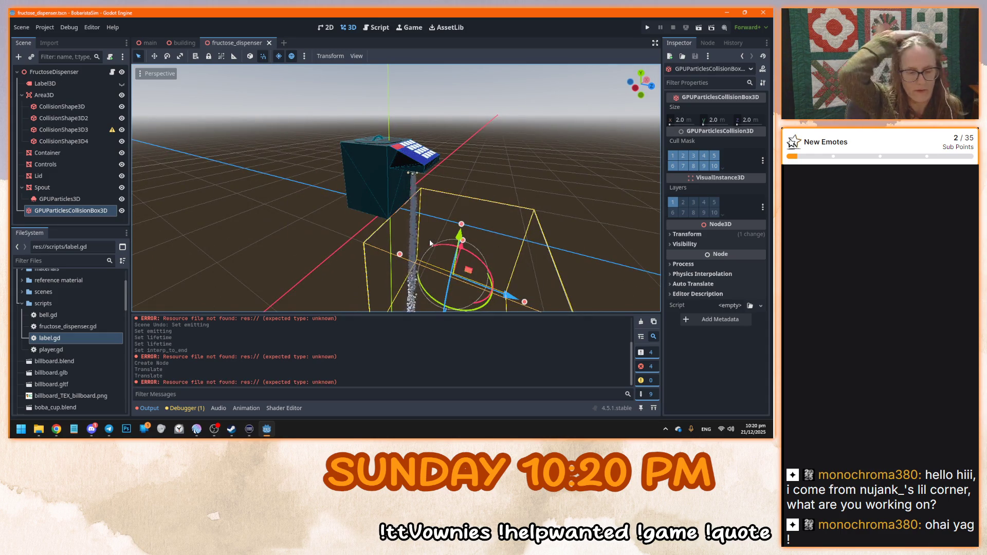
# Test-run the scene, walk the player toward the counter and sink, then stop
pyautogui.press('F6')
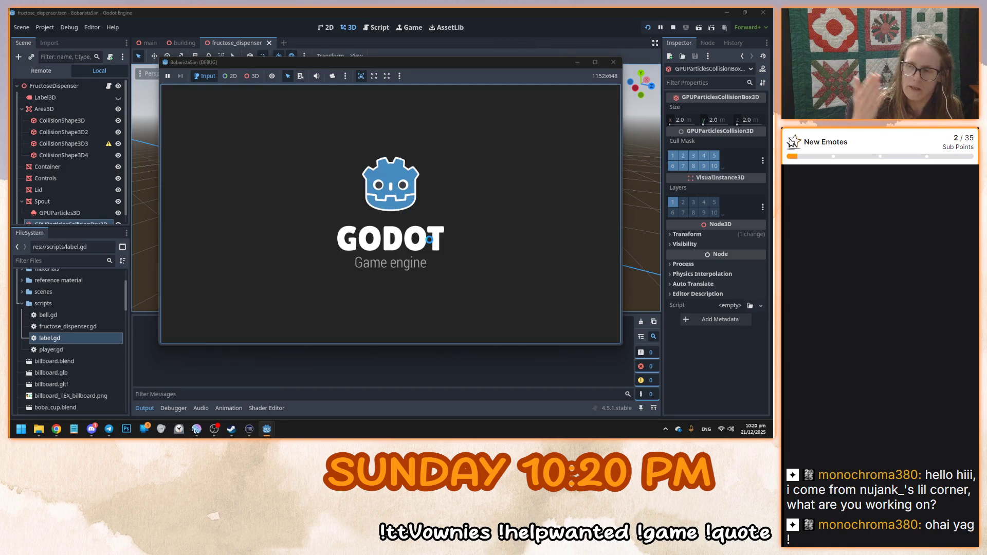
pyautogui.moveTo(391, 213)
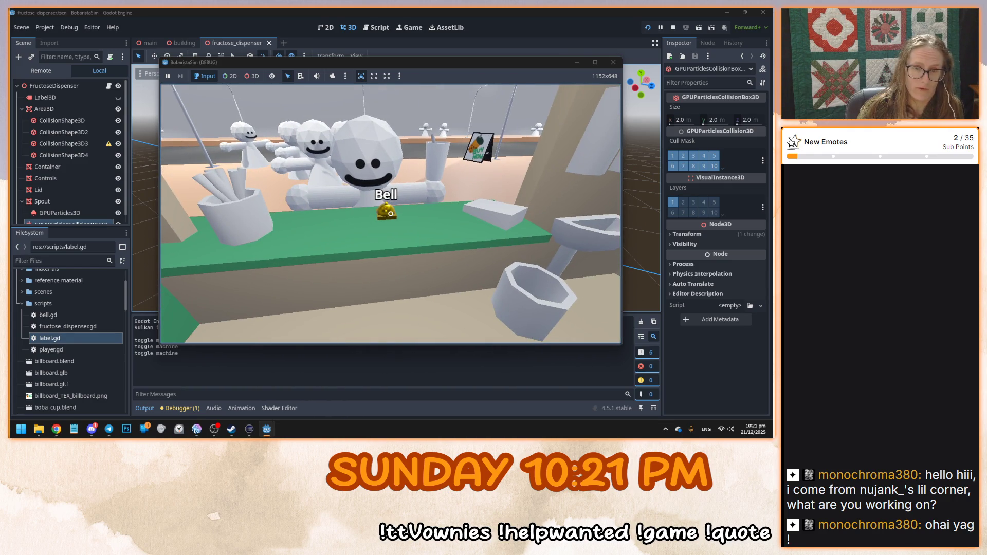
pyautogui.press('w')
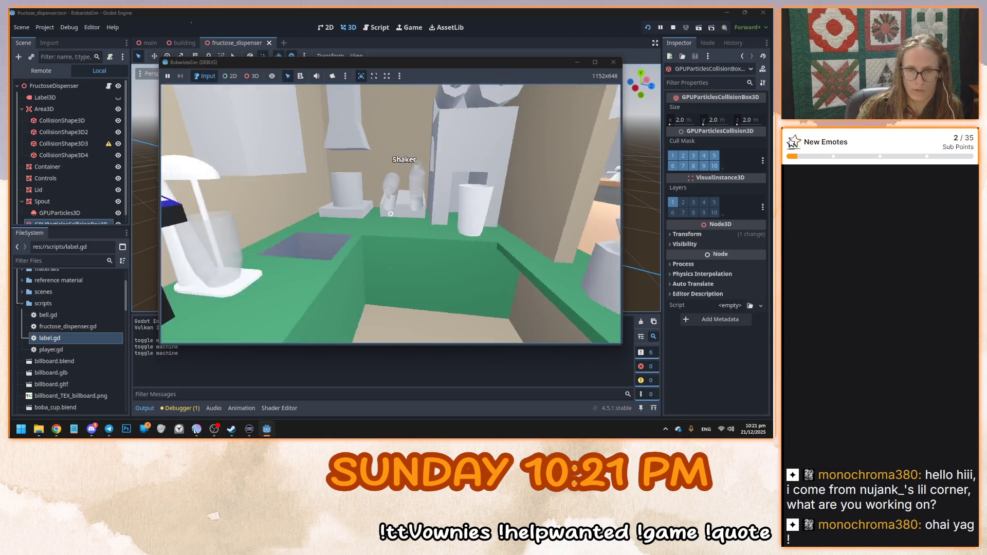
pyautogui.press('F8')
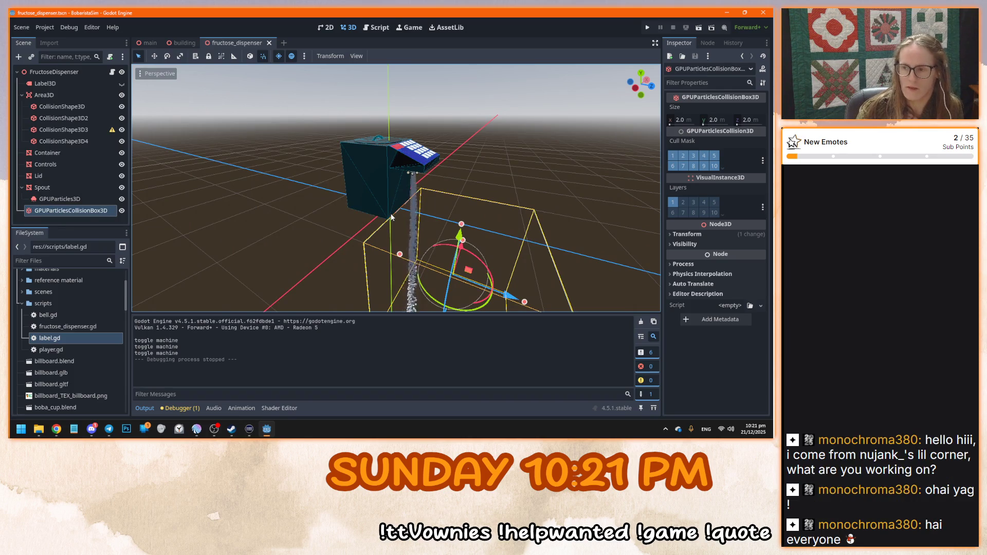
# Reparent the collision box under GPUParticles3D in the Scene dock
pyautogui.moveTo(444, 202); pyautogui.dragTo(406, 208)
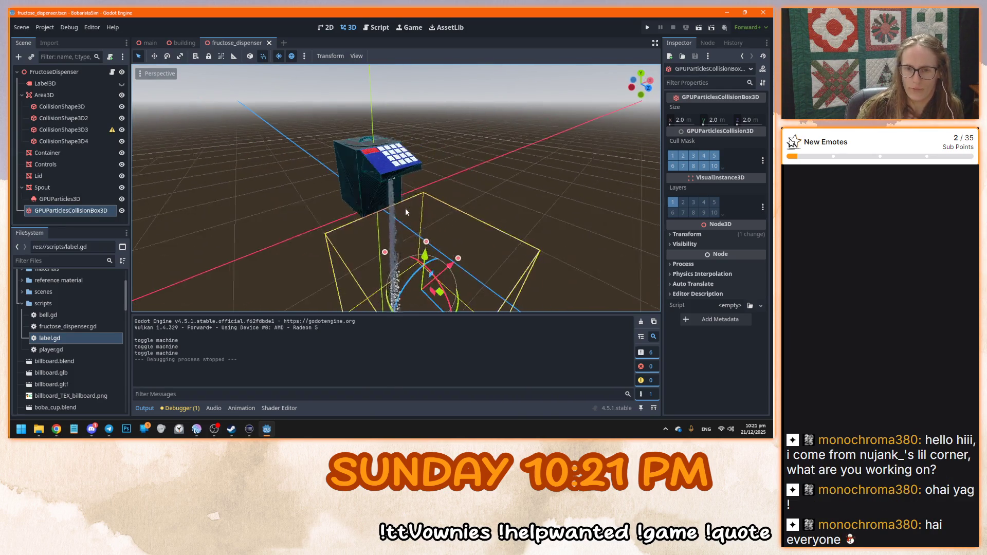
pyautogui.moveTo(500, 212); pyautogui.dragTo(401, 203)
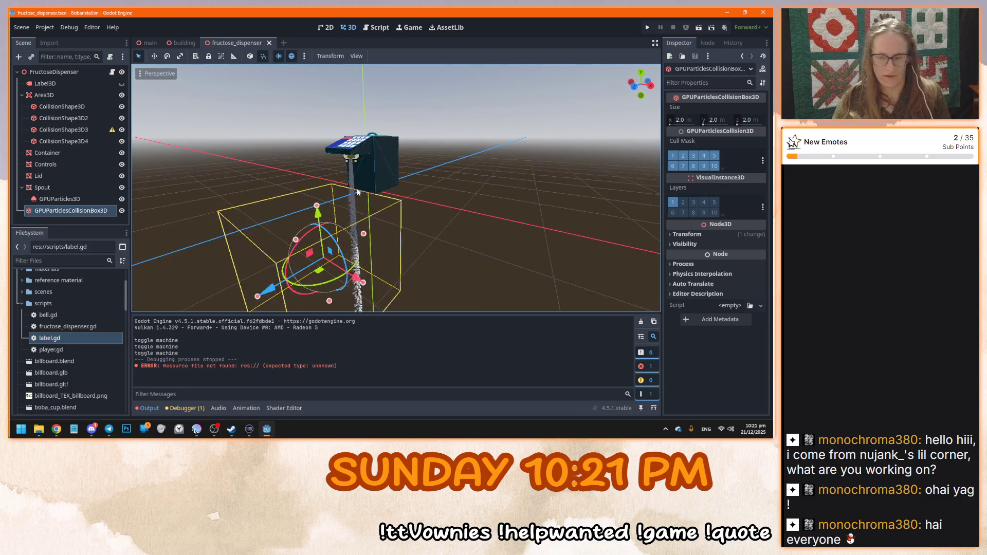
pyautogui.press('KP_3')
pyautogui.scroll(4, 368, 187)
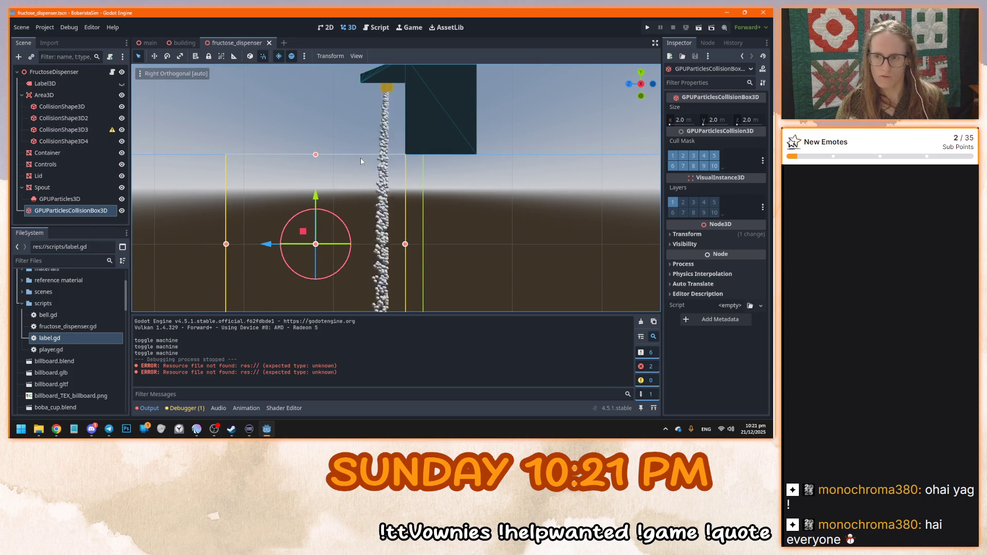
pyautogui.hotkey('alt', 'Tab')
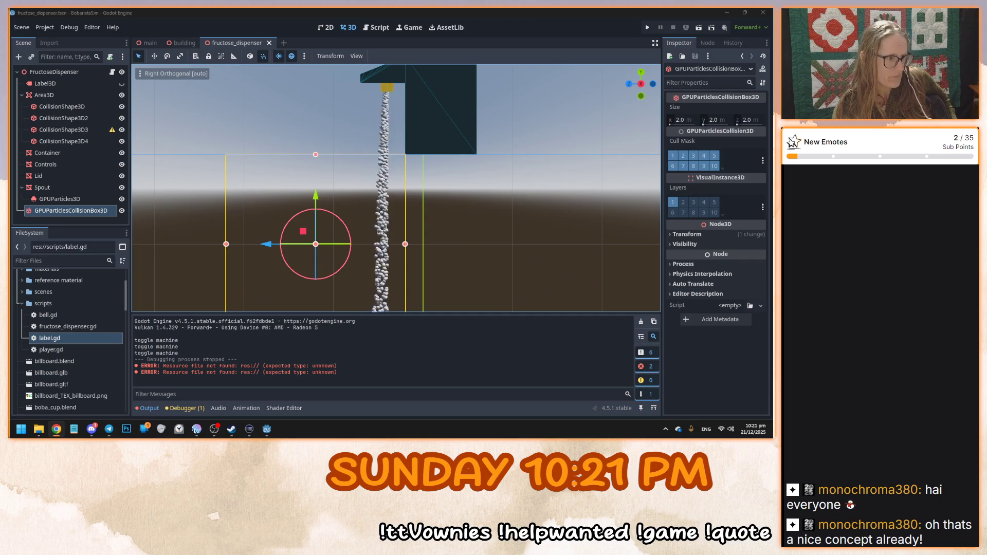
pyautogui.click(72, 205)
pyautogui.moveTo(72, 208); pyautogui.dragTo(64, 200)
pyautogui.click(508, 223)
# Save, then adjust the collision box's Layers and Cull Mask in the Inspector
pyautogui.moveTo(311, 197); pyautogui.dragTo(467, 234)
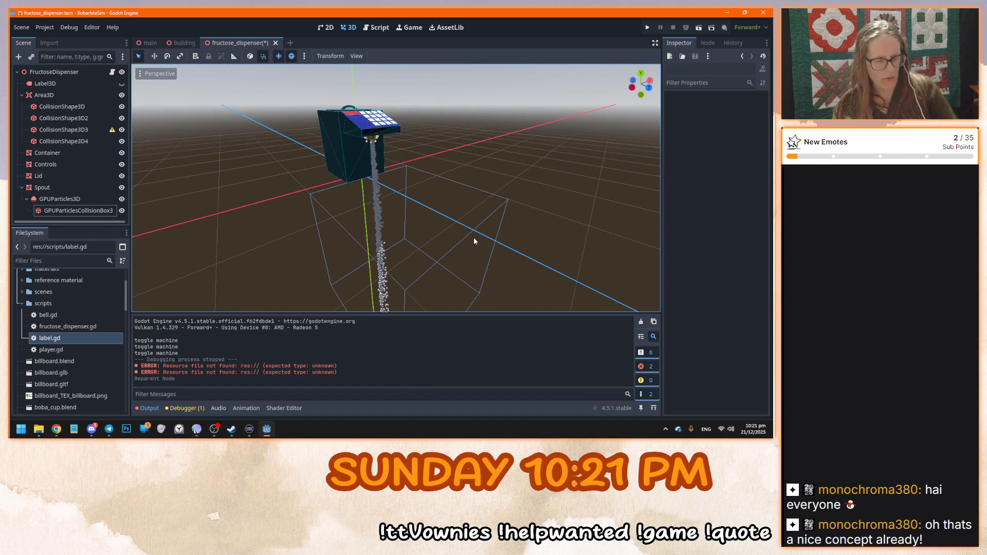
pyautogui.scroll(3, 474, 237)
pyautogui.hotkey('ctrl', 's')
pyautogui.scroll(4, 482, 188)
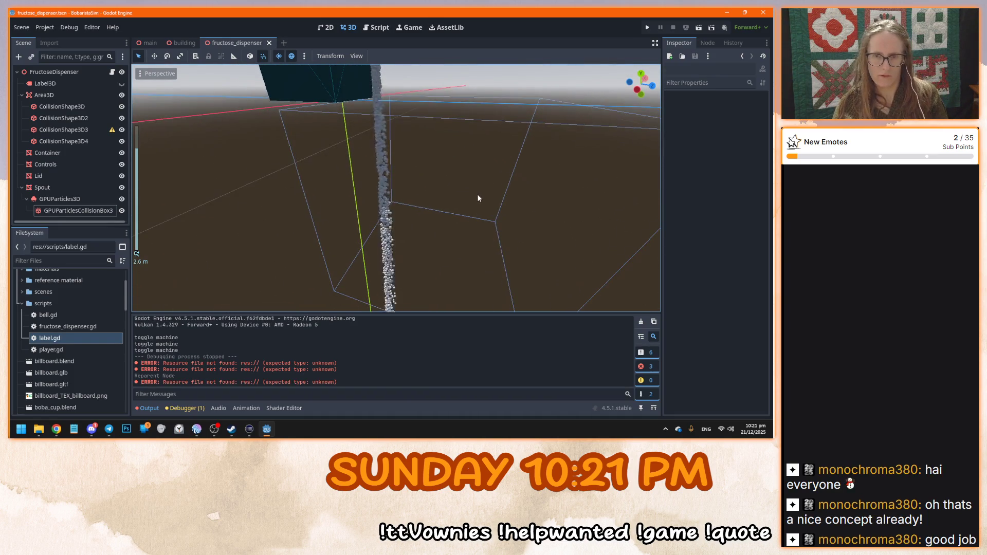
pyautogui.click(437, 122)
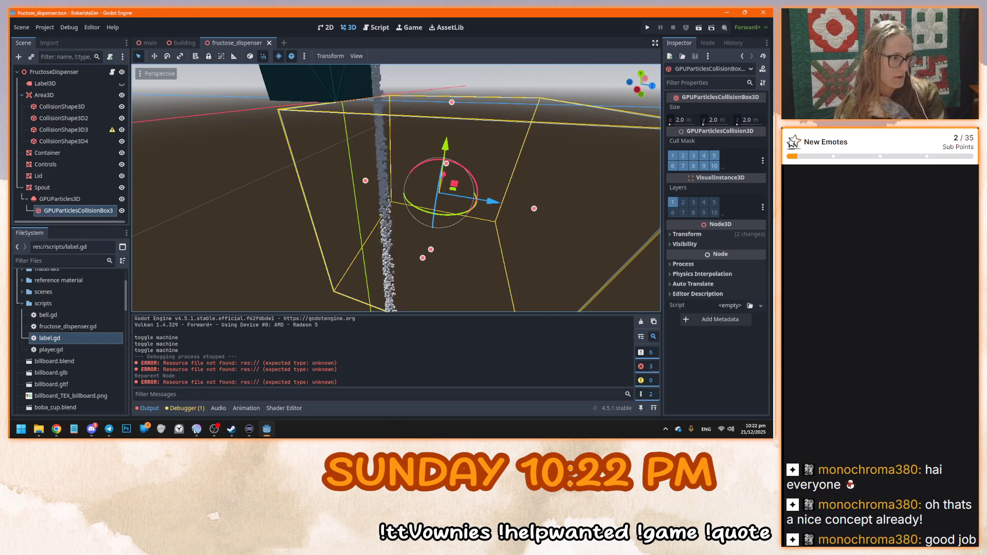
pyautogui.click(673, 202)
pyautogui.click(672, 156)
pyautogui.click(672, 156)
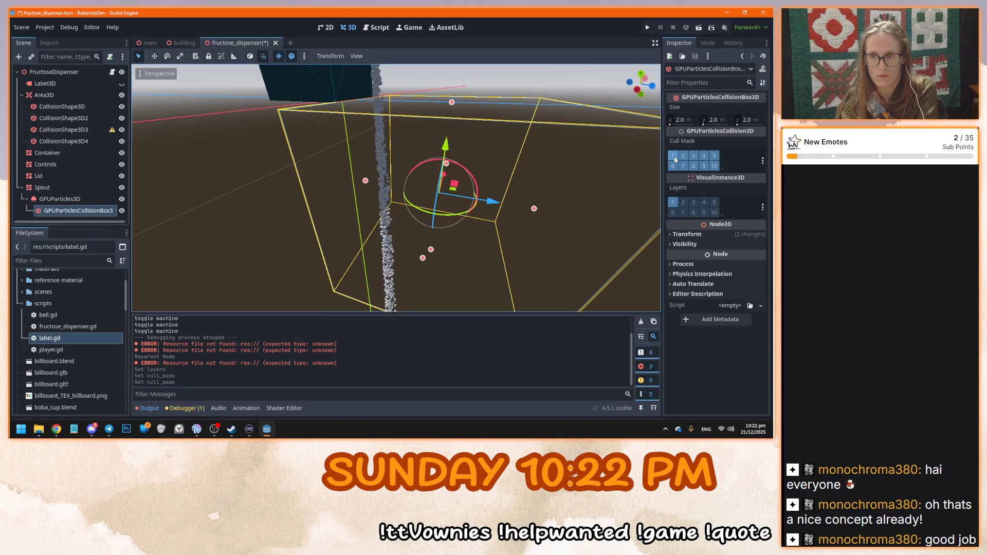
# Move the collision box directly under Spout instead and save the scene
pyautogui.click(100, 203)
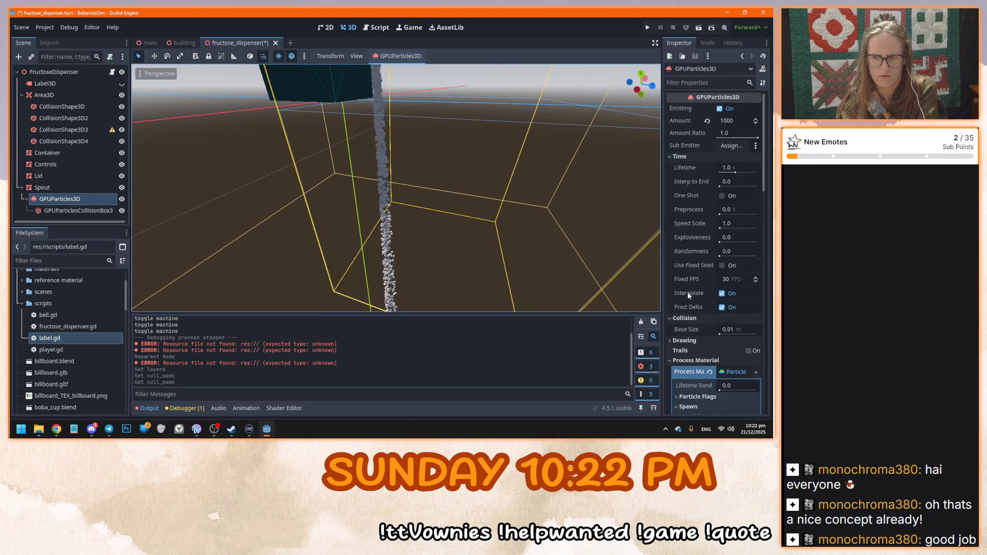
pyautogui.scroll(-5, 700, 283)
pyautogui.scroll(-5, 692, 287)
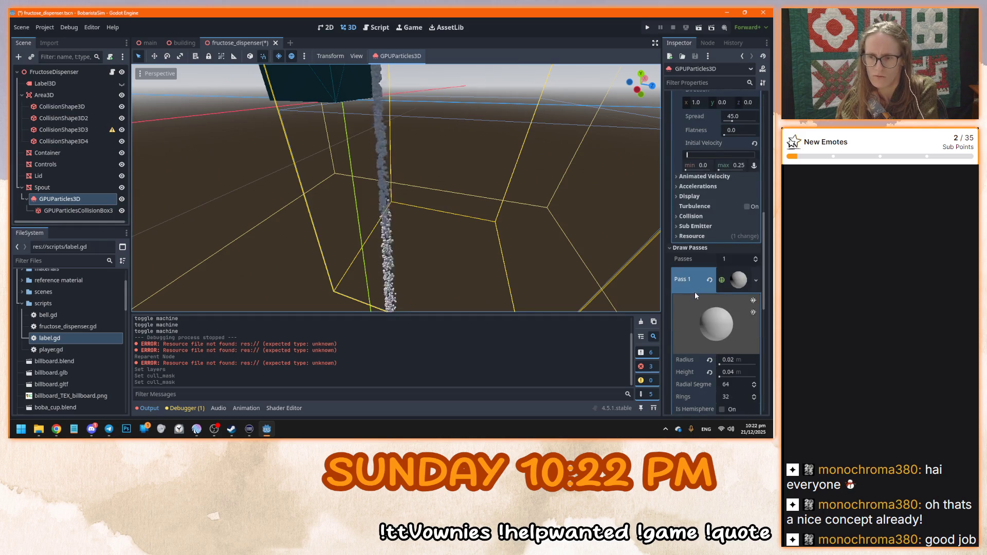
pyautogui.moveTo(62, 211); pyautogui.dragTo(61, 187)
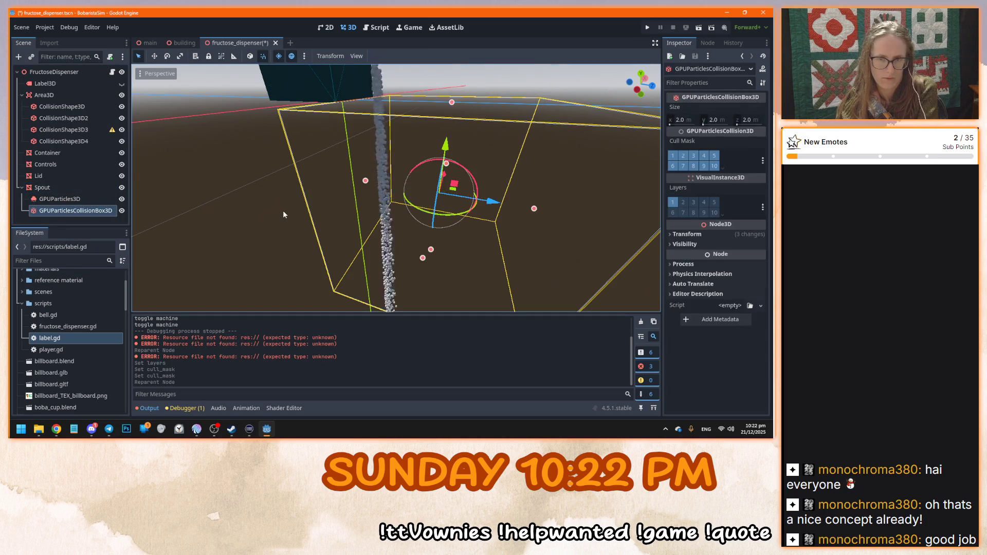
pyautogui.click(281, 211)
pyautogui.scroll(-3, 344, 214)
pyautogui.hotkey('ctrl', 's')
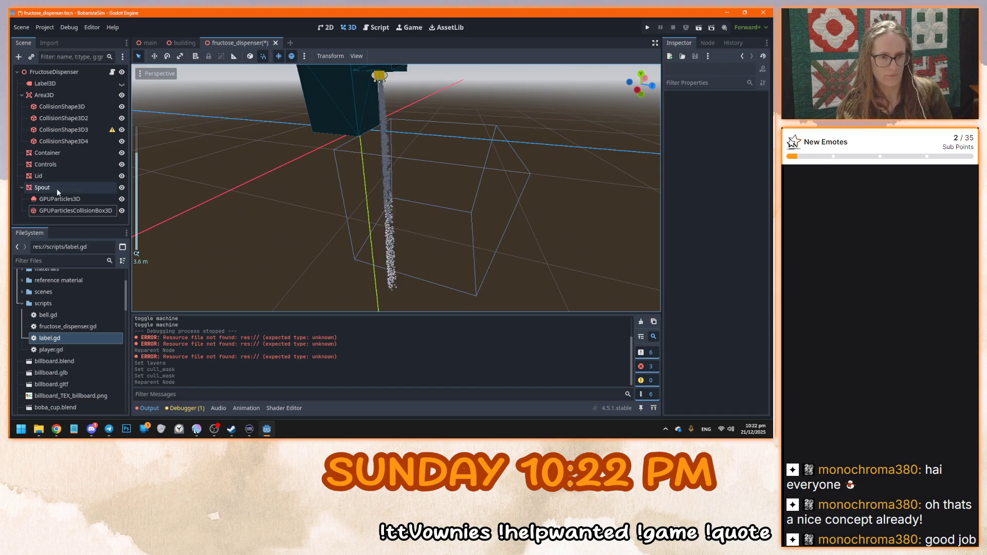
# Toggle particle Emitting off and on, move the collision box back under GPUParticles3D, and save
pyautogui.click(59, 199)
pyautogui.scroll(10, 693, 162)
pyautogui.click(720, 109)
pyautogui.click(721, 109)
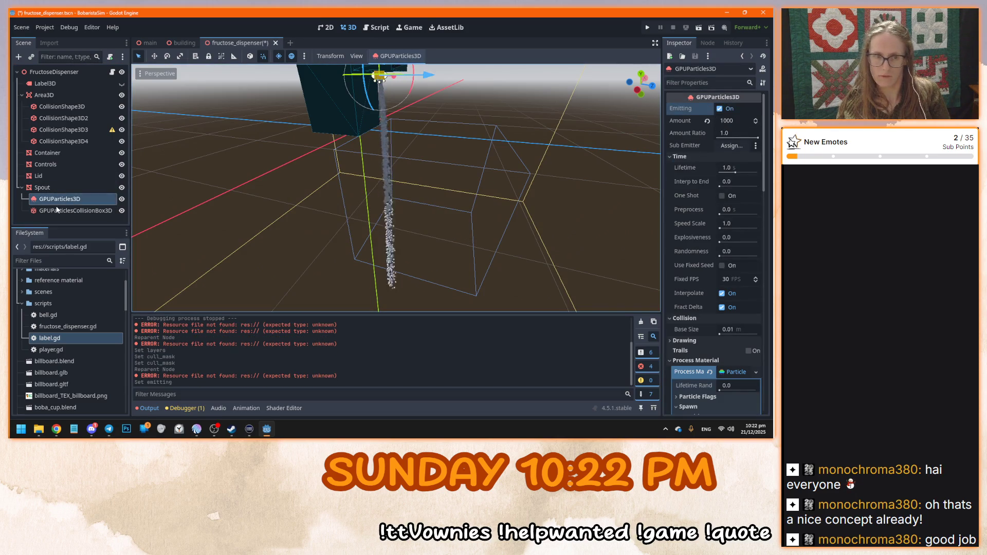
pyautogui.click(76, 210)
pyautogui.moveTo(54, 212); pyautogui.dragTo(72, 200)
pyautogui.hotkey('ctrl', 's')
pyautogui.moveTo(360, 216); pyautogui.dragTo(332, 216)
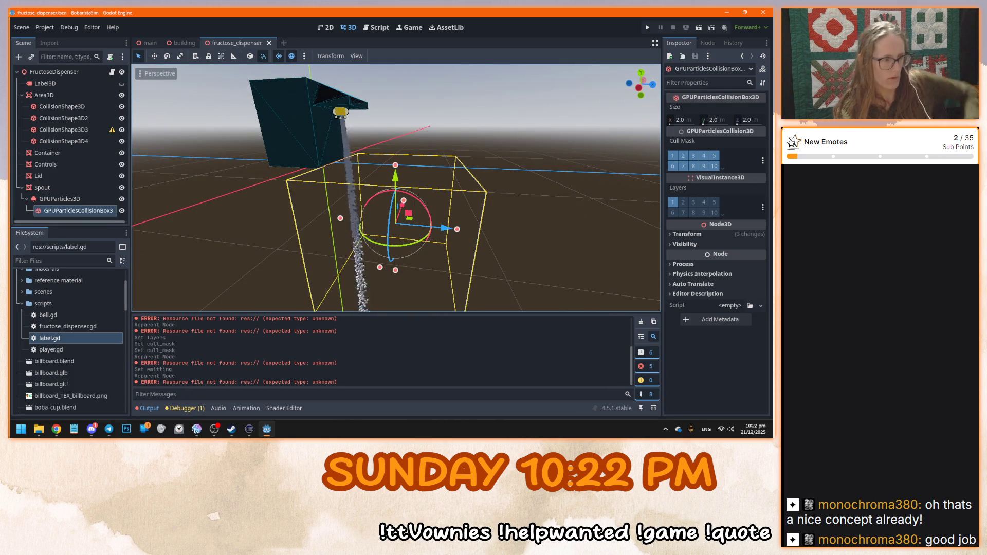
# Run the game to test the particle collision, stop it, and reselect the collision box
pyautogui.hotkey('alt', 'Tab')
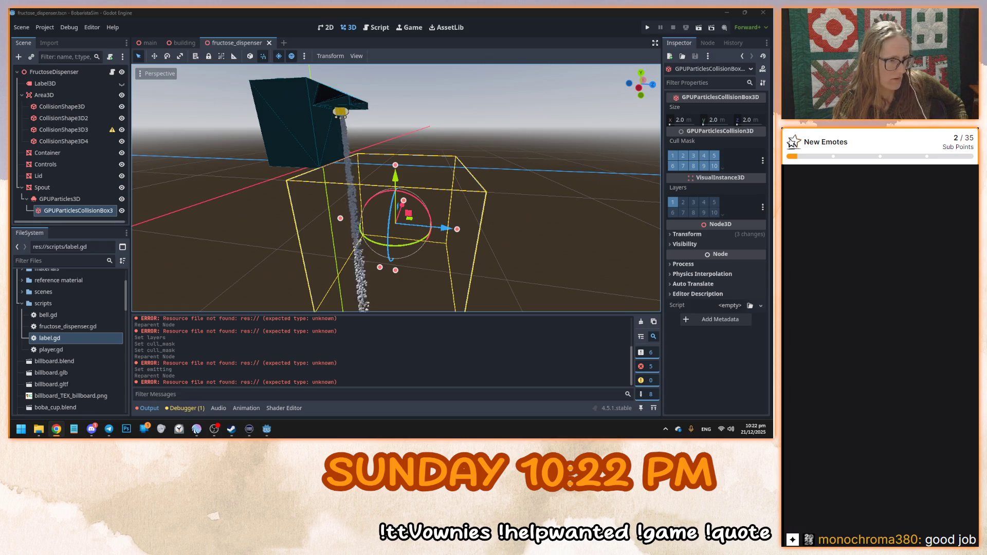
pyautogui.click(553, 230)
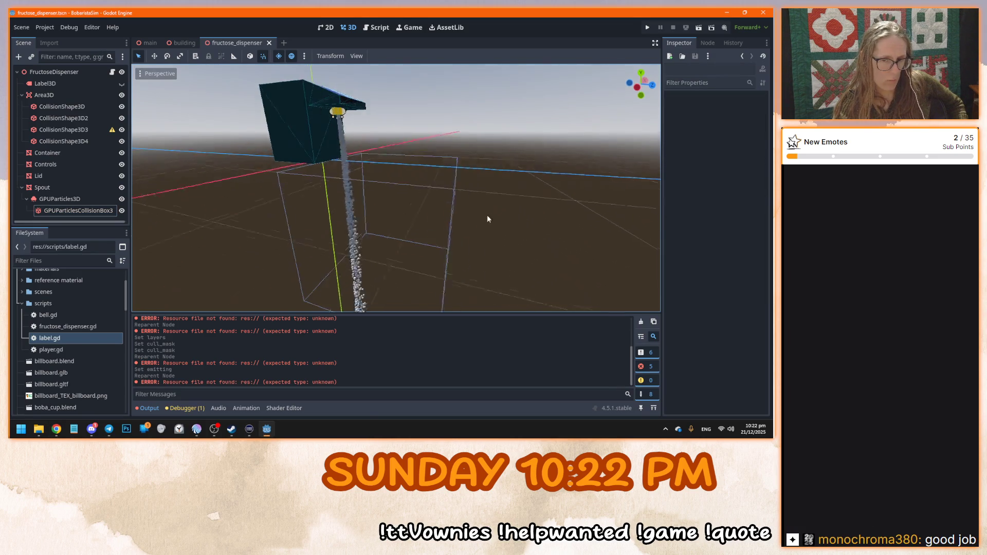
pyautogui.press('F5')
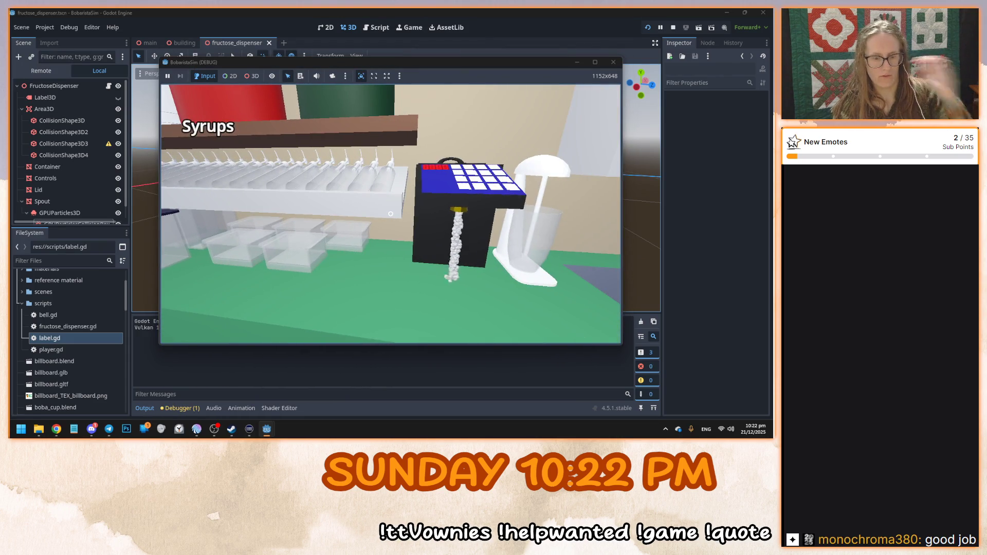
pyautogui.press('F8')
pyautogui.scroll(5, 395, 213)
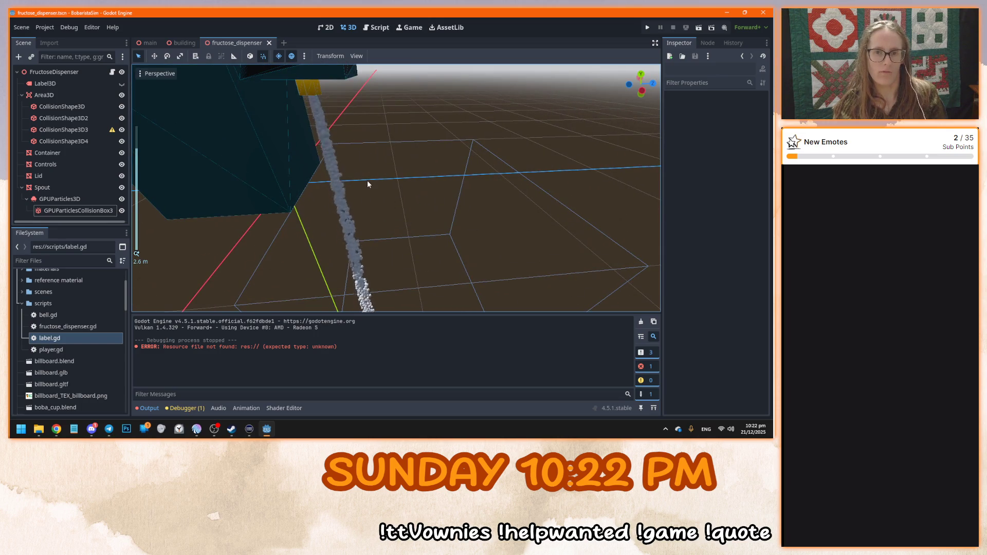
pyautogui.click(390, 142)
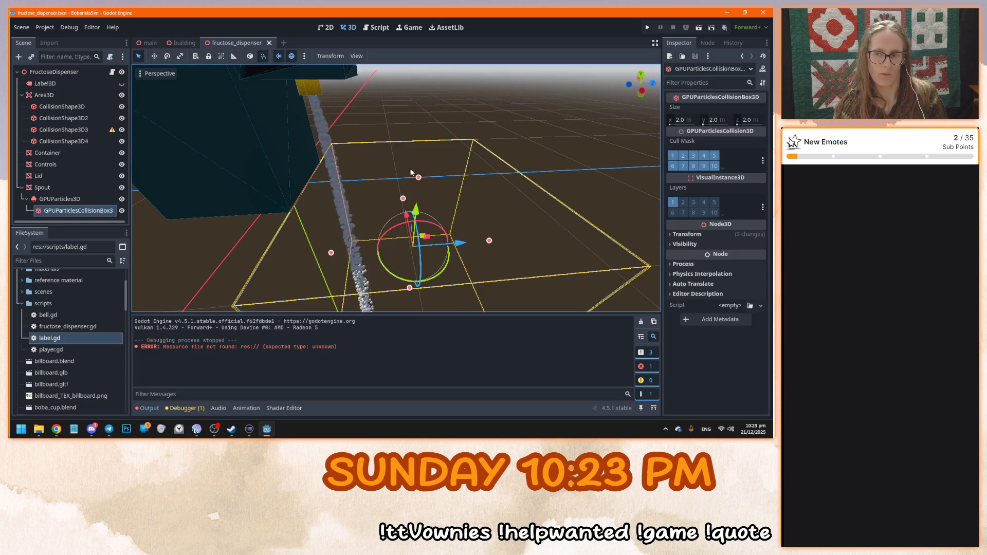
# Shrink the collision box depth to 0.6 m and save the dispenser scene
pyautogui.click(184, 43)
pyautogui.scroll(5, 421, 206)
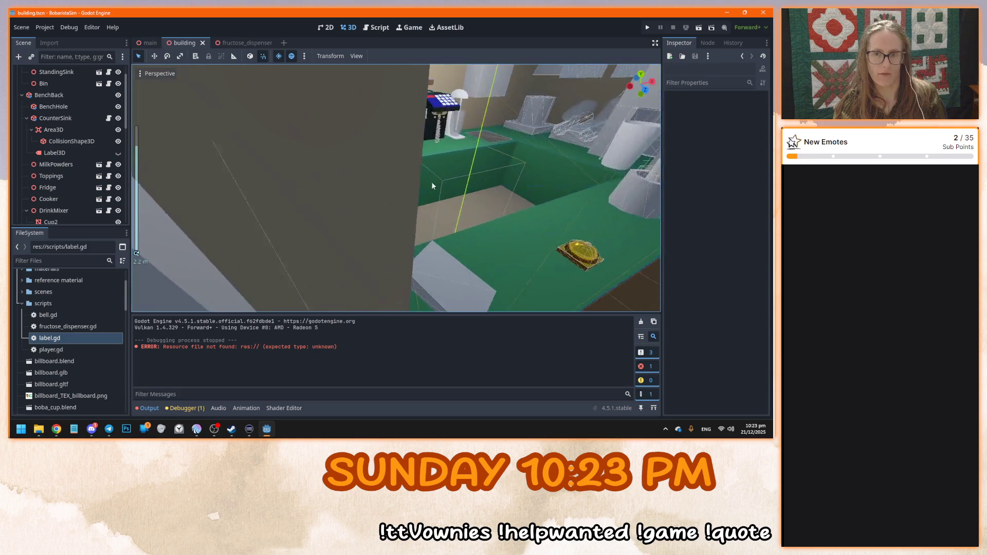
pyautogui.scroll(5, 424, 196)
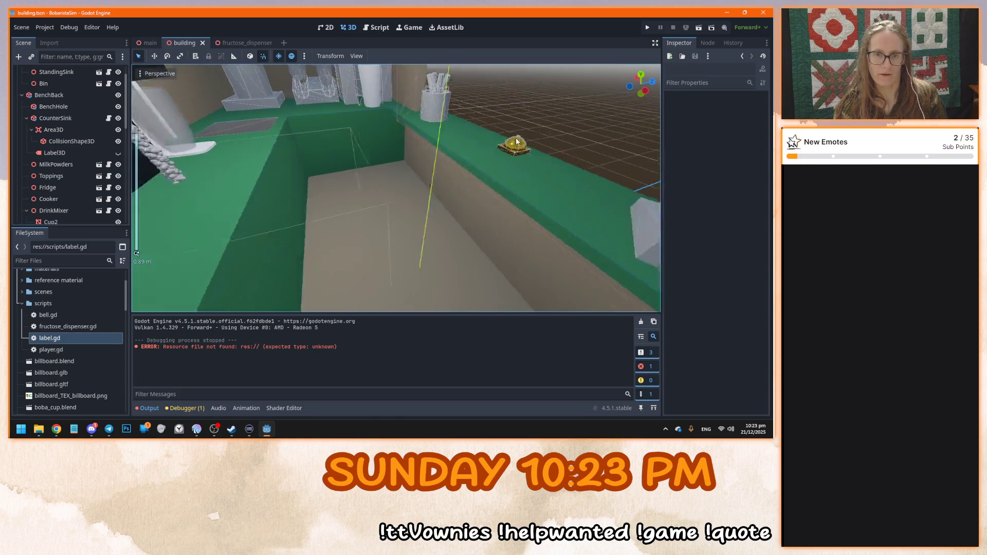
pyautogui.scroll(3, 407, 184)
pyautogui.click(242, 43)
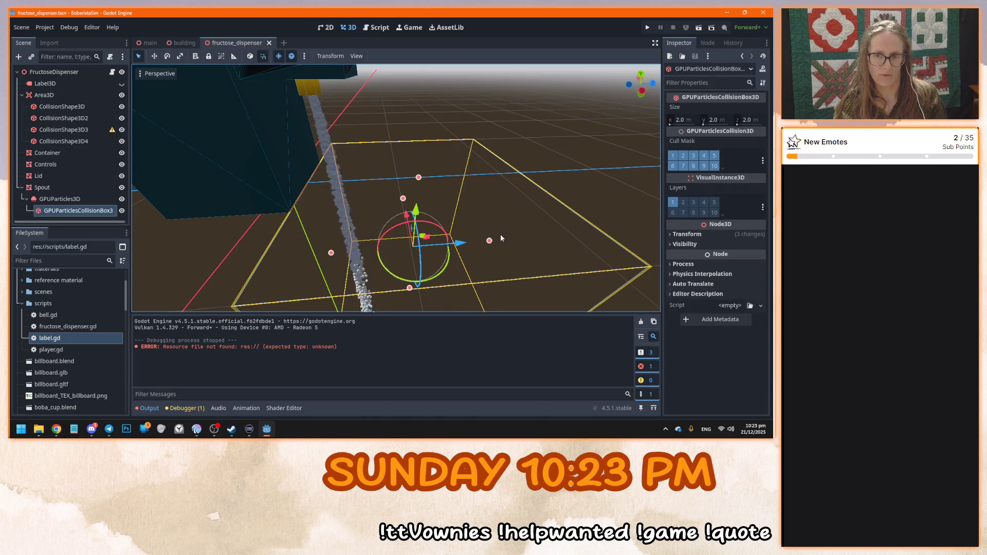
pyautogui.scroll(-5, 490, 242)
pyautogui.moveTo(436, 211); pyautogui.dragTo(390, 215)
pyautogui.hotkey('ctrl', 's')
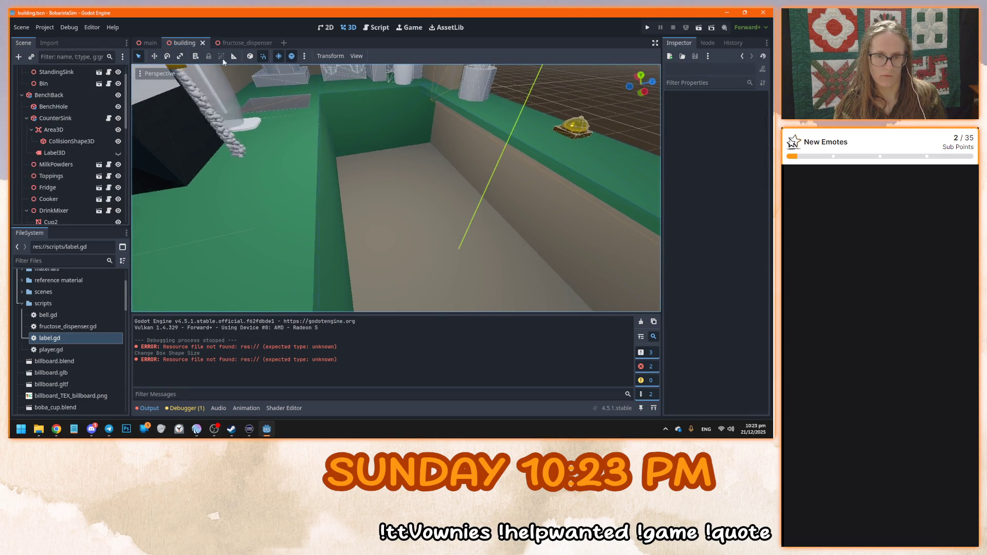
# Fine-tune the collision box depth with small handle nudges, saving the dispenser scene between tries
pyautogui.click(237, 43)
pyautogui.click(383, 239)
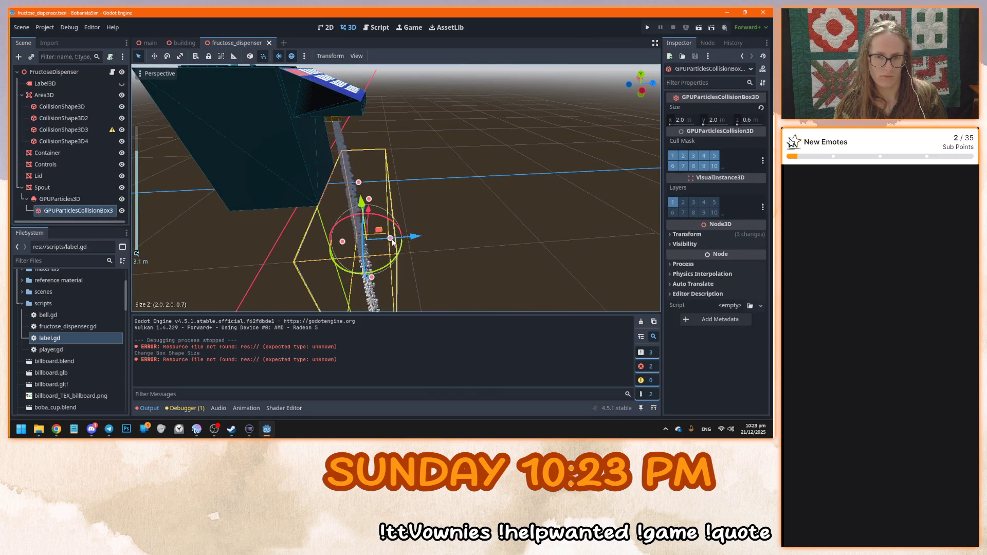
pyautogui.click(185, 43)
pyautogui.click(214, 43)
pyautogui.hotkey('ctrl', 's')
pyautogui.click(216, 44)
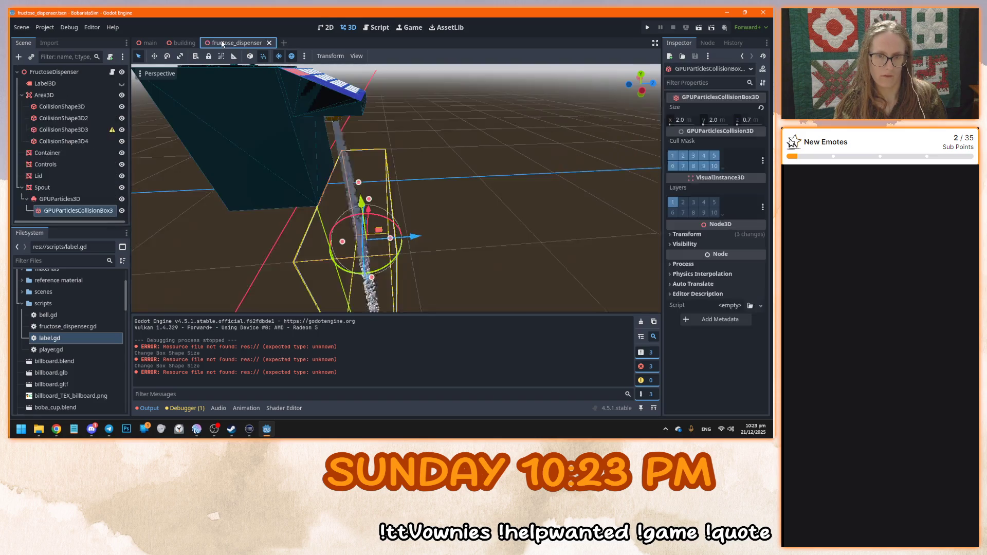
pyautogui.click(393, 238)
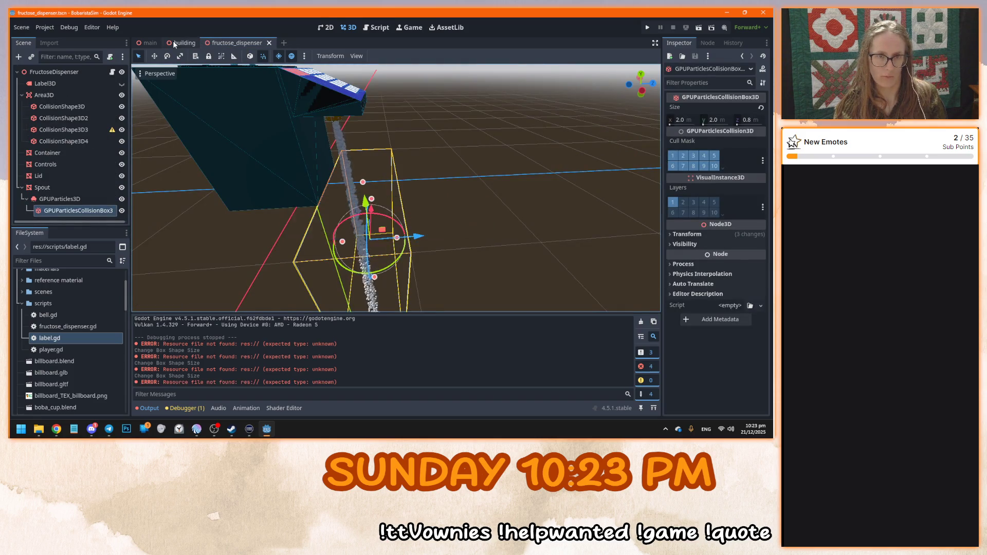
pyautogui.hotkey('ctrl', 's')
pyautogui.scroll(5, 402, 162)
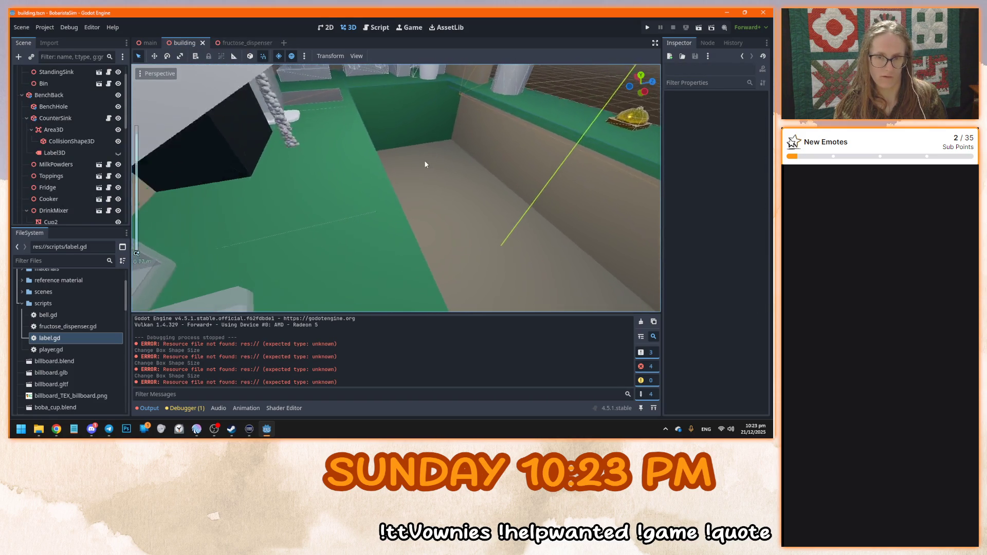
pyautogui.click(242, 41)
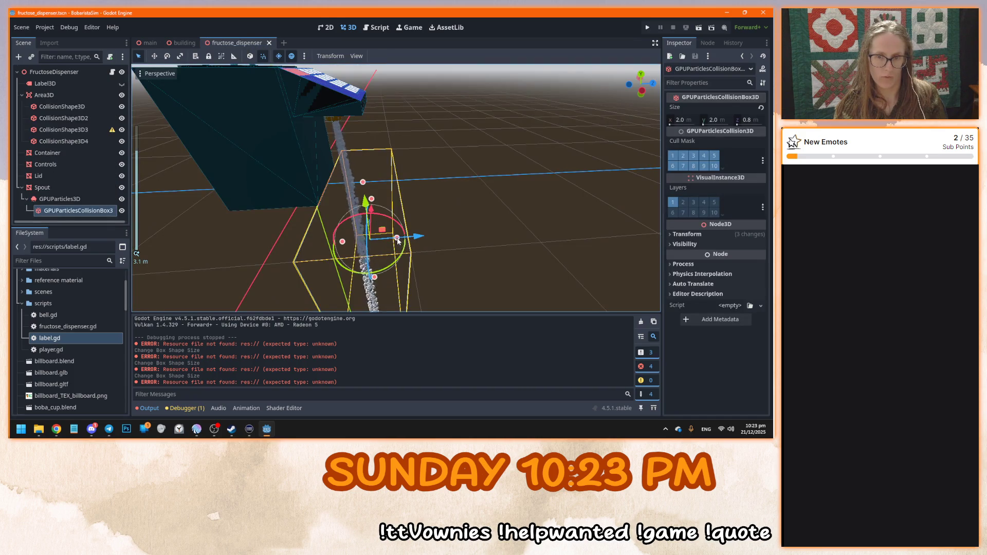
pyautogui.click(397, 238)
pyautogui.click(171, 43)
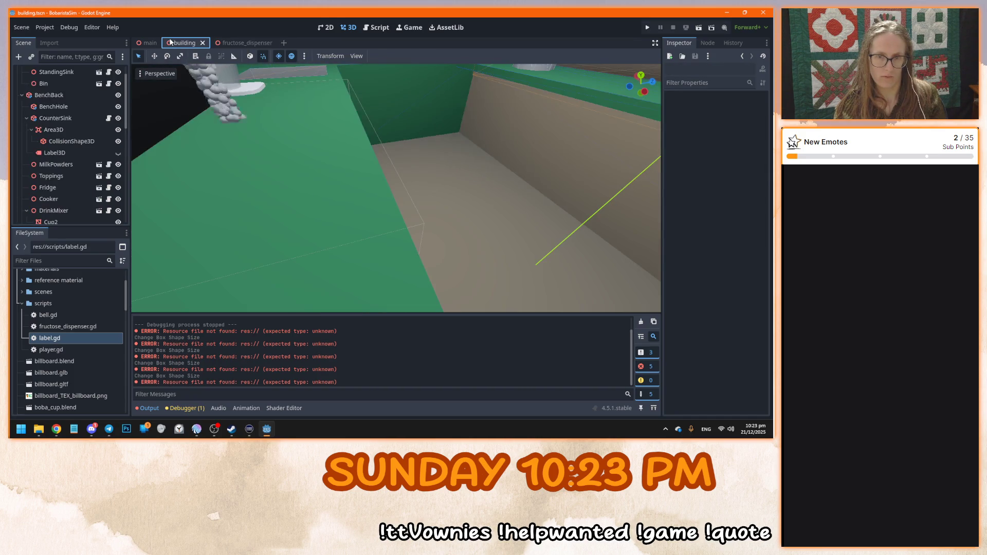
# Close building.tscn, reopen it from the scenes folder, and place its tab before fructose_dispenser
pyautogui.click(202, 43)
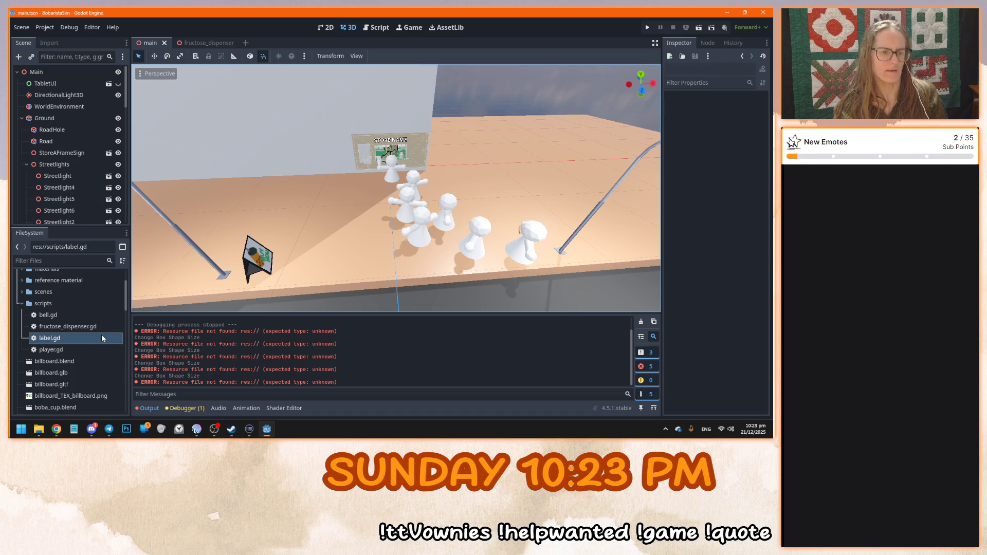
pyautogui.scroll(3, 48, 336)
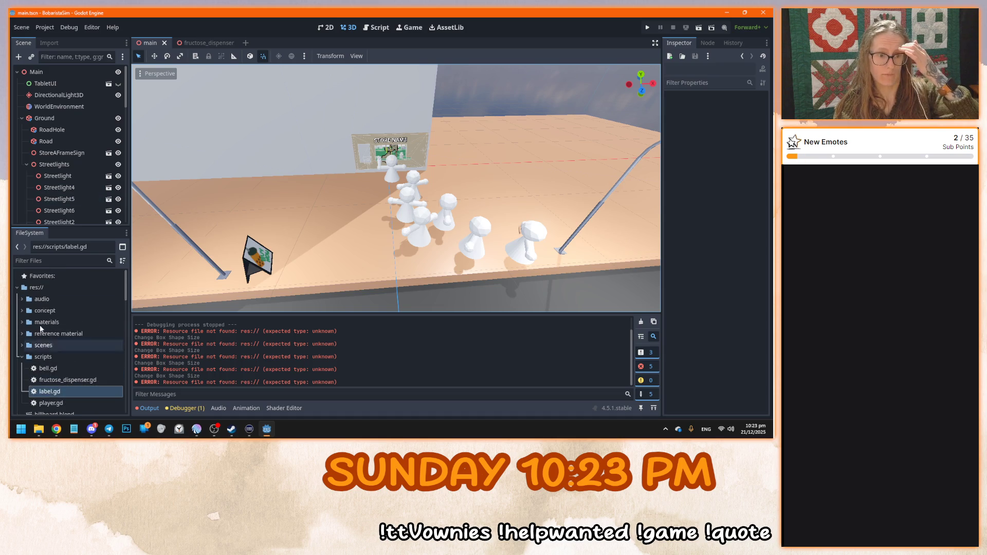
pyautogui.click(22, 357)
pyautogui.click(23, 345)
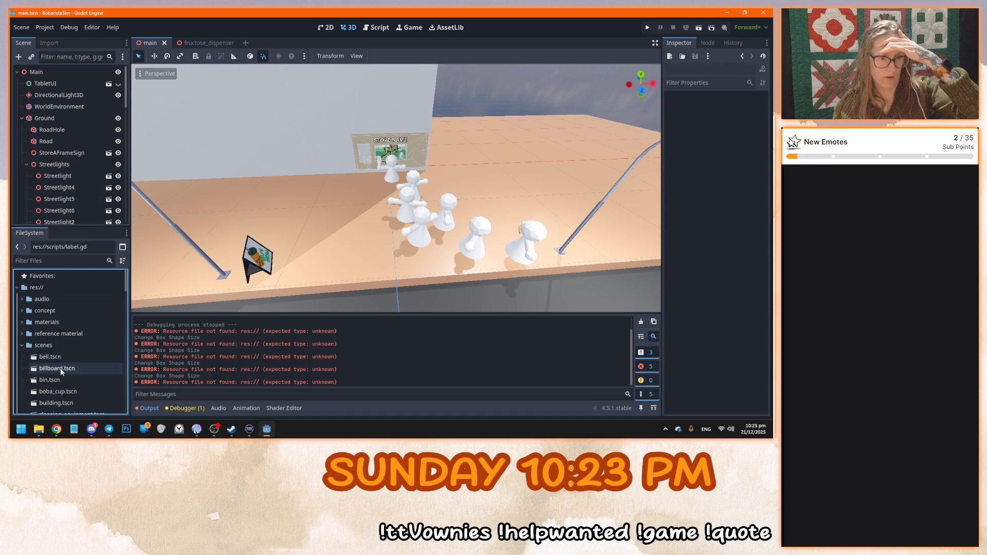
pyautogui.doubleClick(63, 403)
pyautogui.moveTo(229, 47); pyautogui.dragTo(257, 44)
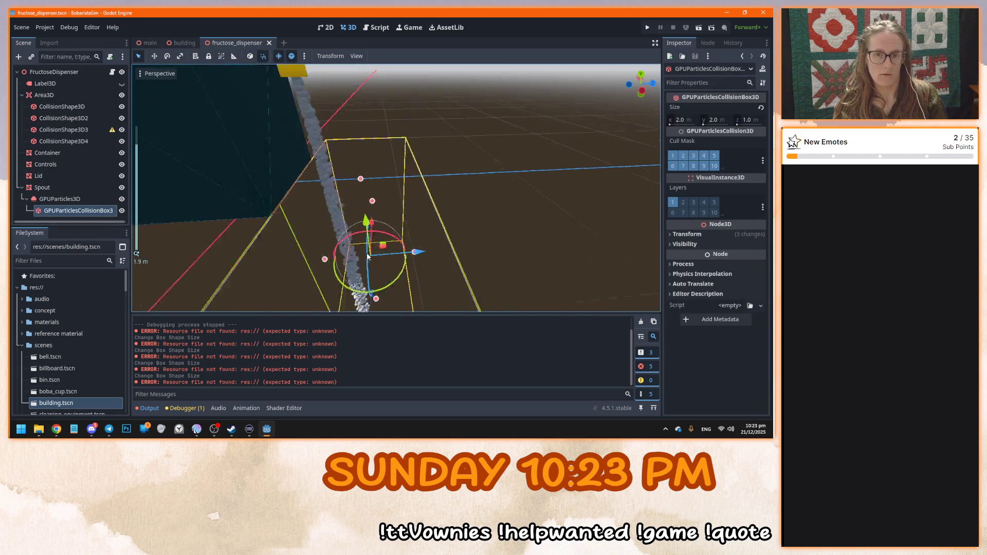
# Set the collision box depth to 0.9 m and save the fructose dispenser scene
pyautogui.scroll(3, 368, 256)
pyautogui.moveTo(425, 293); pyautogui.dragTo(412, 295)
pyautogui.hotkey('ctrl', 's')
# Inspect the counter in the building scene, then return to the fructose dispenser scene
pyautogui.click(183, 43)
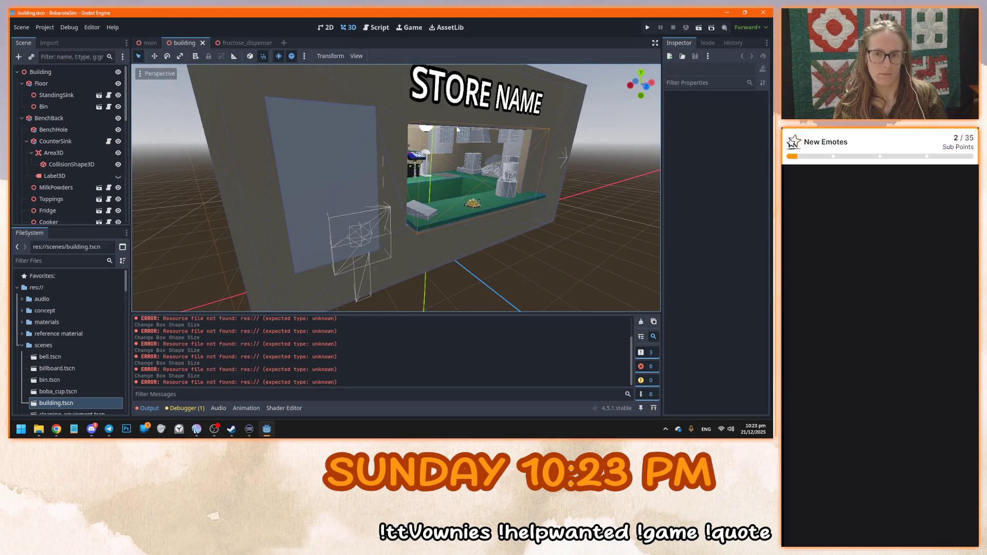
pyautogui.scroll(10, 449, 134)
pyautogui.scroll(8, 426, 235)
pyautogui.moveTo(418, 212)
pyautogui.mouseDown()
pyautogui.moveTo(472, 168)
pyautogui.moveTo(382, 227)
pyautogui.moveTo(271, 253)
pyautogui.moveTo(657, 80)
pyautogui.moveTo(463, 154)
pyautogui.moveTo(440, 196)
pyautogui.moveTo(421, 206)
pyautogui.mouseUp()
pyautogui.click(239, 43)
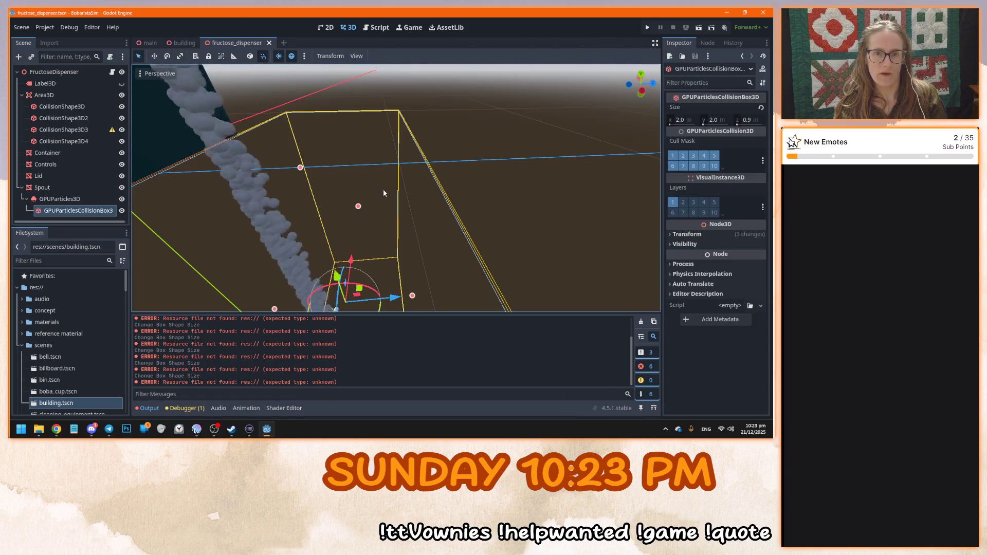
pyautogui.scroll(-5, 376, 175)
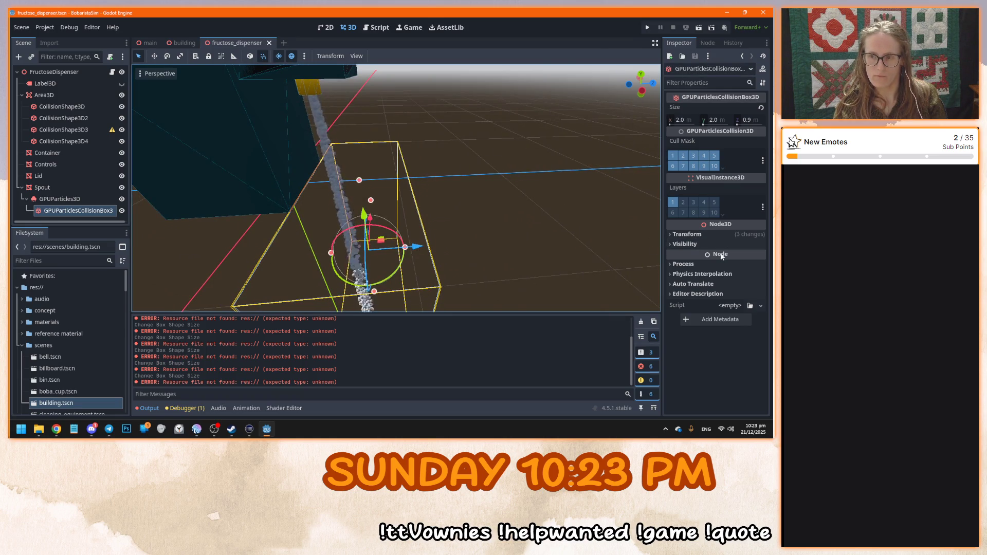
# Set the collision box's Position X to 0.275 and save the dispenser scene
pyautogui.click(708, 234)
pyautogui.moveTo(509, 245)
pyautogui.mouseDown()
pyautogui.moveTo(434, 251)
pyautogui.moveTo(403, 242)
pyautogui.mouseUp()
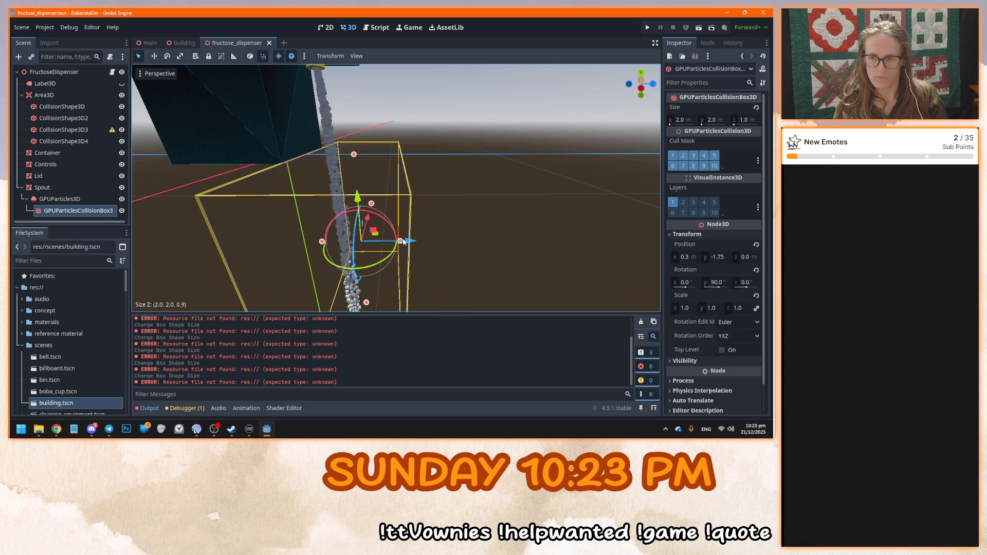
pyautogui.click(693, 258)
pyautogui.write('0.275')
pyautogui.press('Return')
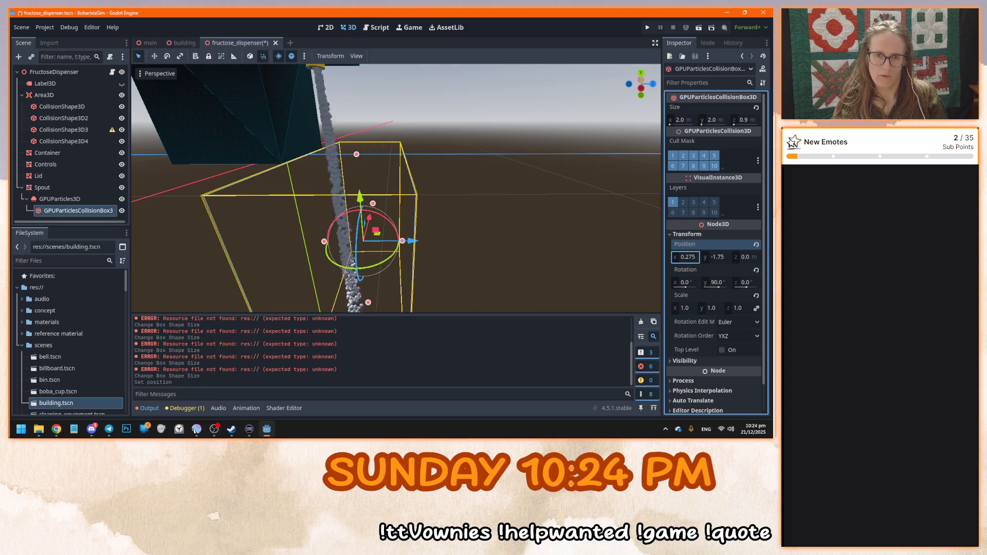
pyautogui.moveTo(542, 280)
pyautogui.mouseDown()
pyautogui.moveTo(523, 196)
pyautogui.moveTo(401, 232)
pyautogui.moveTo(361, 228)
pyautogui.mouseUp()
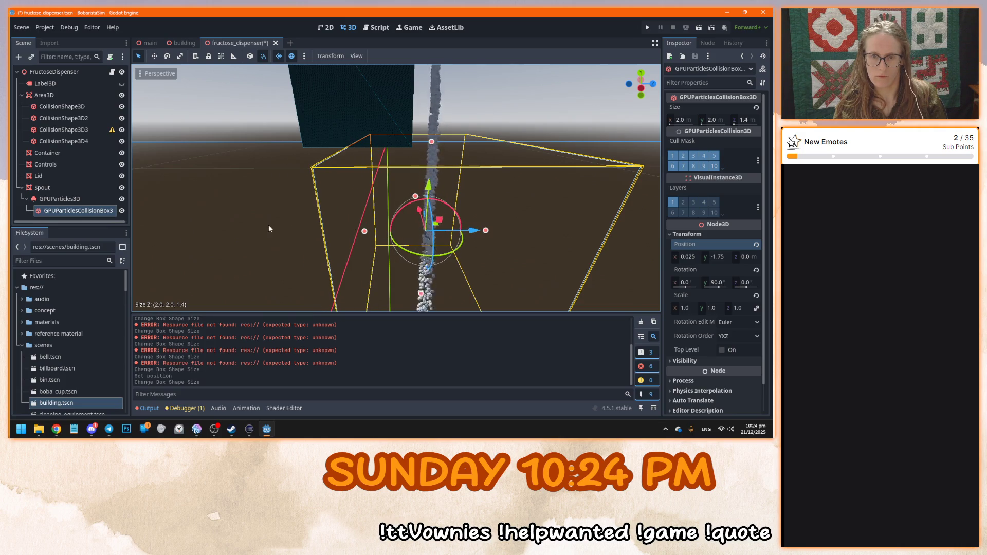
pyautogui.click(268, 228)
pyautogui.moveTo(281, 225)
pyautogui.mouseDown()
pyautogui.moveTo(379, 218)
pyautogui.moveTo(328, 238)
pyautogui.mouseUp()
pyautogui.hotkey('ctrl', 's')
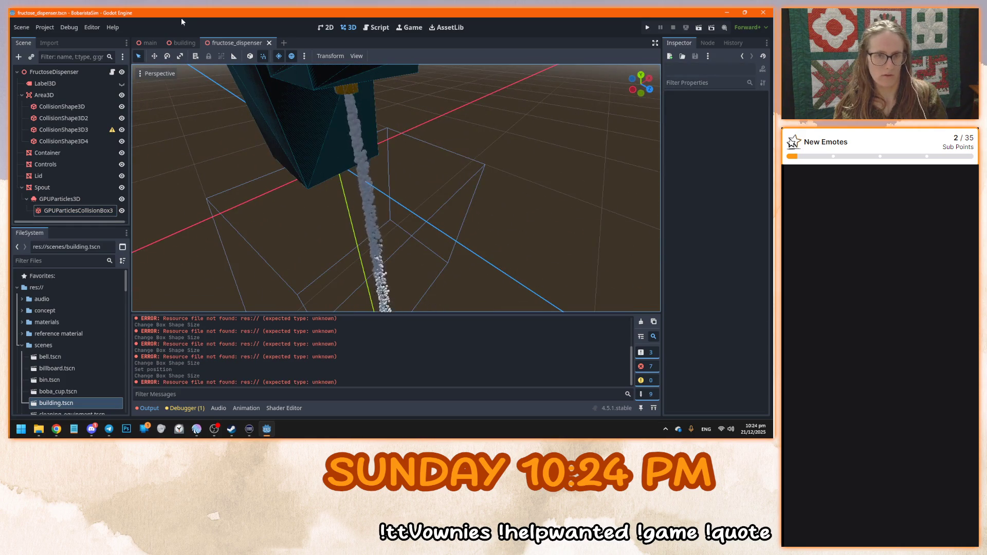
# Compare with the building scene and undo the last collision box size and position change
pyautogui.click(182, 42)
pyautogui.moveTo(312, 190)
pyautogui.mouseDown()
pyautogui.moveTo(339, 220)
pyautogui.moveTo(279, 258)
pyautogui.mouseUp()
pyautogui.click(237, 43)
pyautogui.click(464, 190)
pyautogui.hotkey('ctrl', 'z')
pyautogui.hotkey('ctrl', 'z')
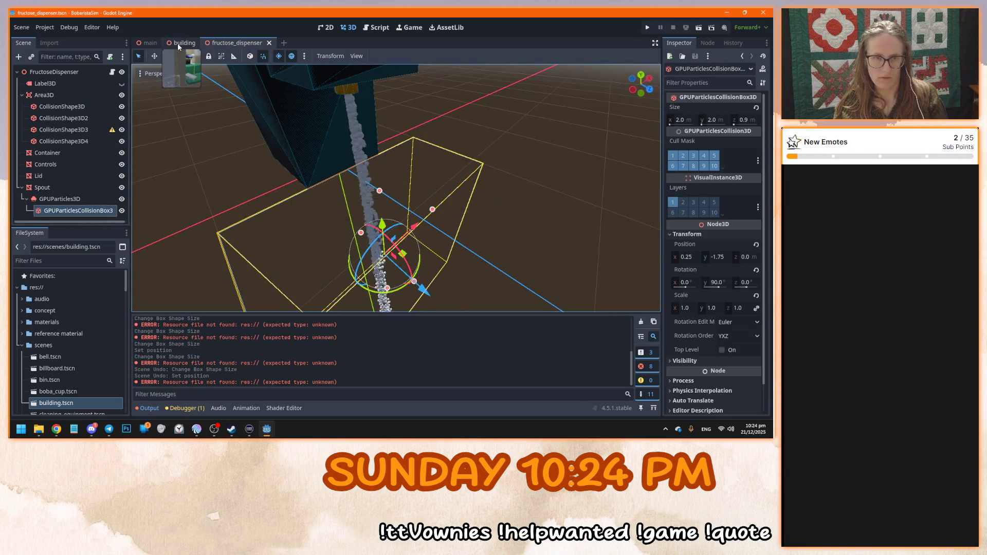
pyautogui.click(180, 43)
pyautogui.click(224, 43)
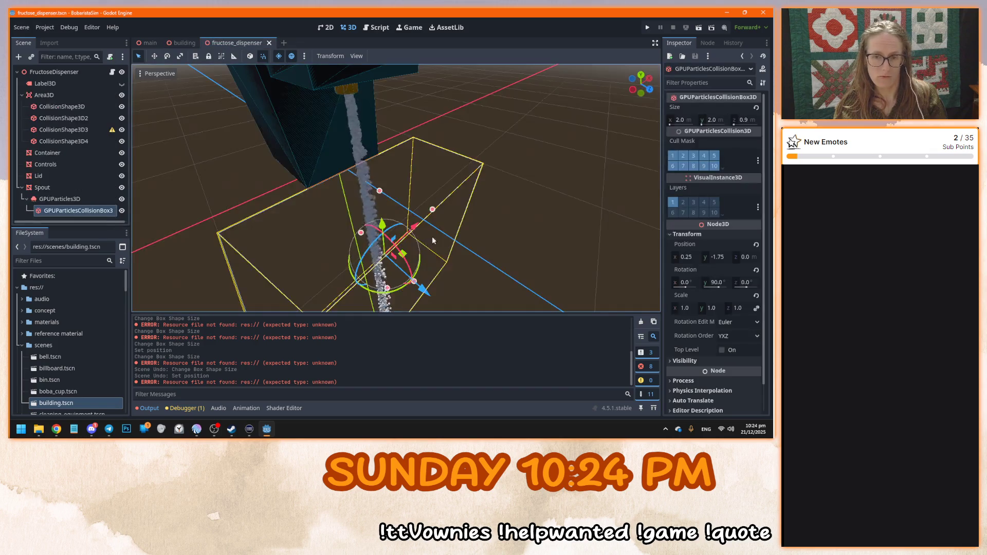
pyautogui.scroll(-3, 487, 280)
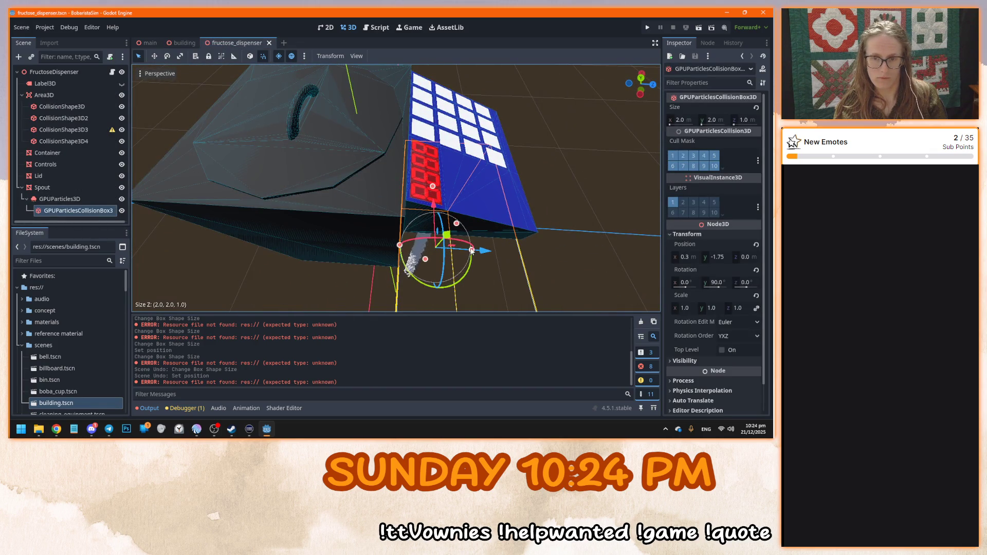
pyautogui.click(170, 43)
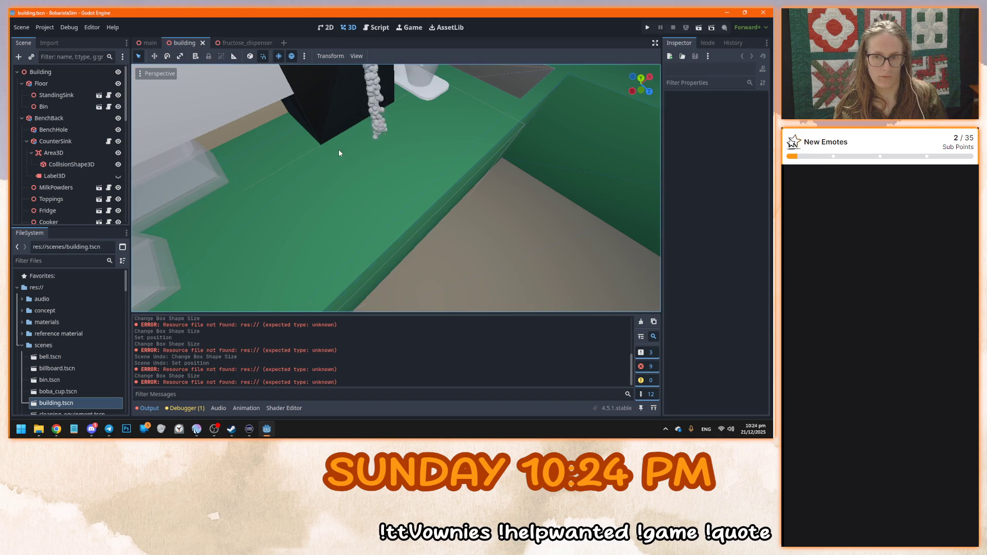
pyautogui.scroll(-3, 360, 128)
pyautogui.click(243, 43)
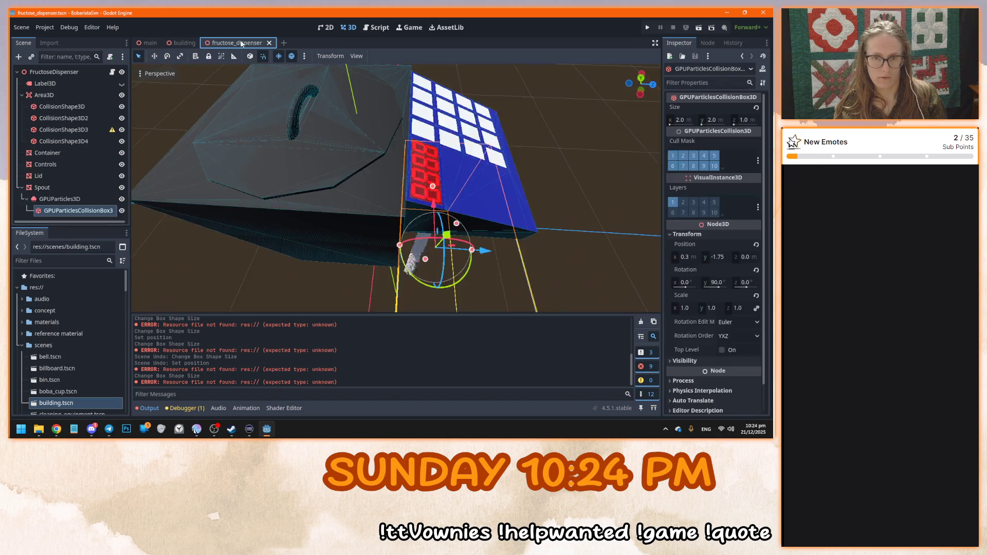
pyautogui.scroll(3, 381, 205)
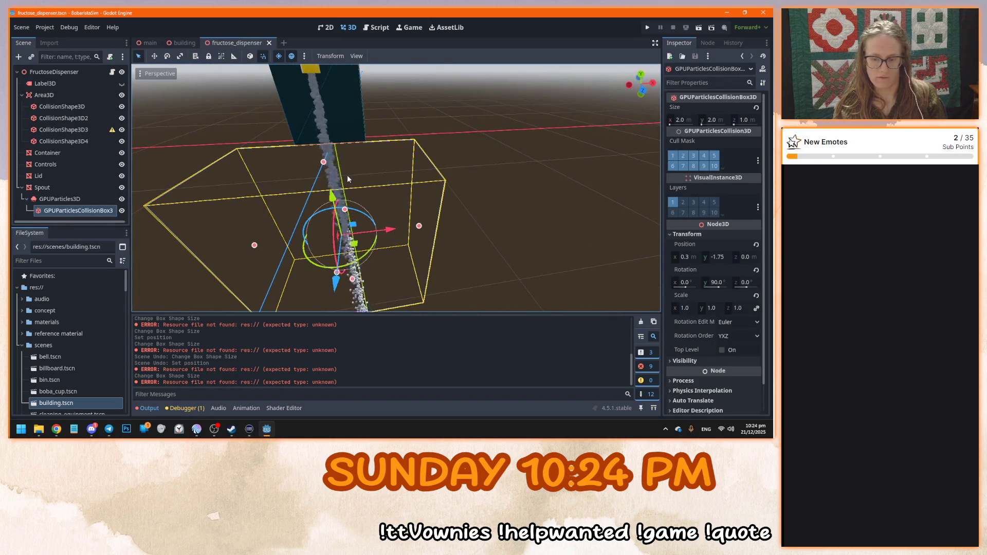
# In Front Orthogonal view, pull the box's side handles inward to a 0.8 m wide box
pyautogui.press('KP_1')
pyautogui.moveTo(409, 204); pyautogui.dragTo(370, 202)
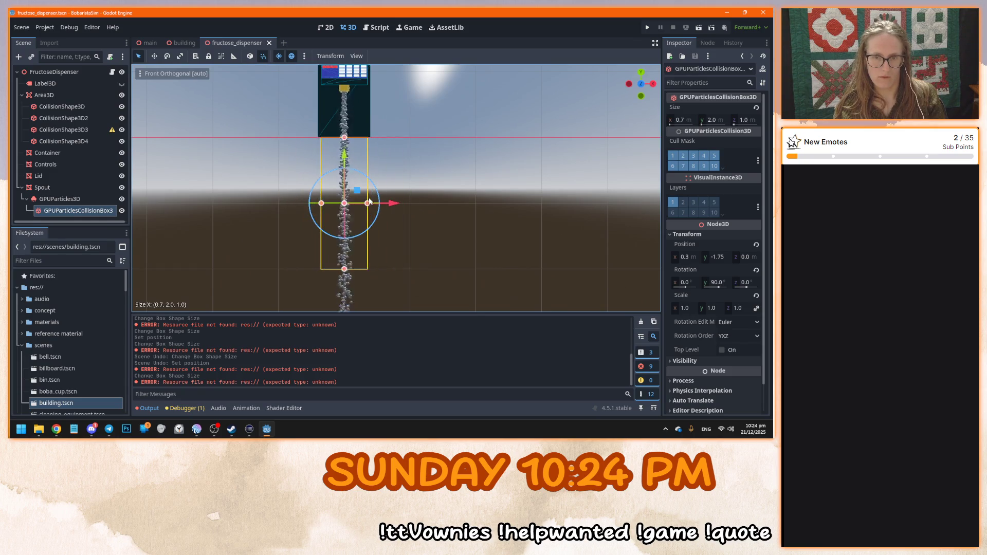
pyautogui.moveTo(344, 172); pyautogui.dragTo(422, 149)
pyautogui.scroll(-2, 730, 396)
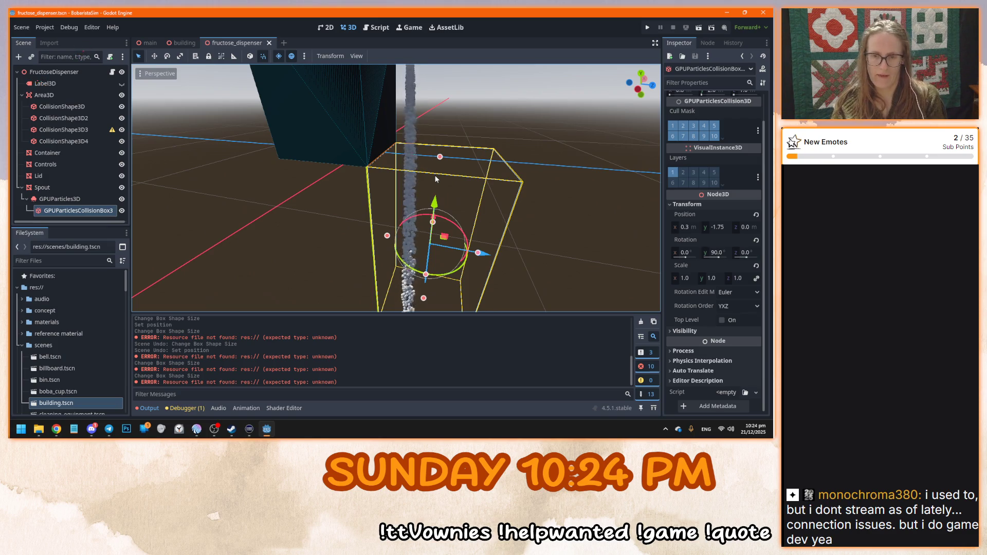
pyautogui.moveTo(485, 153)
pyautogui.mouseDown()
pyautogui.moveTo(453, 221)
pyautogui.moveTo(465, 234)
pyautogui.mouseUp()
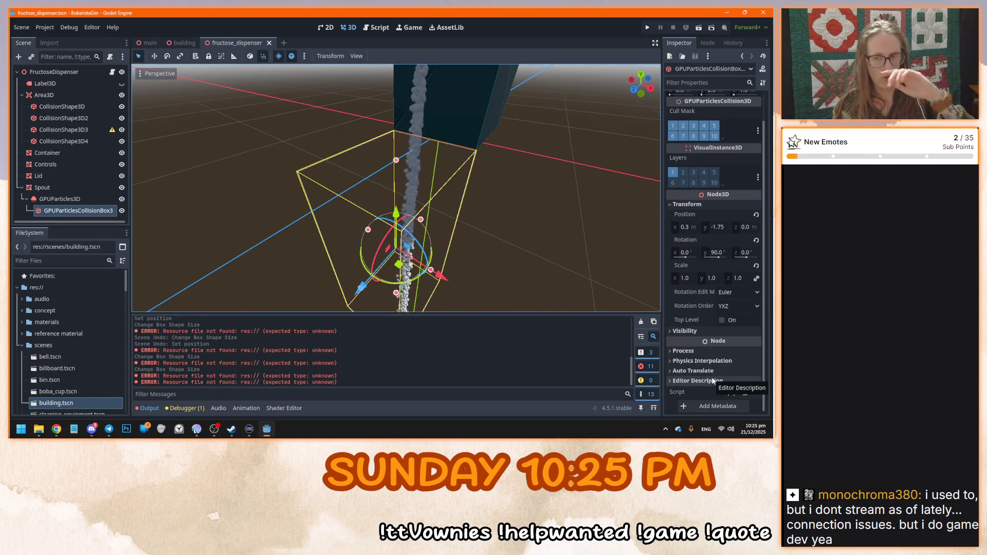
pyautogui.scroll(2, 700, 379)
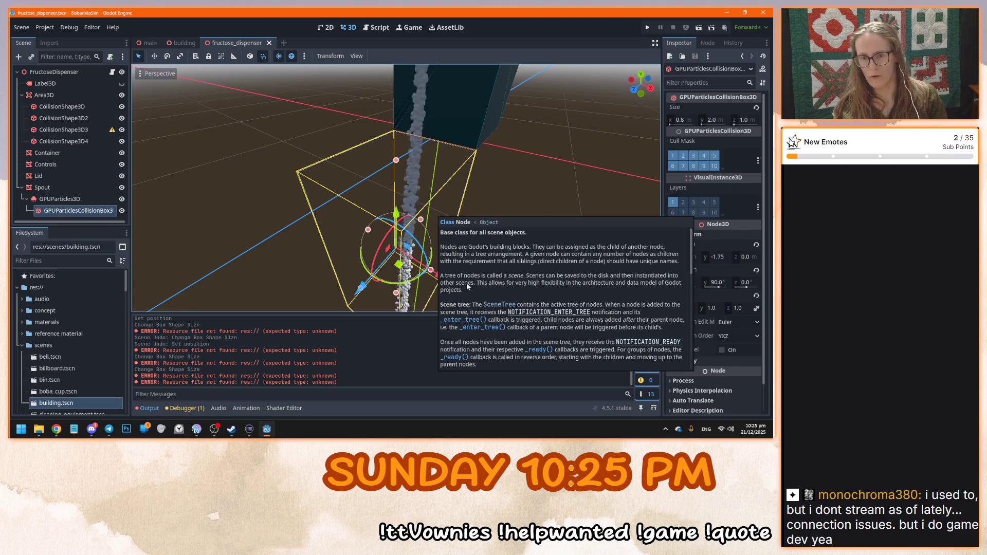
pyautogui.moveTo(520, 187)
pyautogui.mouseDown()
pyautogui.moveTo(518, 165)
pyautogui.moveTo(520, 221)
pyautogui.mouseUp()
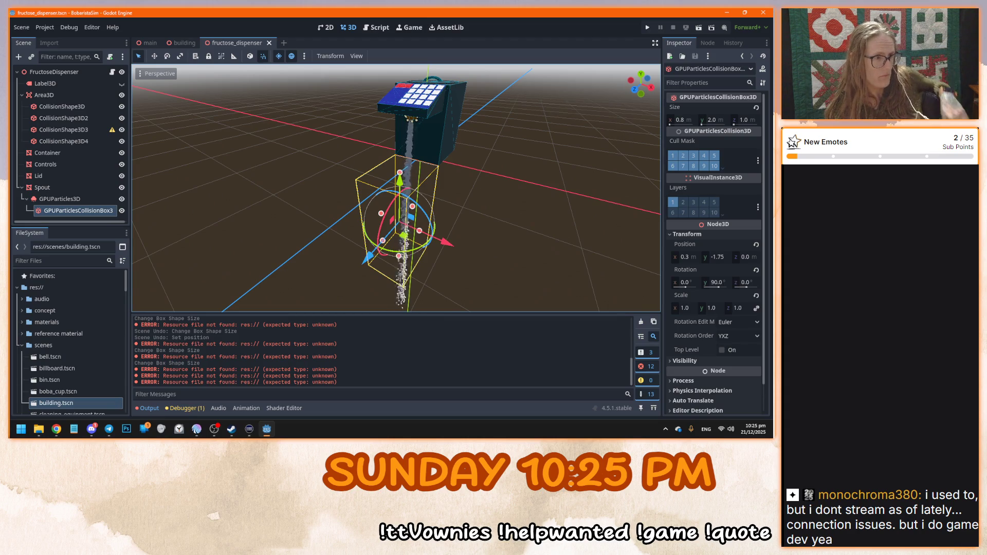
pyautogui.click(59, 199)
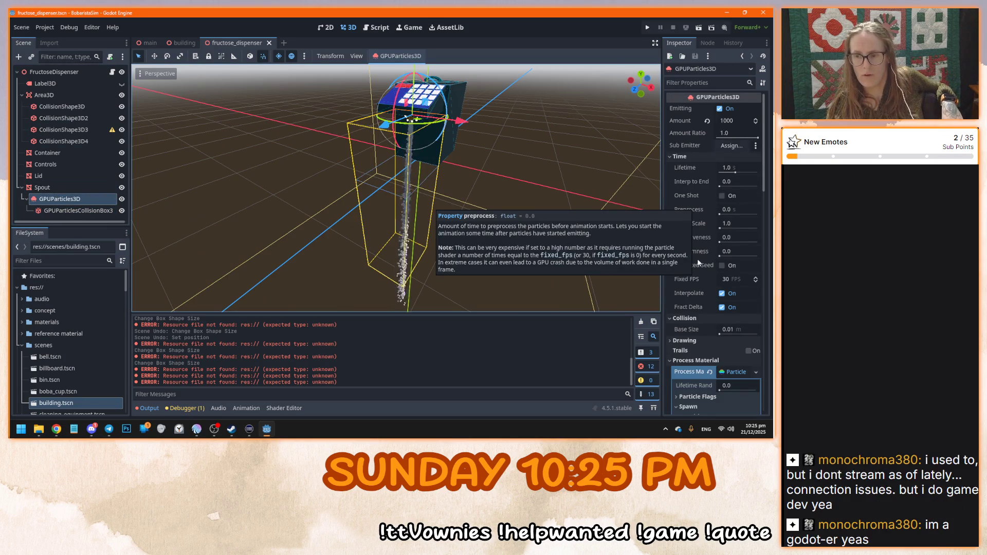
pyautogui.click(727, 371)
pyautogui.scroll(-5, 715, 365)
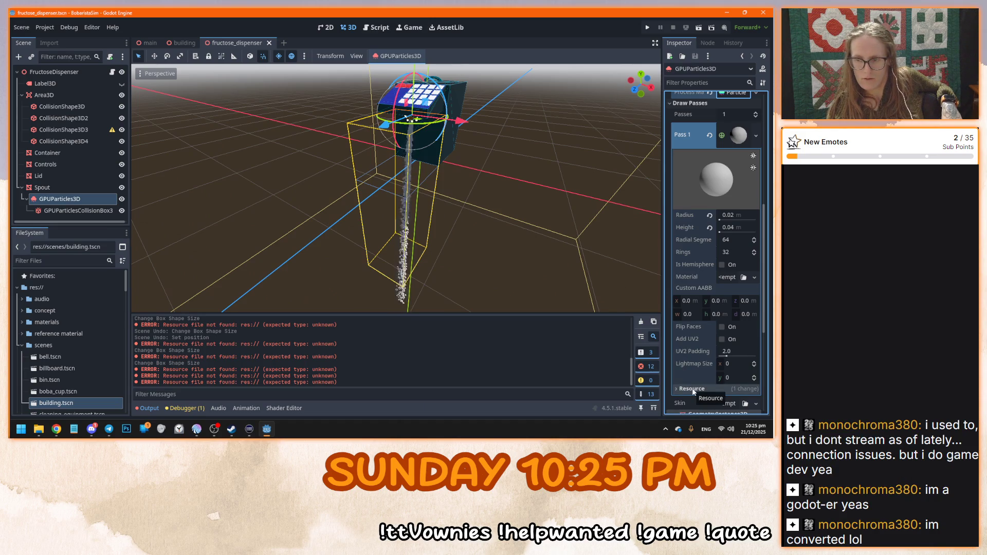
pyautogui.scroll(-5, 693, 390)
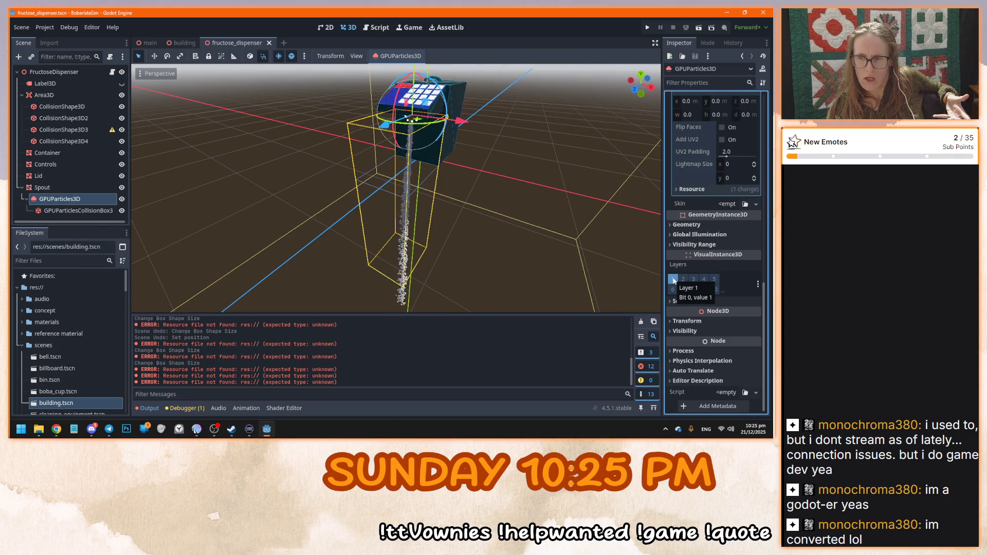
pyautogui.click(692, 225)
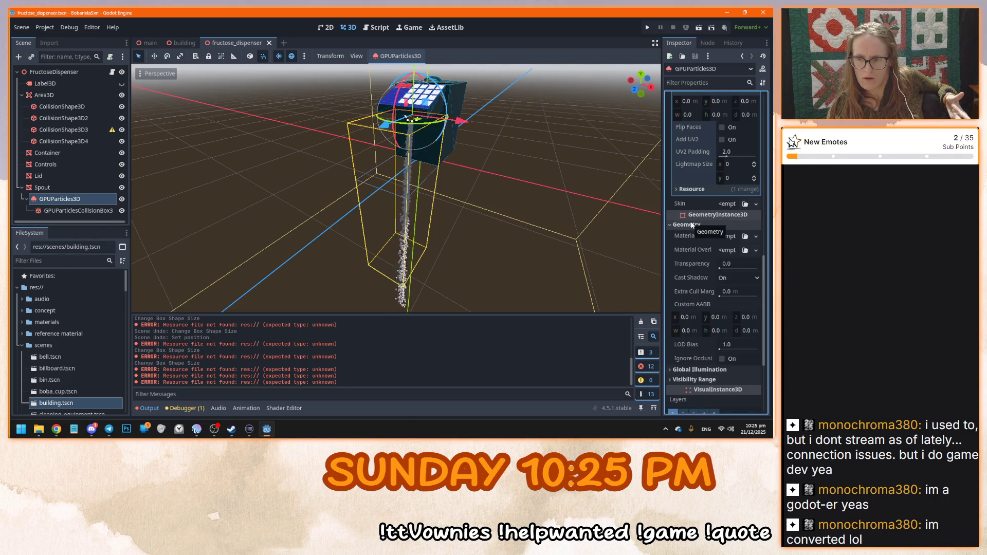
pyautogui.click(692, 224)
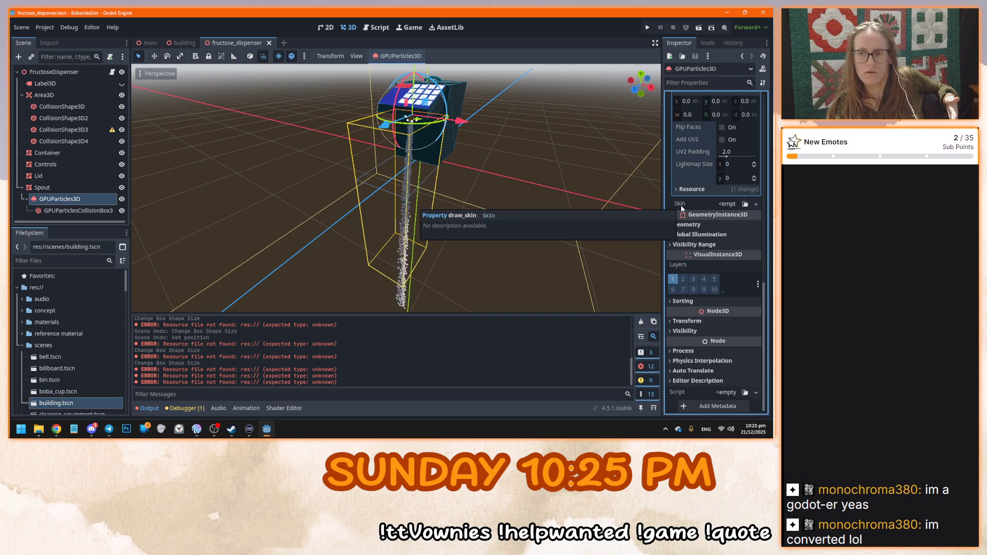
pyautogui.scroll(8, 684, 214)
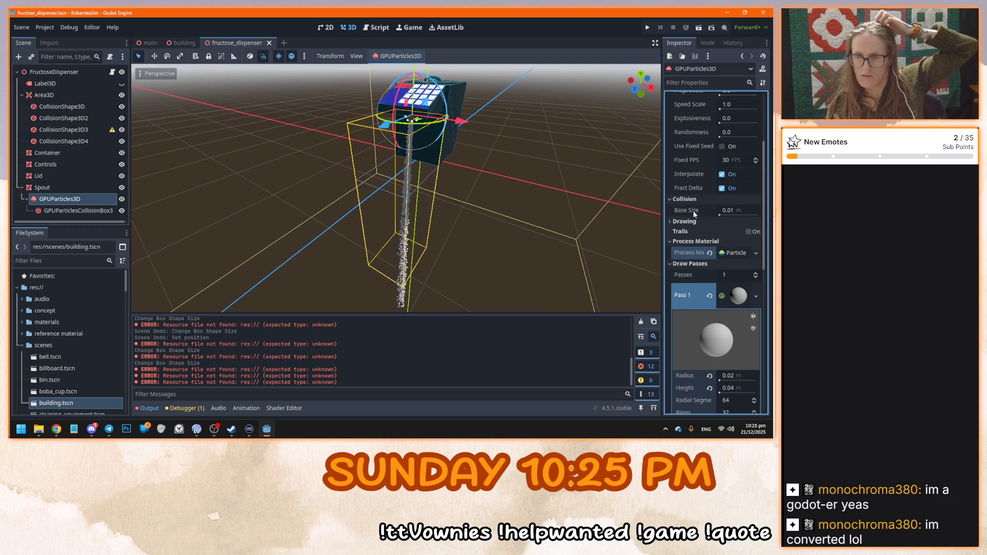
pyautogui.scroll(-3, 690, 218)
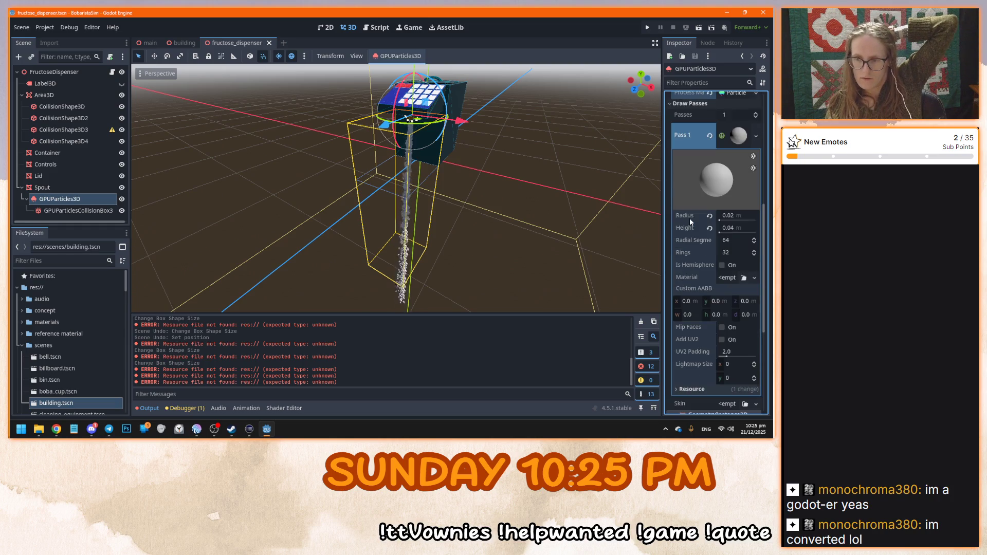
pyautogui.scroll(5, 690, 218)
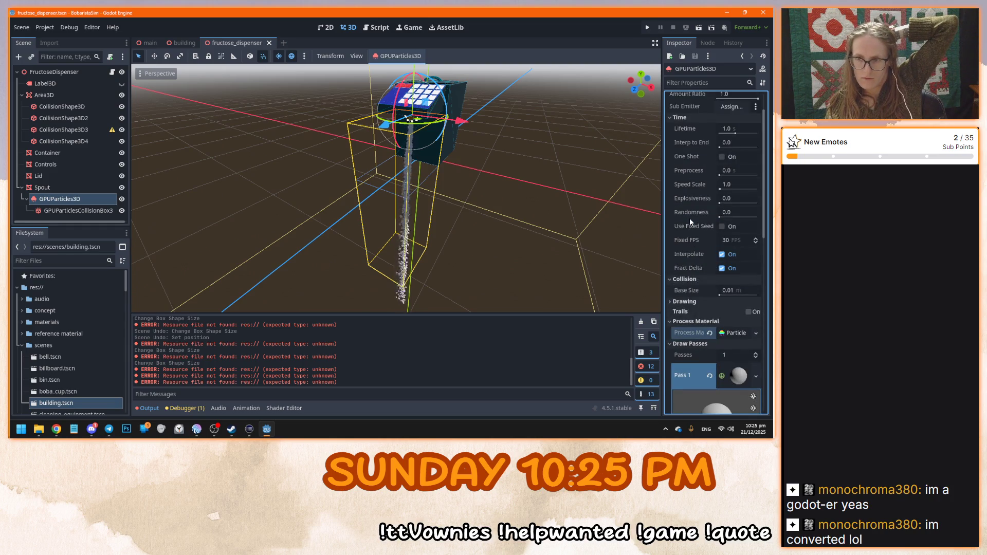
pyautogui.scroll(5, 561, 204)
# Try higher Explosiveness and Randomness values, then revert Randomness to its default
pyautogui.moveTo(718, 205); pyautogui.dragTo(728, 215)
pyautogui.scroll(-3, 625, 206)
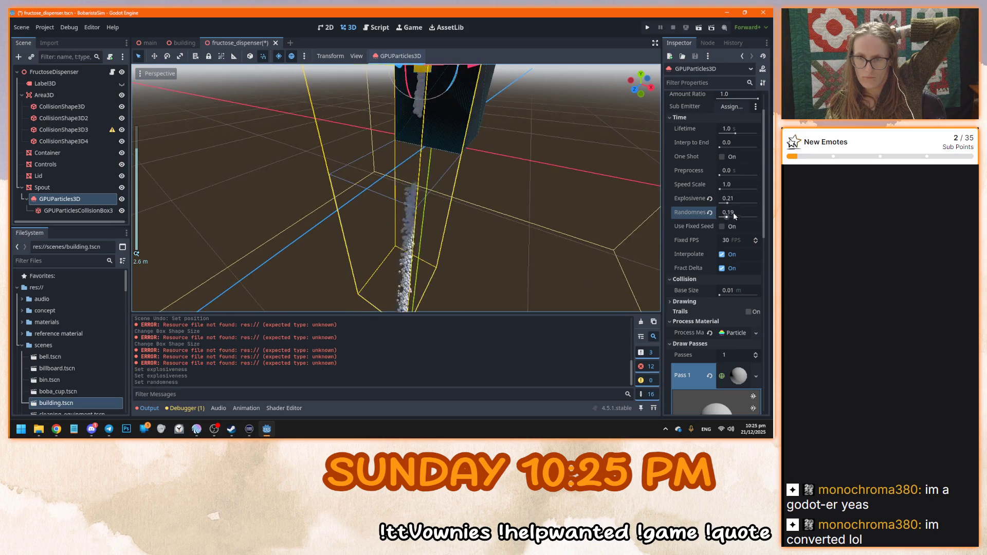
pyautogui.moveTo(728, 216); pyautogui.dragTo(743, 219)
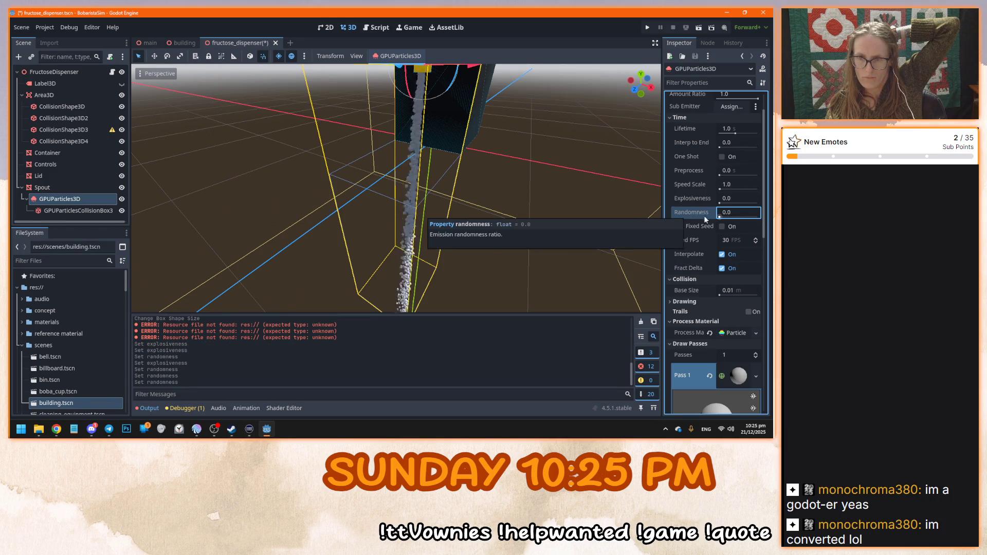
pyautogui.click(757, 218)
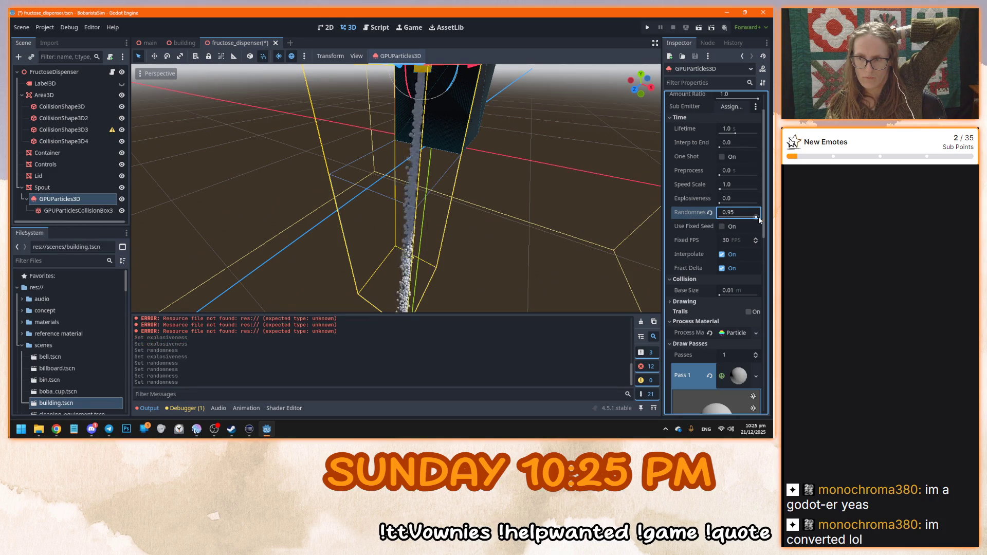
pyautogui.click(710, 212)
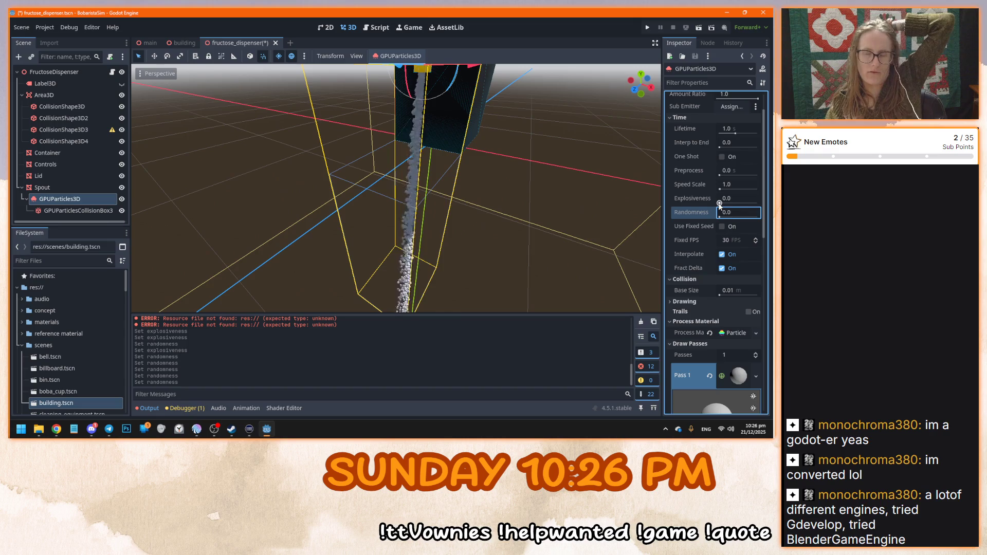
# Try Explosiveness 0.55, then reset Explosiveness and Randomness to 0.0 and save
pyautogui.moveTo(720, 204)
pyautogui.mouseDown()
pyautogui.moveTo(740, 204)
pyautogui.moveTo(736, 216)
pyautogui.moveTo(754, 221)
pyautogui.mouseUp()
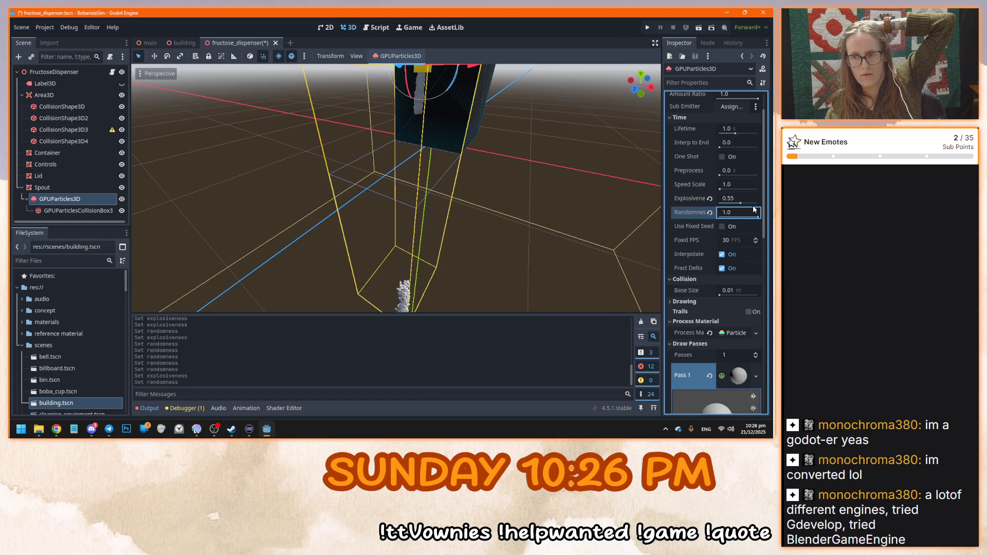
pyautogui.click(709, 199)
pyautogui.click(709, 213)
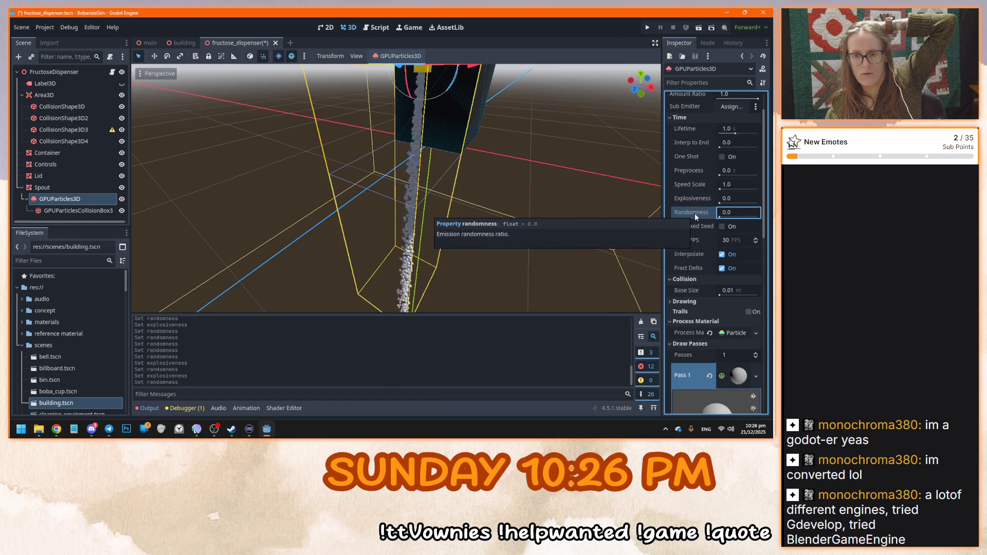
pyautogui.scroll(-2, 523, 215)
pyautogui.hotkey('ctrl', 's')
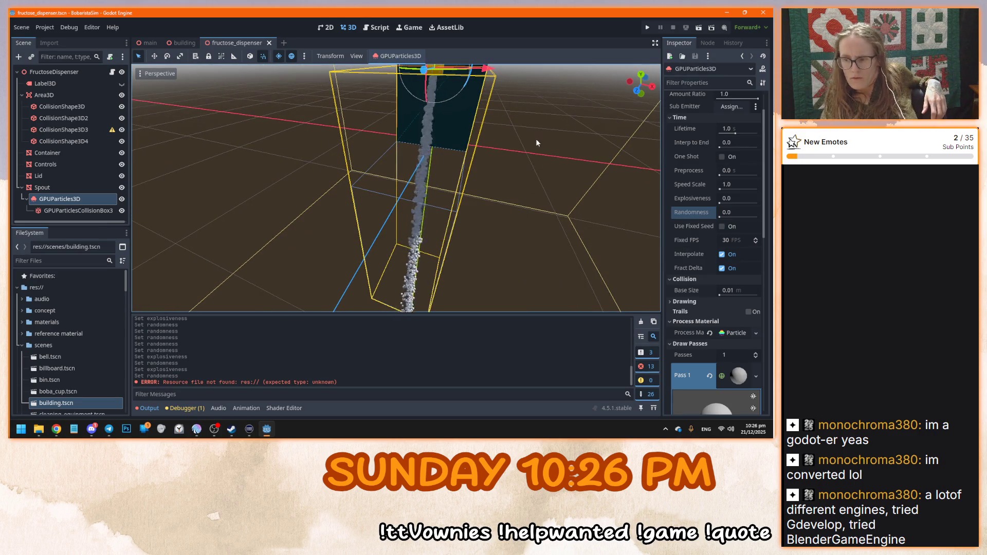
# Orbit around the particle column and select the particle collision box
pyautogui.scroll(4, 498, 179)
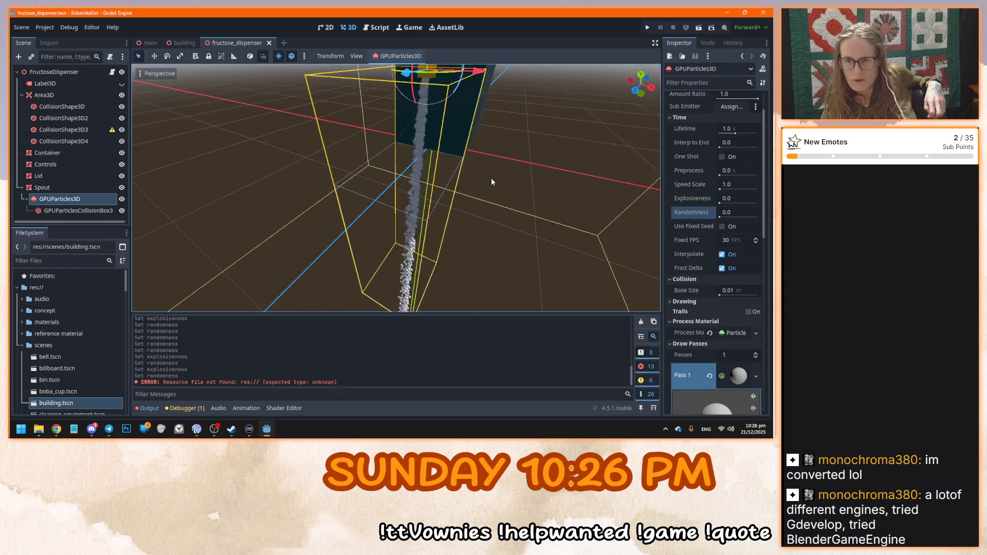
pyautogui.scroll(-5, 486, 178)
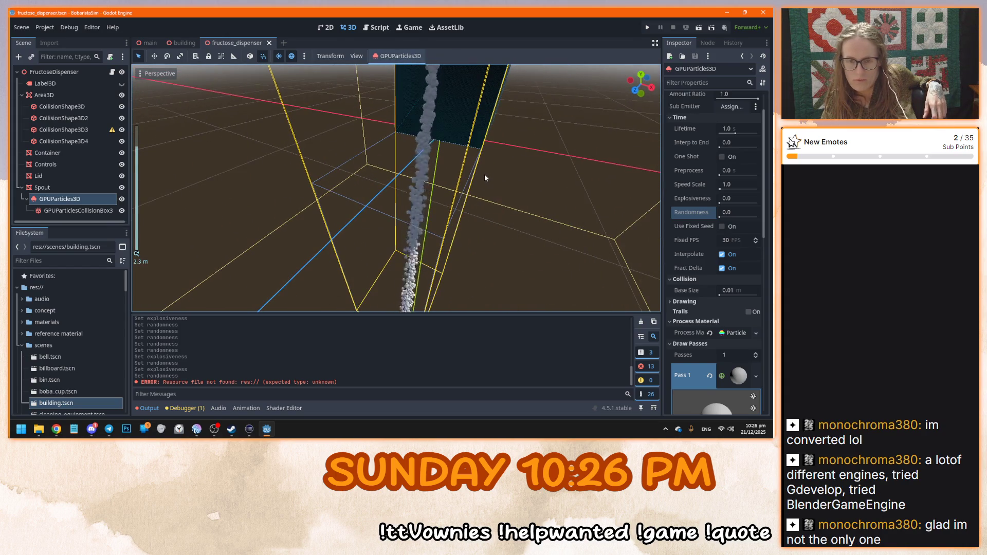
pyautogui.moveTo(484, 174); pyautogui.dragTo(468, 169)
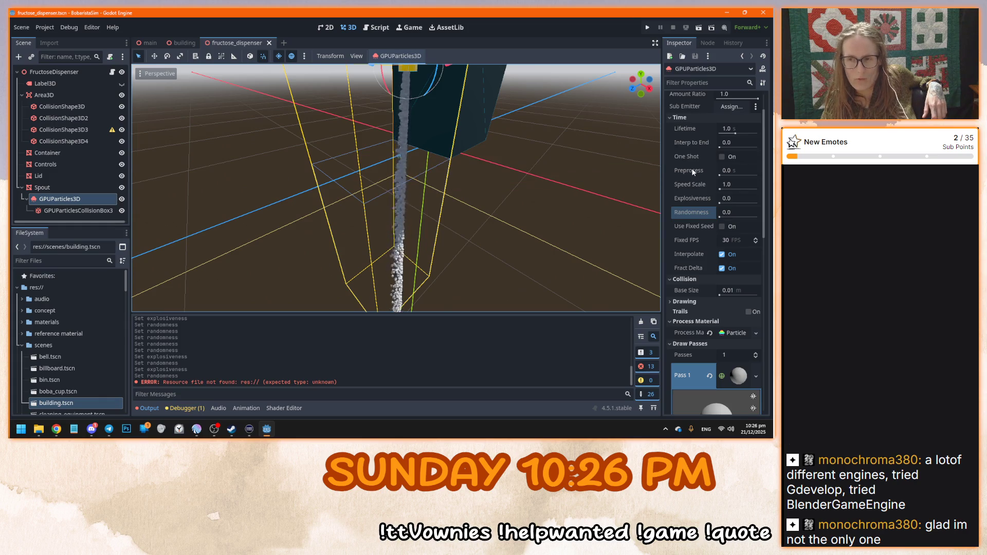
pyautogui.scroll(2, 693, 165)
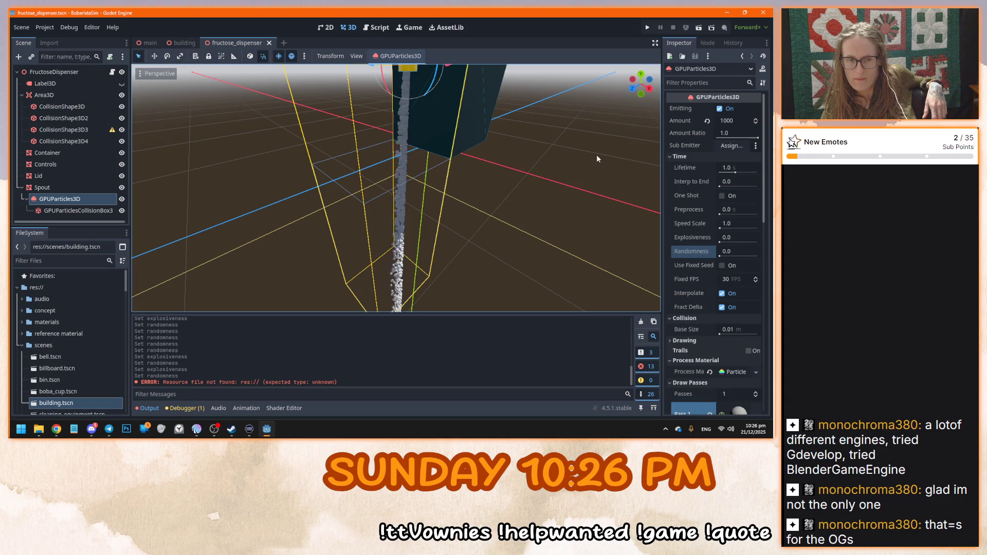
pyautogui.click(85, 211)
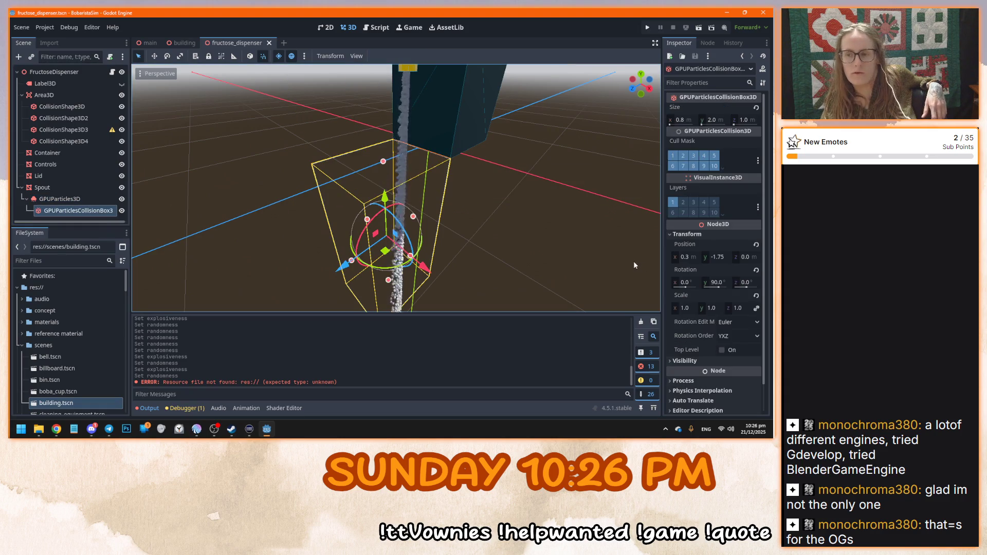
# Review the GPUParticlesCollisionBox3D Transform: size 0.8 × 2.0, position 0.3, -1.75, 0.0
pyautogui.scroll(-2, 689, 350)
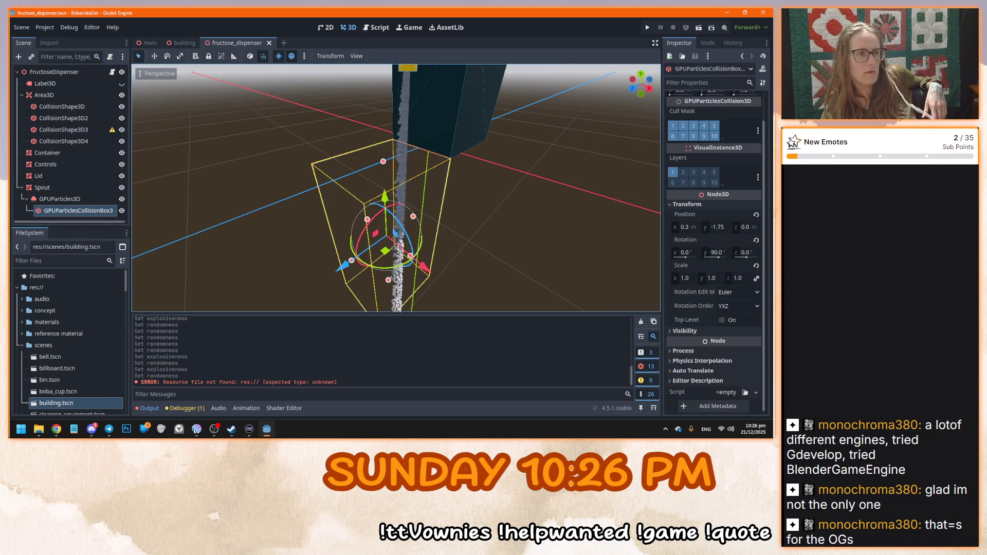
pyautogui.hotkey('alt', 'Tab')
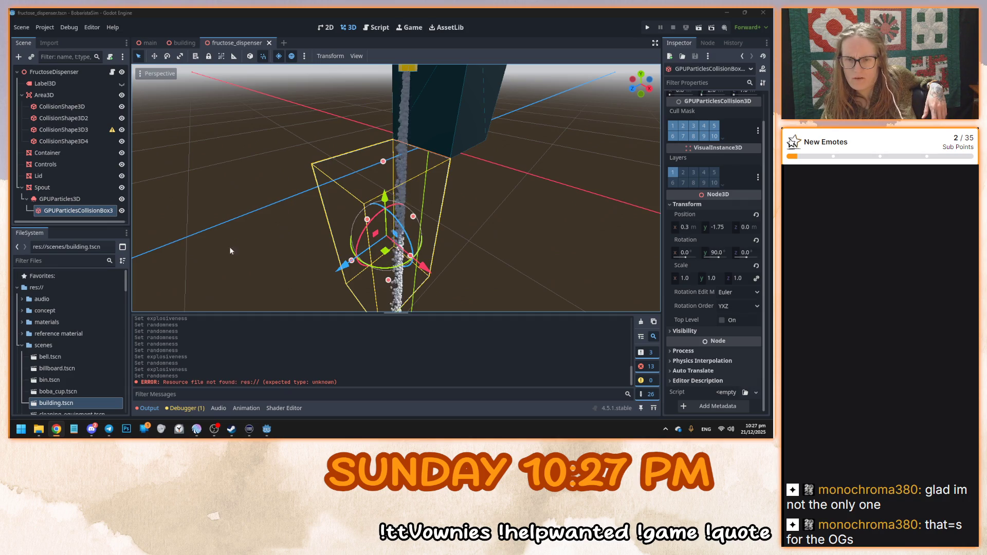
pyautogui.click(91, 211)
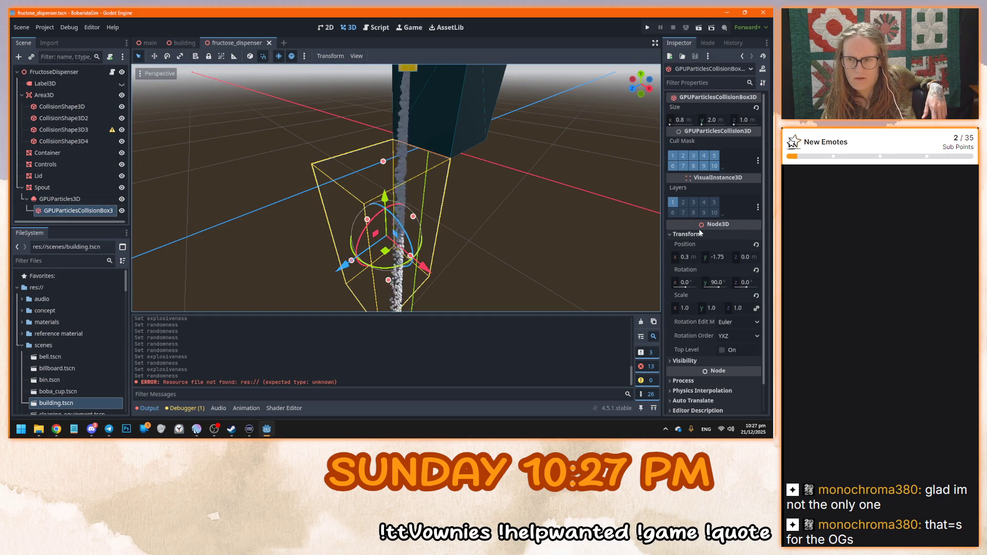
pyautogui.click(677, 332)
pyautogui.click(684, 332)
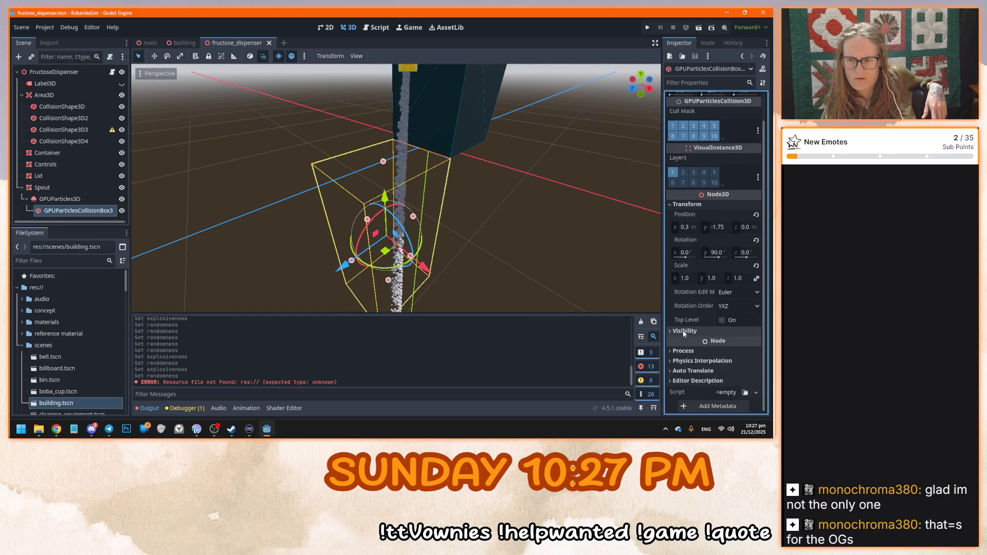
pyautogui.moveTo(437, 242)
pyautogui.mouseDown()
pyautogui.moveTo(479, 254)
pyautogui.moveTo(442, 252)
pyautogui.mouseUp()
# Reparent GPUParticlesCollisionBox3D under Spout, redoing the drop after an undo
pyautogui.moveTo(57, 211)
pyautogui.mouseDown()
pyautogui.moveTo(61, 226)
pyautogui.moveTo(71, 72)
pyautogui.moveTo(60, 73)
pyautogui.mouseUp()
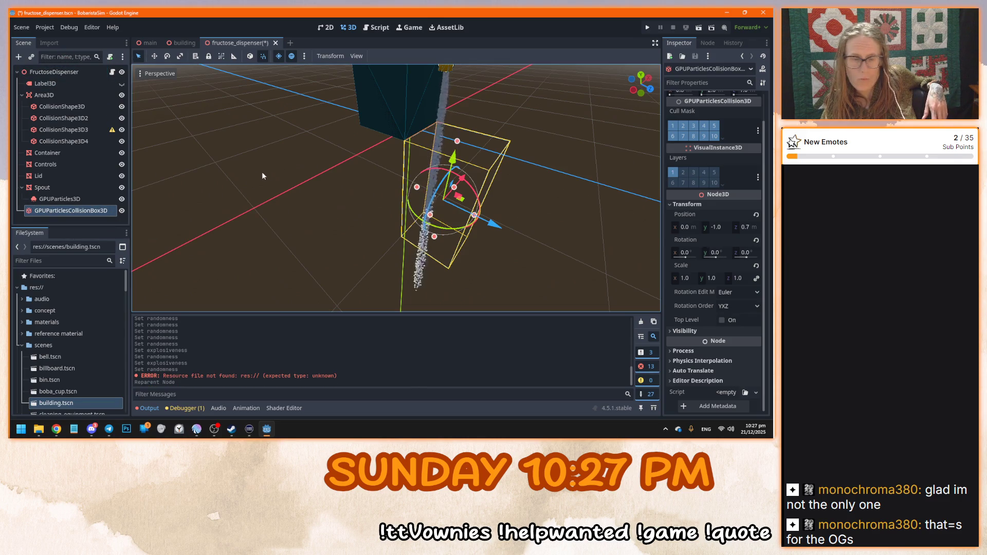
pyautogui.hotkey('ctrl', 'z')
pyautogui.moveTo(72, 210); pyautogui.dragTo(63, 187)
pyautogui.click(296, 177)
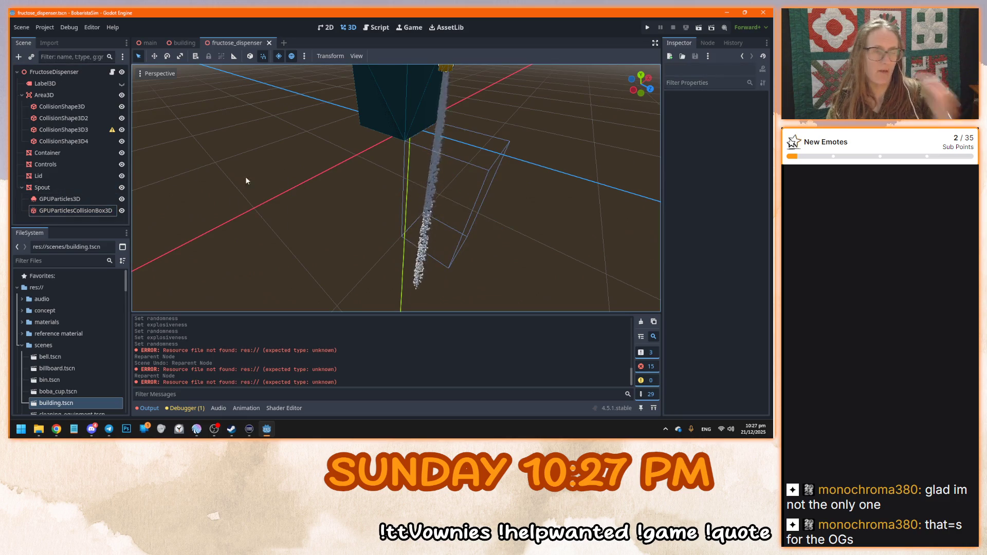
# Run the game with F5 to test the dispenser
pyautogui.hotkey('alt', 'Tab')
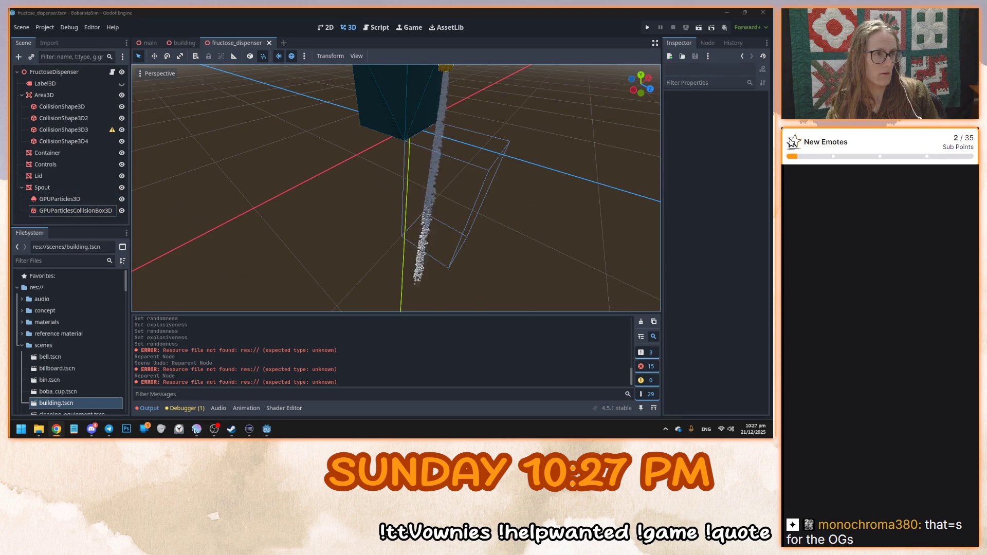
pyautogui.click(318, 168)
pyautogui.press('F5')
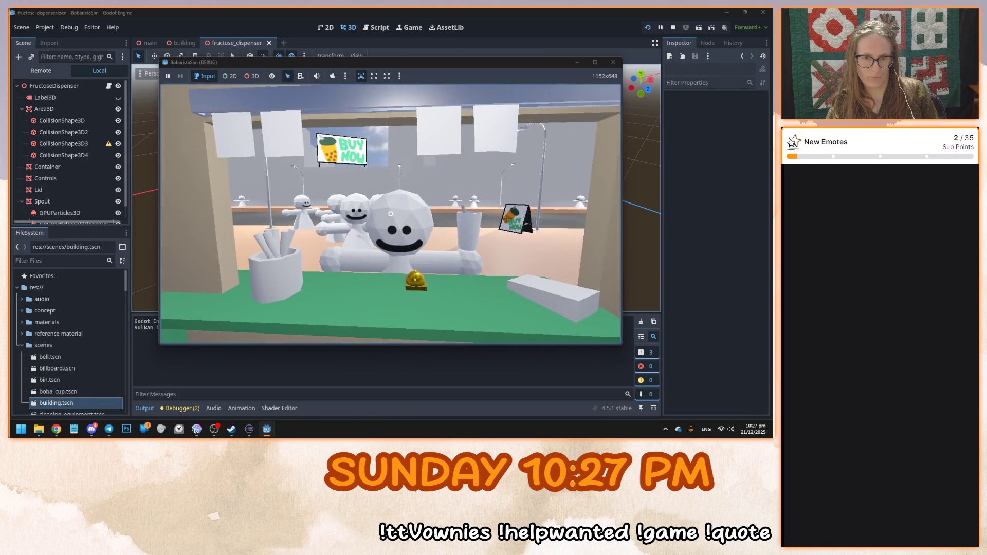
# Stop the test run with F8 and save the fructose_dispenser scene
pyautogui.press('F8')
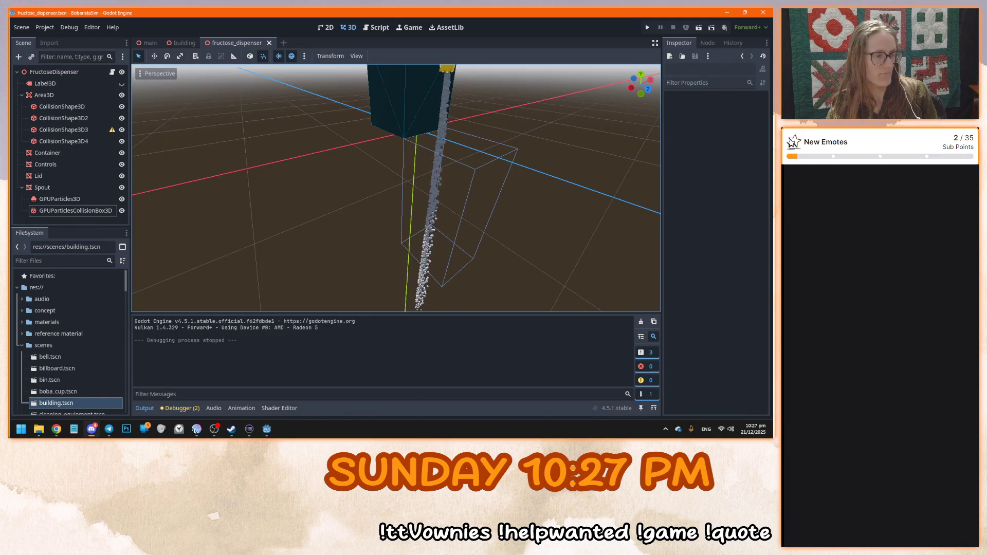
pyautogui.hotkey('ctrl', 's')
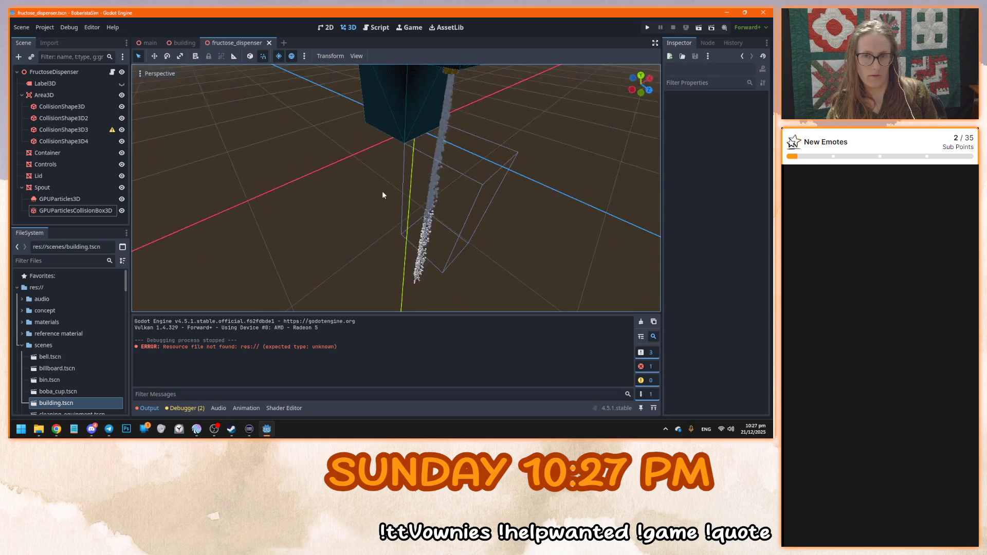
pyautogui.scroll(-3, 385, 184)
pyautogui.hotkey('alt', 'Tab')
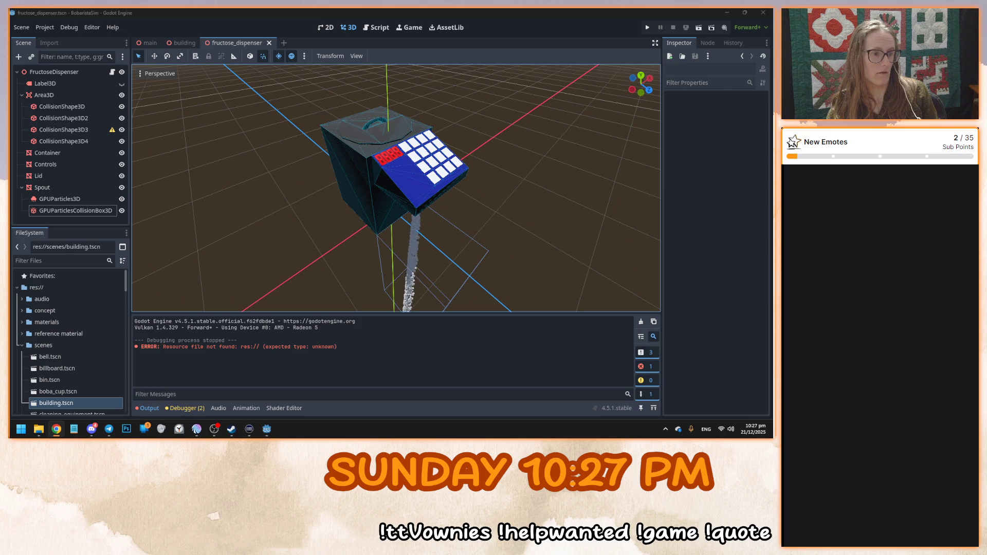
pyautogui.moveTo(482, 214); pyautogui.dragTo(437, 211)
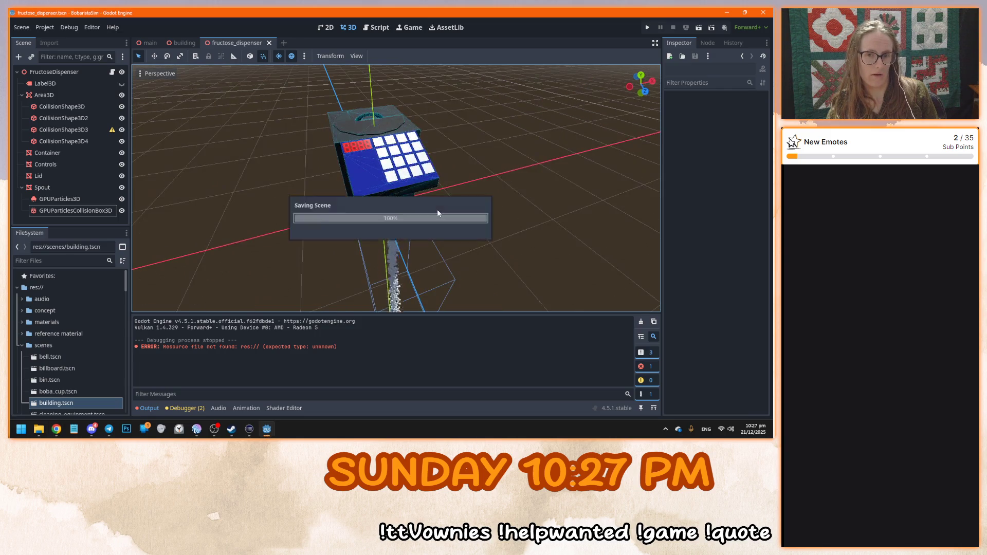
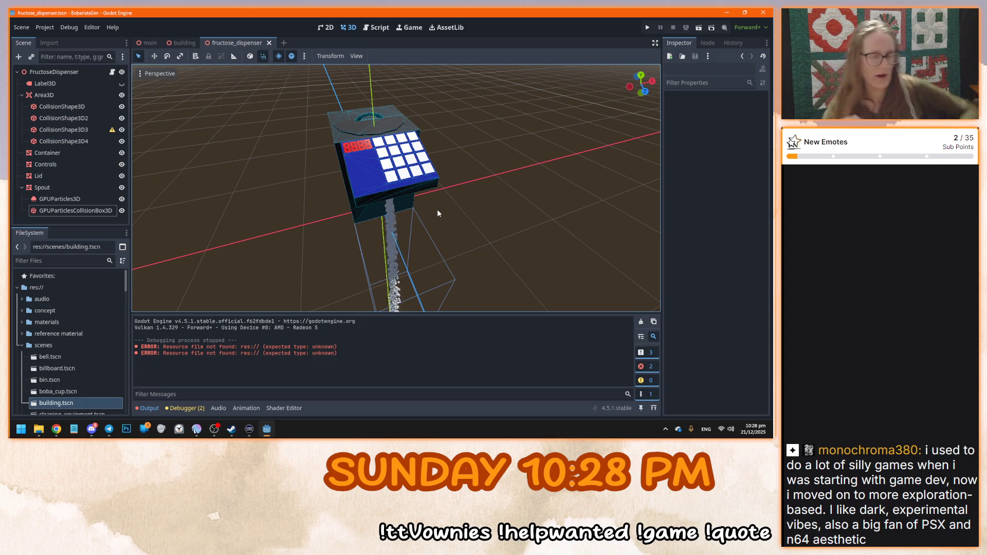
# Orbit the fructose_dispenser viewport to inspect the dispenser model from new angles
pyautogui.moveTo(437, 208); pyautogui.dragTo(439, 207)
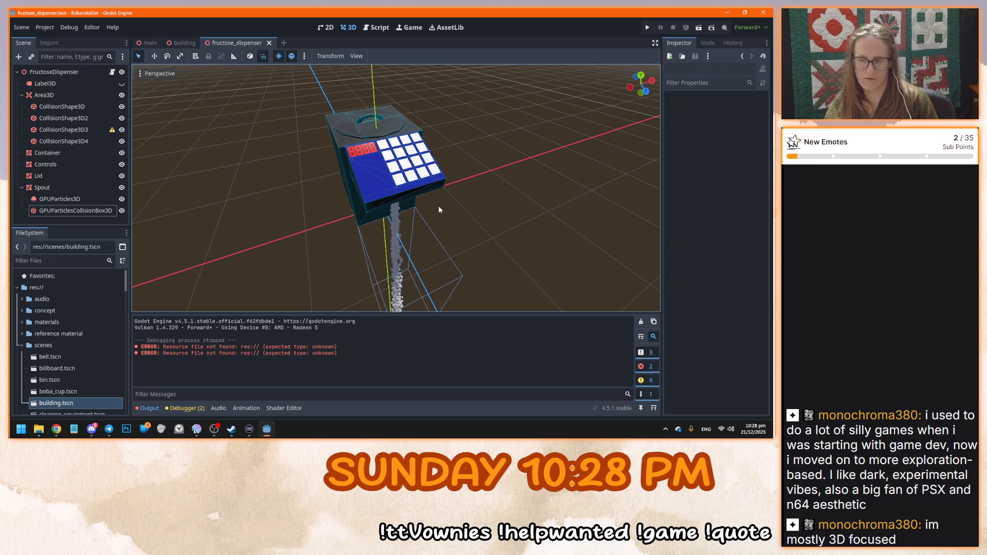
pyautogui.hotkey('alt', 'Tab')
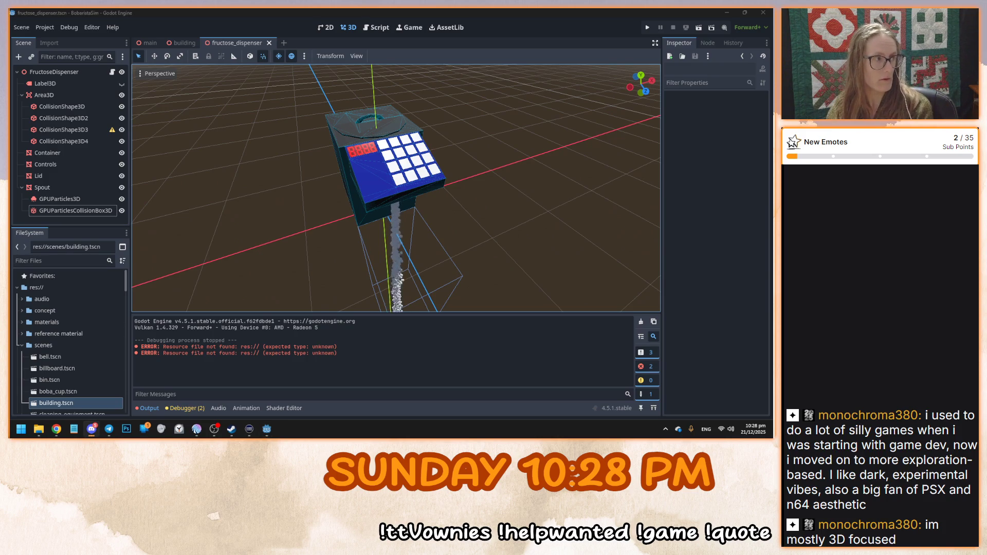
pyautogui.hotkey('alt', 'Tab')
pyautogui.moveTo(177, 170); pyautogui.dragTo(232, 162)
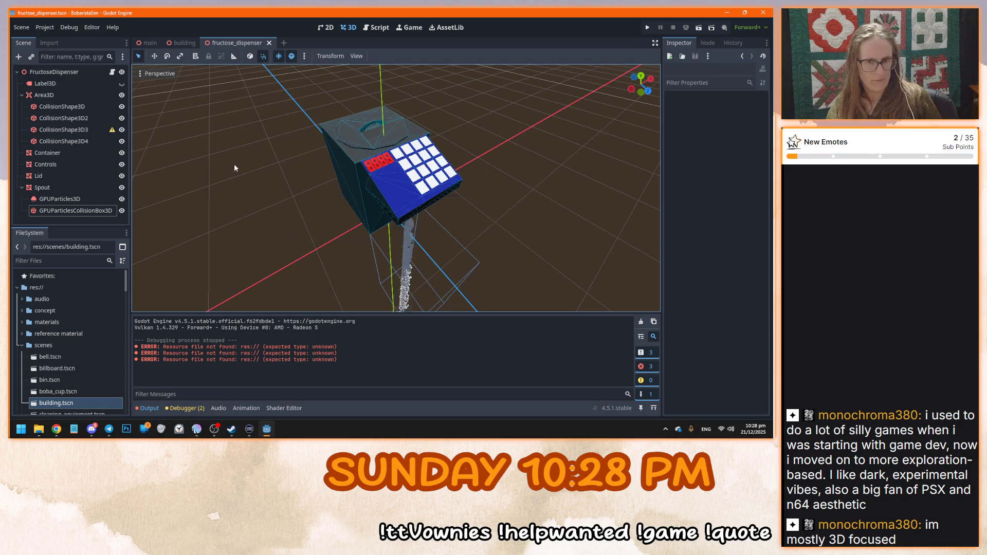
pyautogui.moveTo(230, 172); pyautogui.dragTo(242, 179)
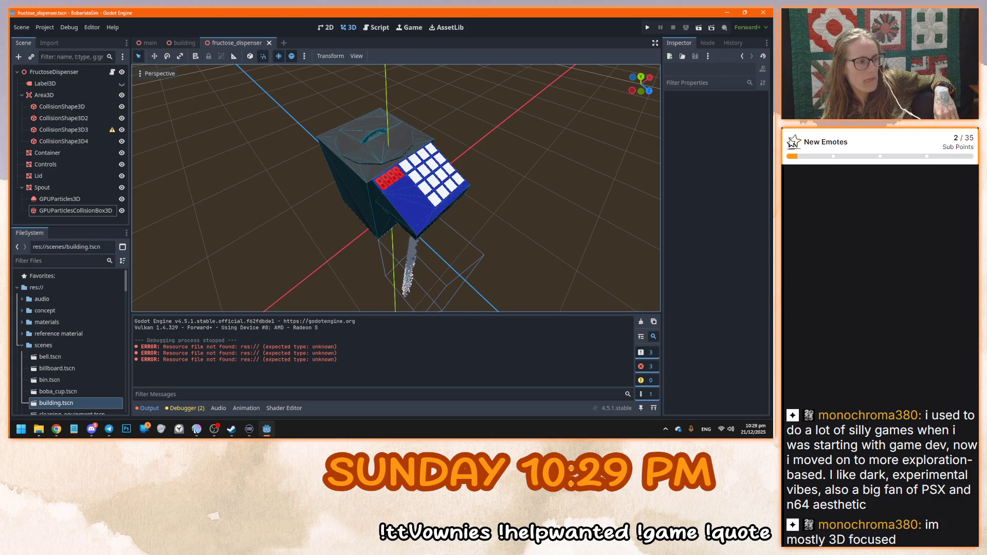
# Switch to the building scene showing the dispenser above the green counter
pyautogui.hotkey('alt', 'Tab')
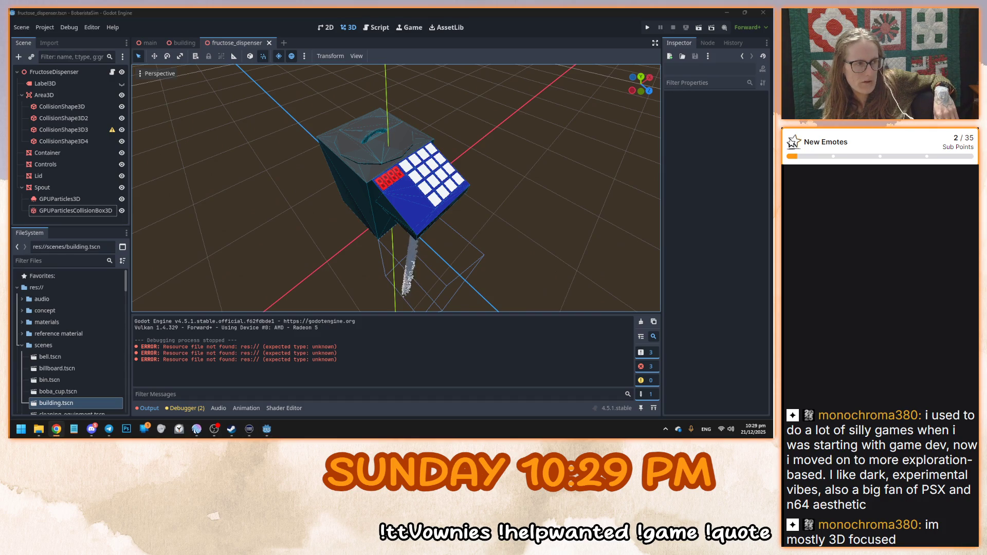
pyautogui.click(345, 169)
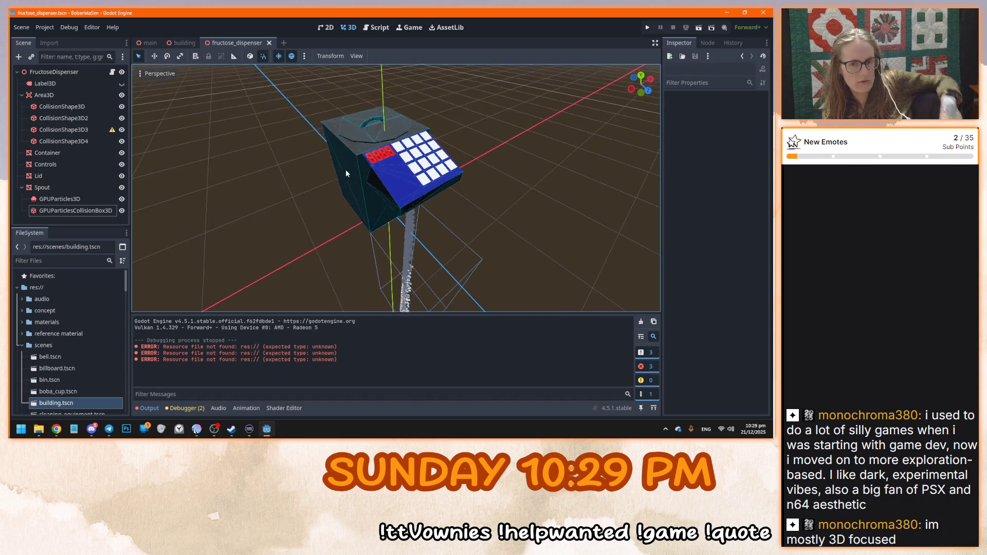
pyautogui.click(172, 47)
pyautogui.scroll(-10, 320, 226)
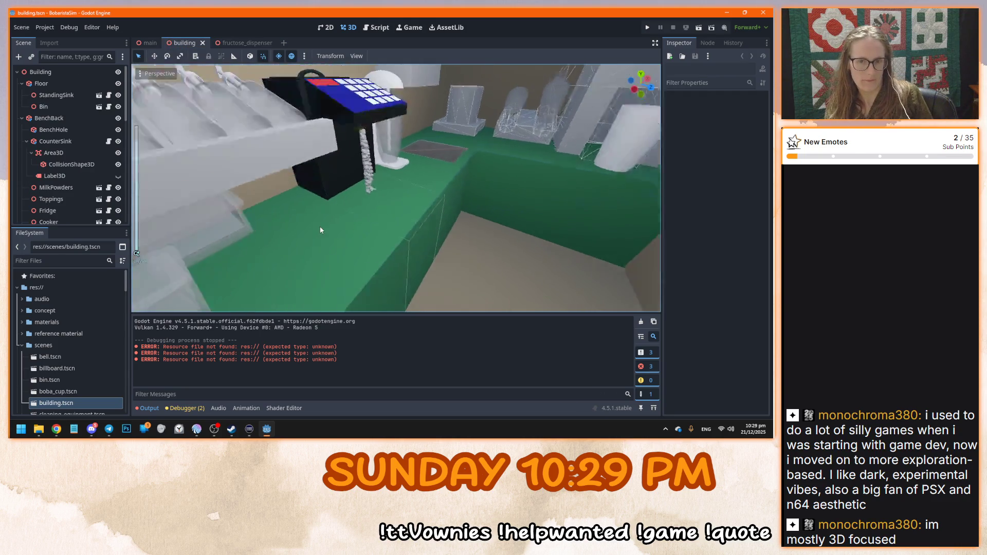
# Scroll around the building interior, then return to the fructose_dispenser scene
pyautogui.scroll(10, 514, 256)
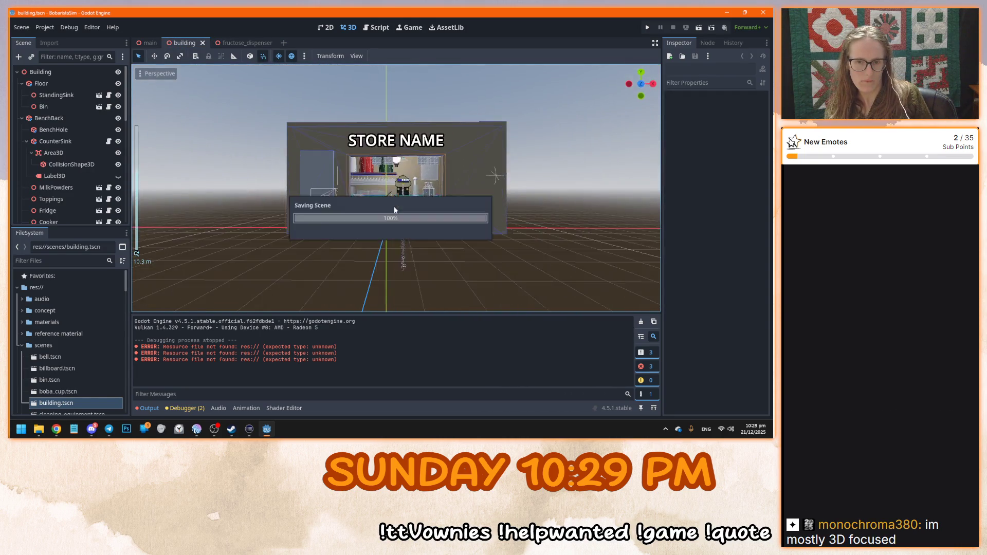
pyautogui.scroll(2, 386, 209)
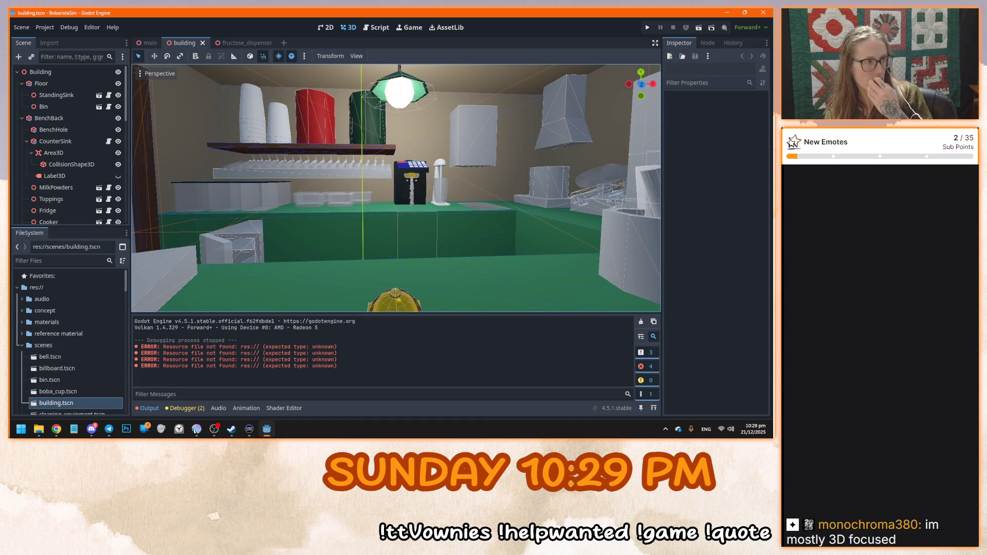
pyautogui.hotkey('alt', 'Tab')
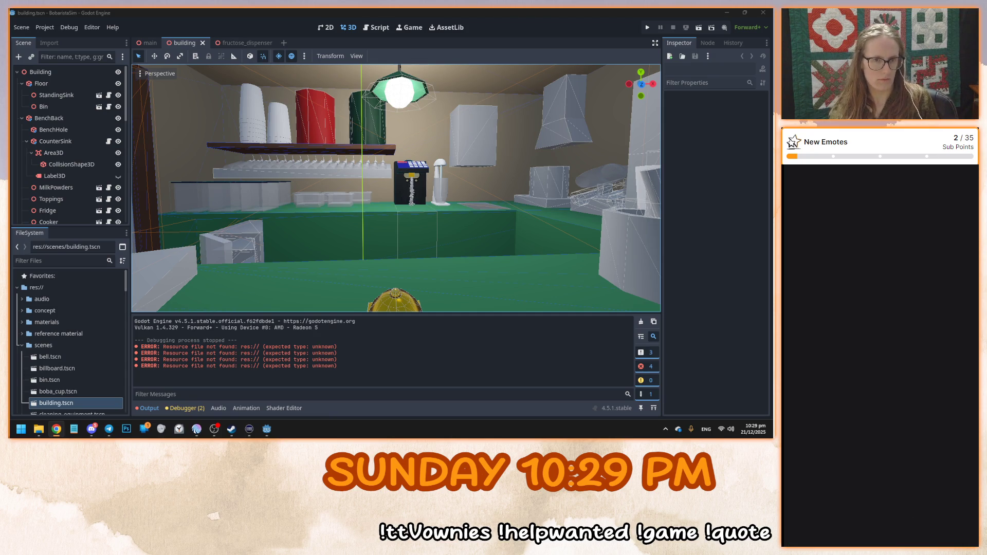
pyautogui.click(242, 42)
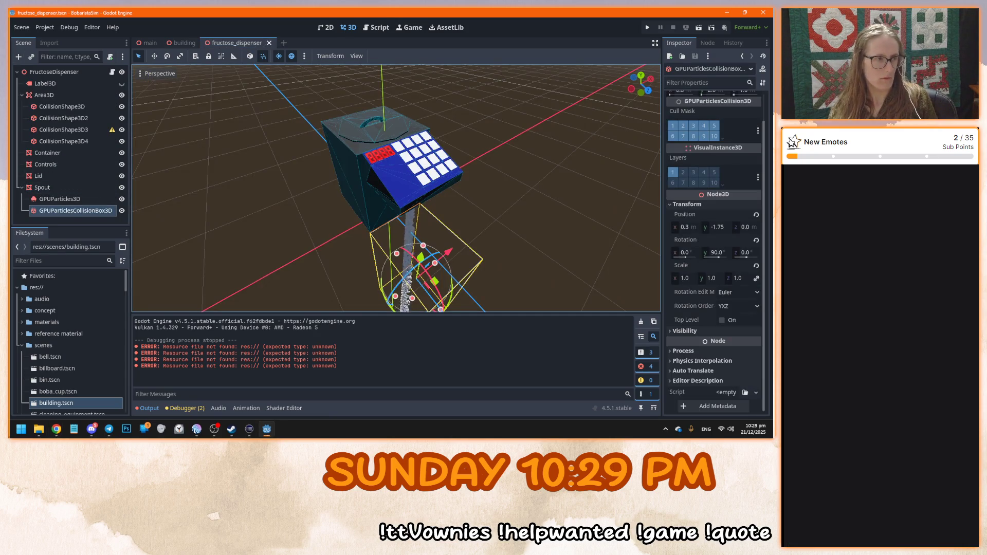
pyautogui.hotkey('alt', 'Tab')
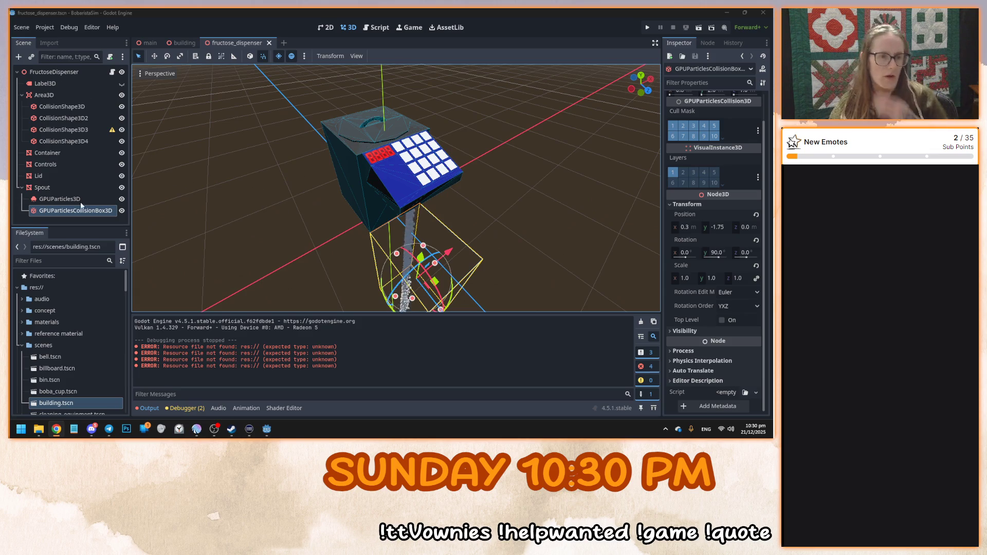
pyautogui.click(58, 200)
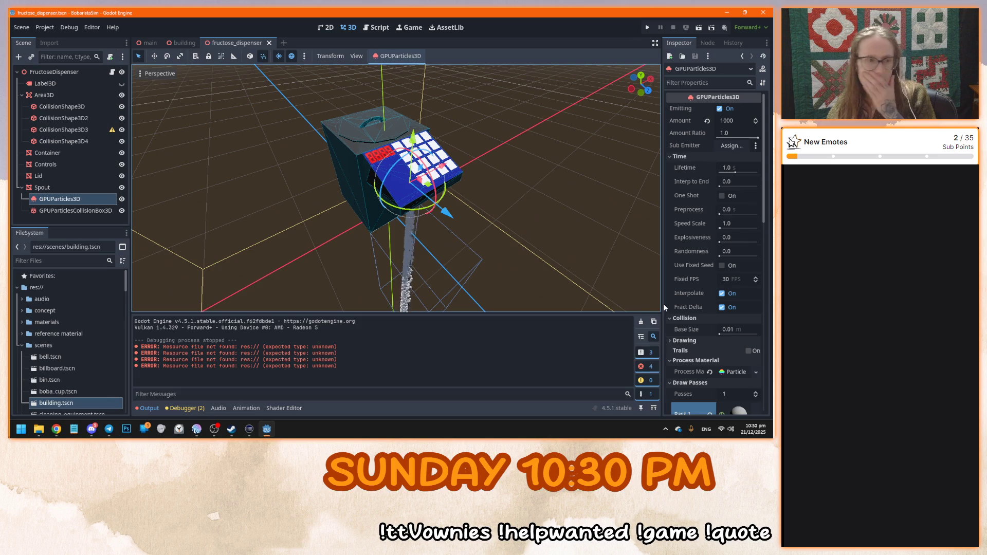
# Set the GPUParticles3D process material's Collision Mode to Rigid and save the scene
pyautogui.scroll(-5, 667, 307)
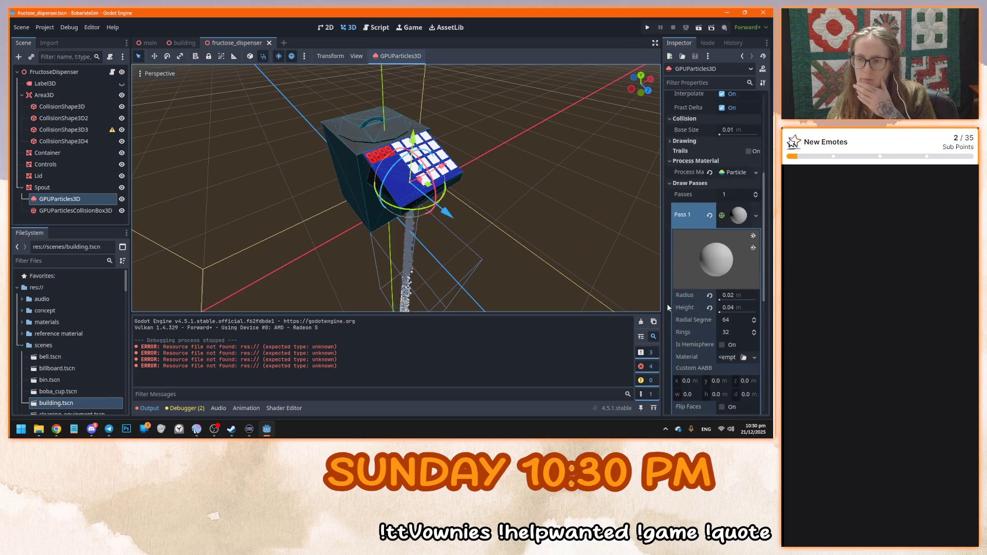
pyautogui.click(726, 175)
pyautogui.scroll(-3, 715, 231)
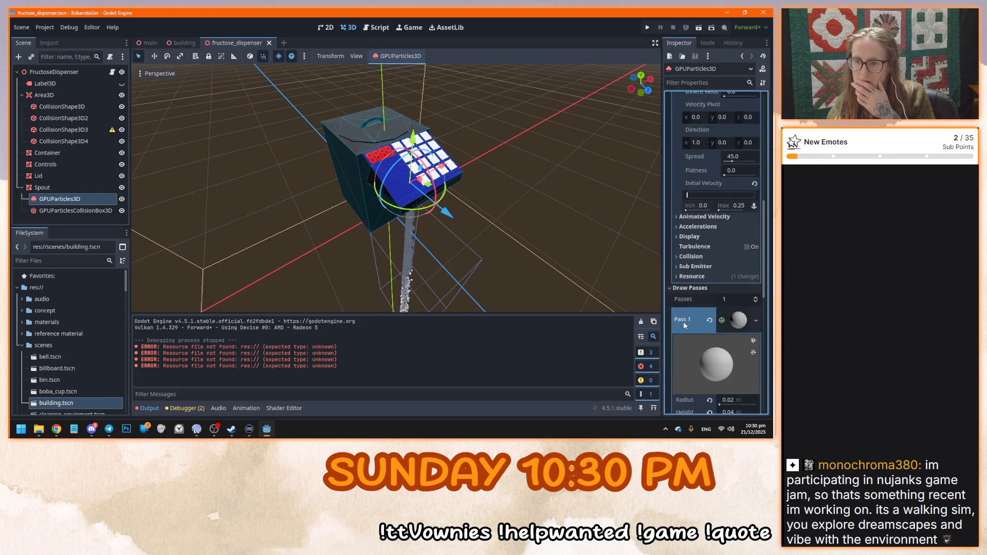
pyautogui.click(691, 257)
pyautogui.click(738, 268)
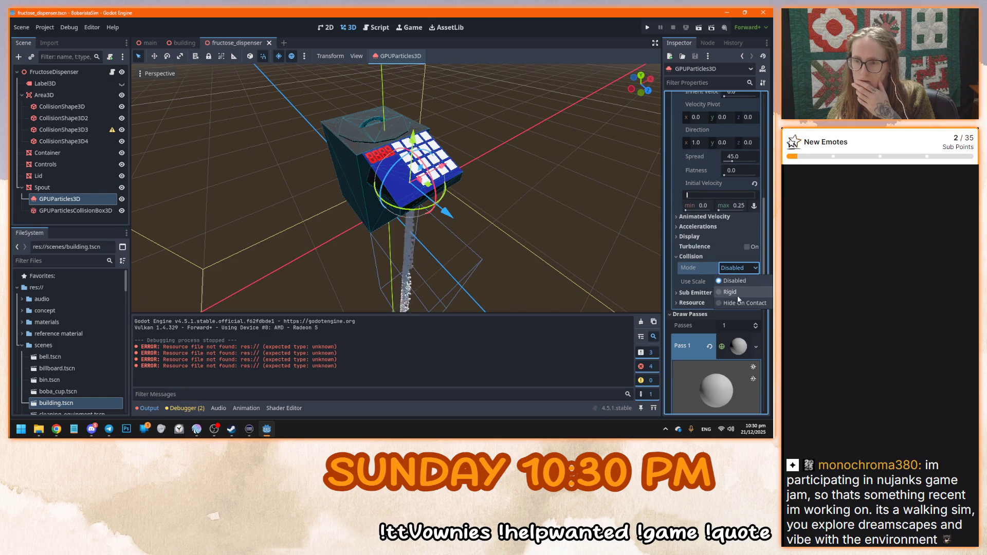
pyautogui.click(738, 293)
pyautogui.moveTo(508, 249); pyautogui.dragTo(499, 224)
pyautogui.hotkey('ctrl', 's')
# Try the Hide On Contact collision mode, revert to Rigid, and save again
pyautogui.scroll(5, 483, 199)
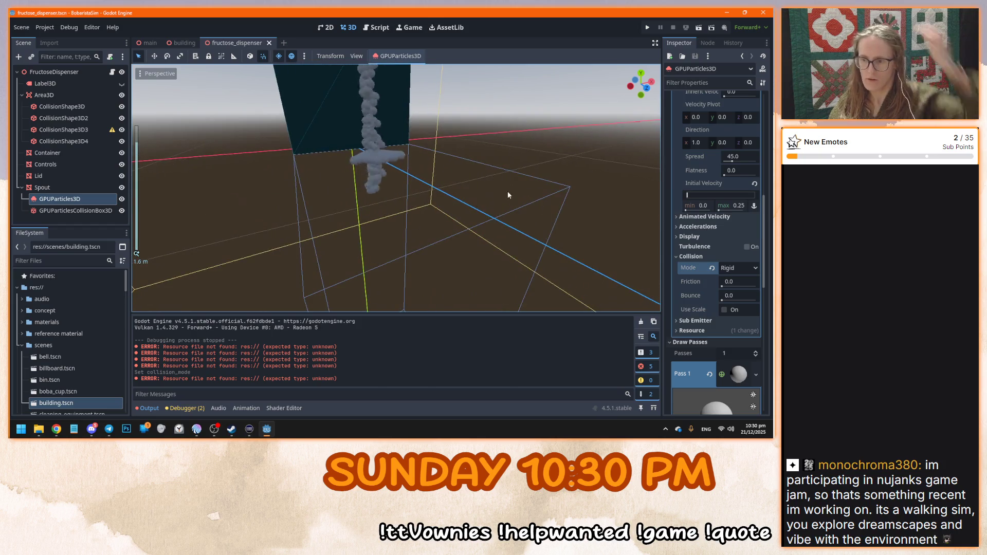
pyautogui.moveTo(506, 191); pyautogui.dragTo(525, 202)
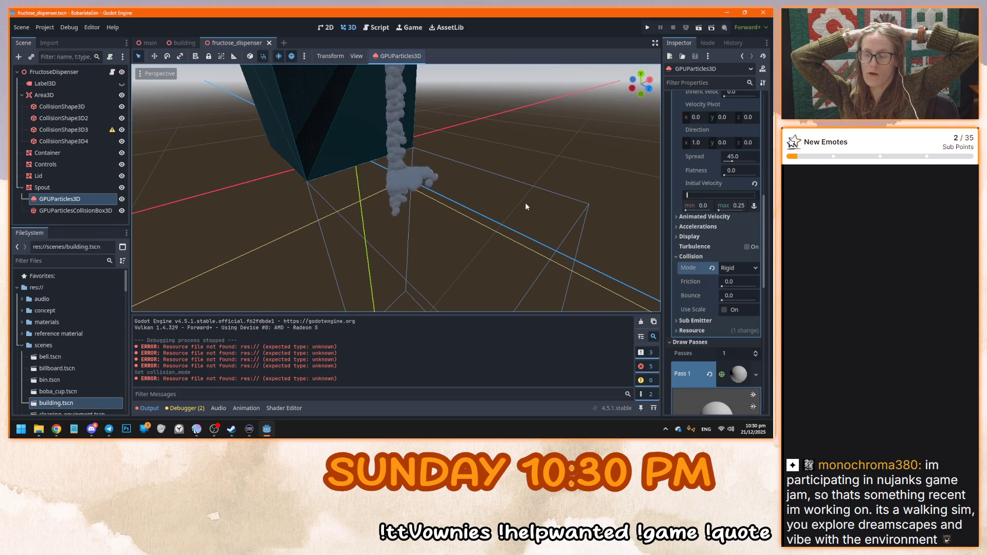
pyautogui.scroll(-5, 514, 206)
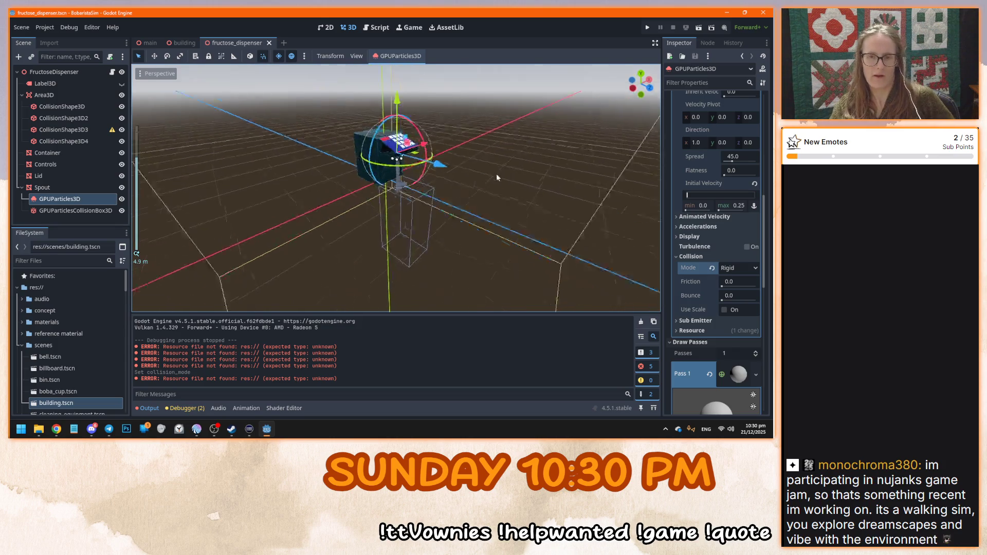
pyautogui.scroll(10, 483, 223)
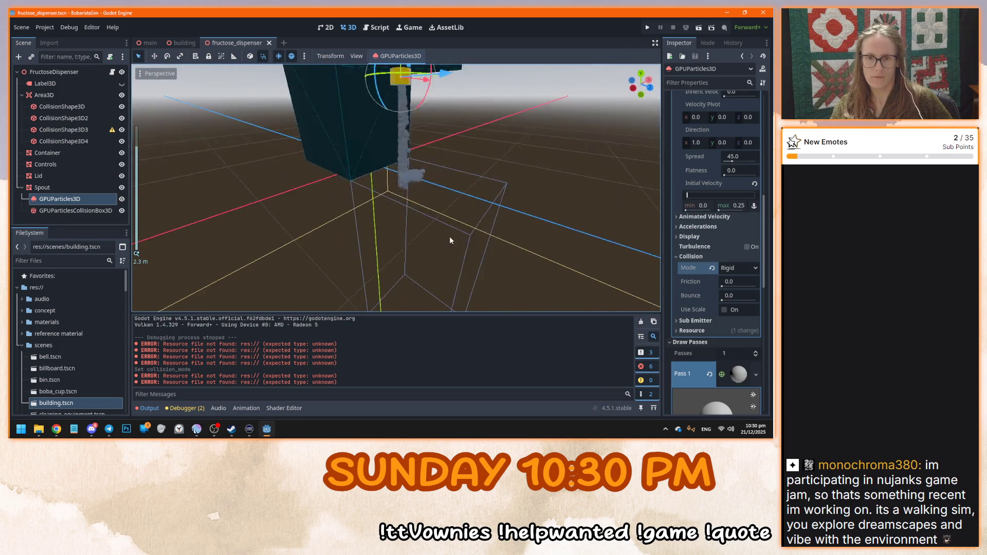
pyautogui.click(737, 267)
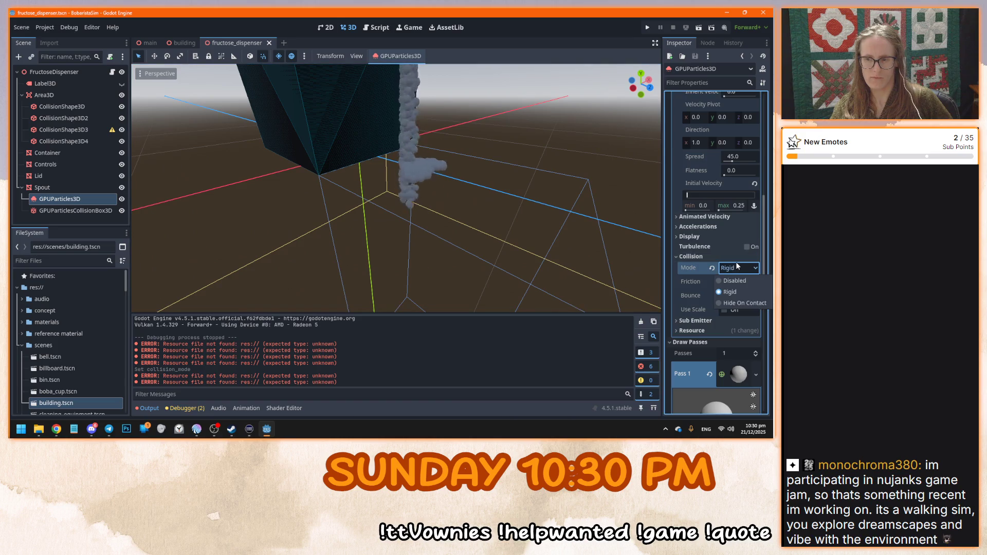
pyautogui.click(737, 303)
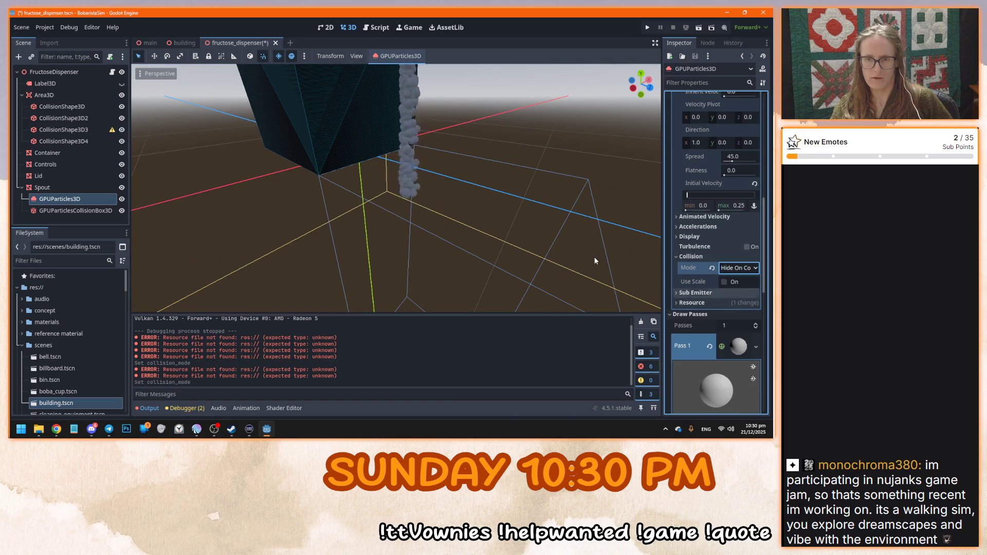
pyautogui.click(743, 268)
pyautogui.click(730, 292)
pyautogui.moveTo(625, 269)
pyautogui.mouseDown()
pyautogui.moveTo(477, 249)
pyautogui.moveTo(498, 240)
pyautogui.mouseUp()
pyautogui.hotkey('ctrl', 's')
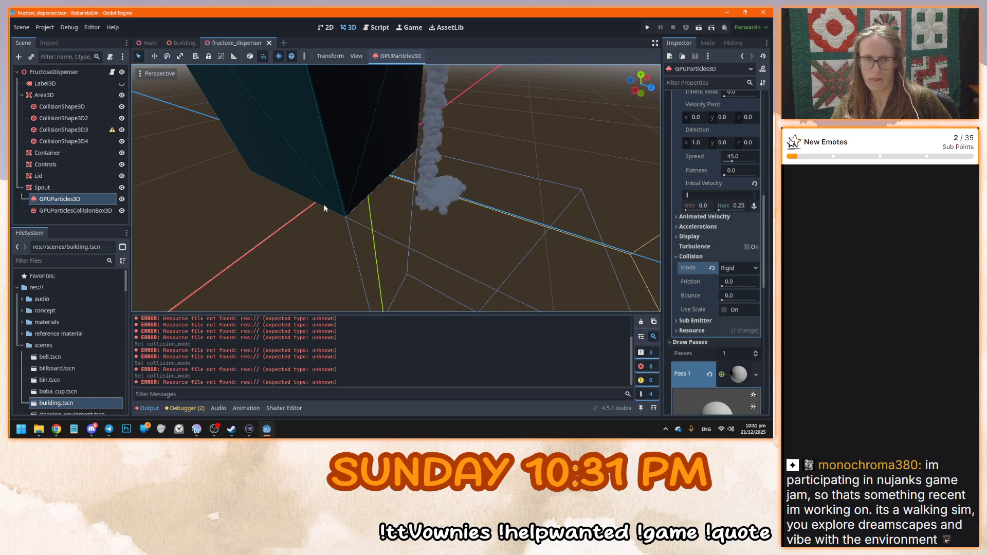
# Experiment with bounce, friction and collision scaling, leaving them at 0 and off, then save
pyautogui.moveTo(722, 300); pyautogui.dragTo(730, 302)
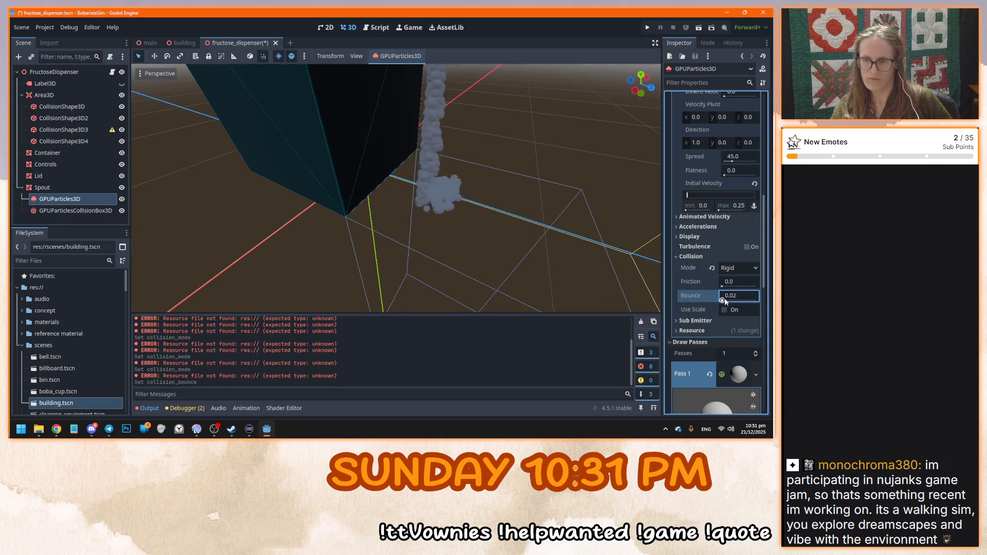
pyautogui.moveTo(514, 241); pyautogui.dragTo(486, 208)
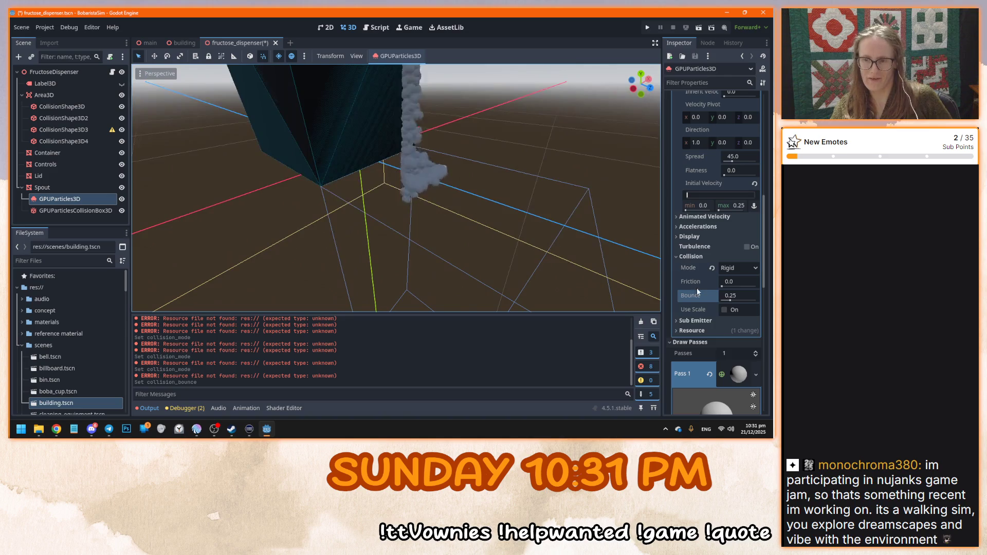
pyautogui.moveTo(730, 302)
pyautogui.mouseDown()
pyautogui.moveTo(721, 303)
pyautogui.moveTo(745, 285)
pyautogui.moveTo(722, 285)
pyautogui.mouseUp()
pyautogui.click(724, 310)
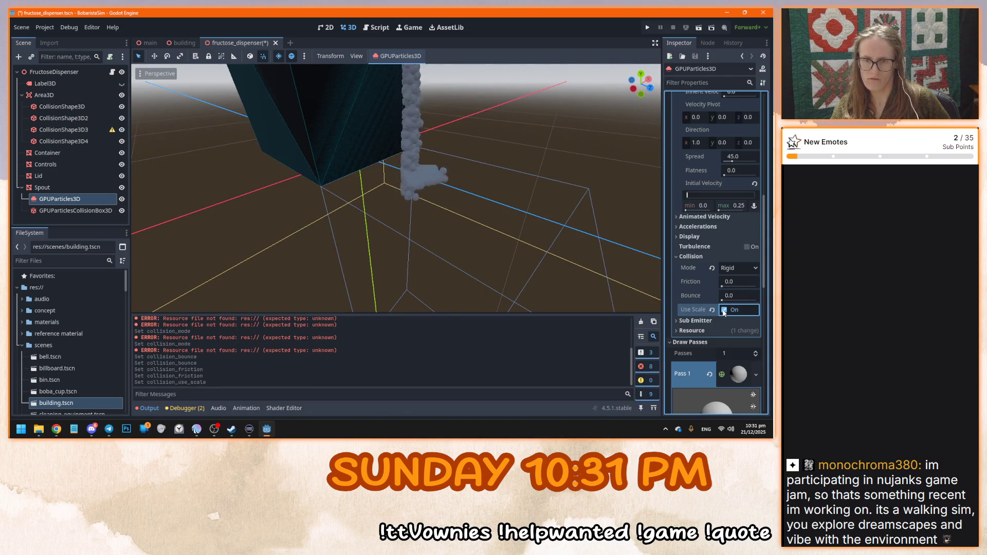
pyautogui.click(725, 310)
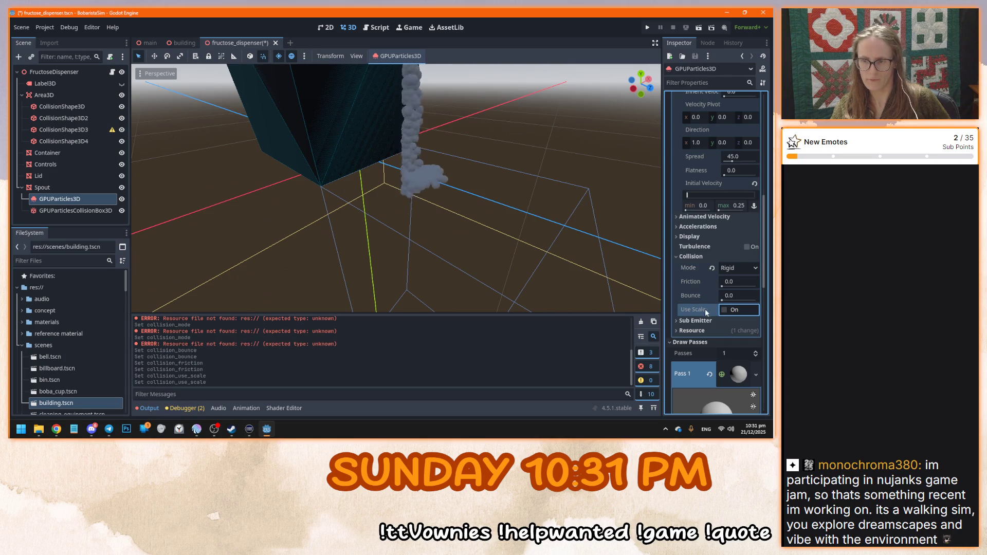
pyautogui.scroll(2, 535, 254)
pyautogui.hotkey('ctrl', 's')
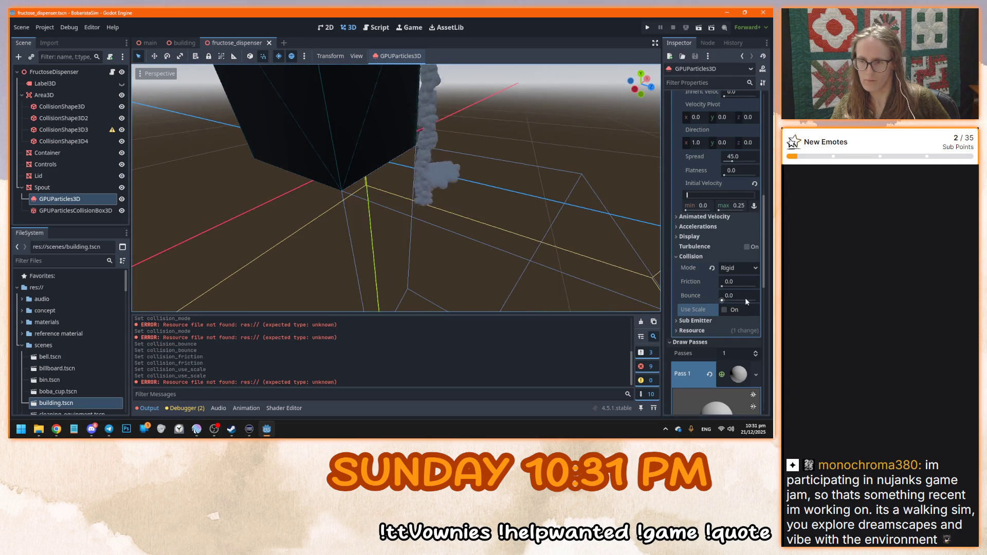
# Enable turbulence, set its noise scale to 0.3291, then switch turbulence back off
pyautogui.click(747, 247)
pyautogui.scroll(-3, 495, 247)
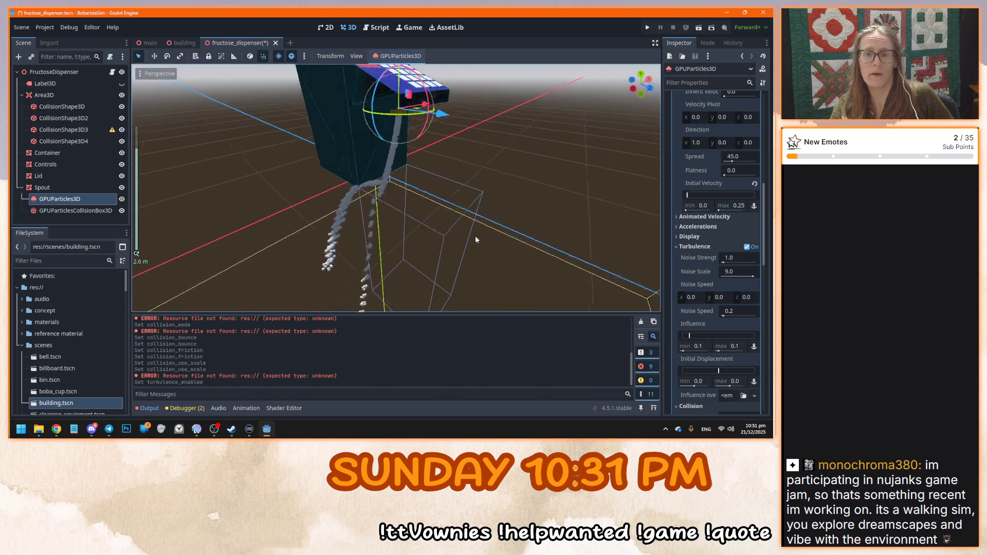
pyautogui.scroll(4, 463, 230)
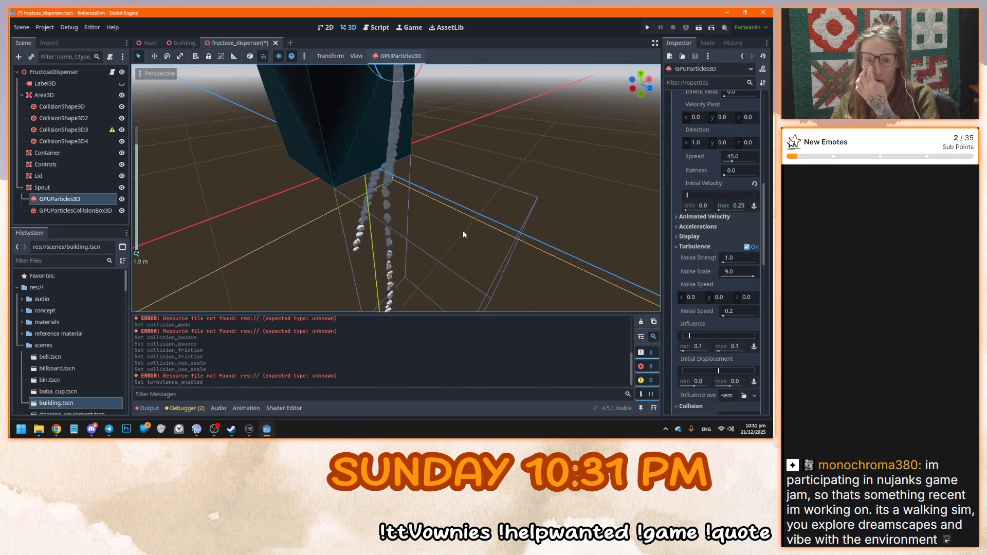
pyautogui.moveTo(551, 233); pyautogui.dragTo(578, 231)
pyautogui.moveTo(752, 276); pyautogui.dragTo(731, 278)
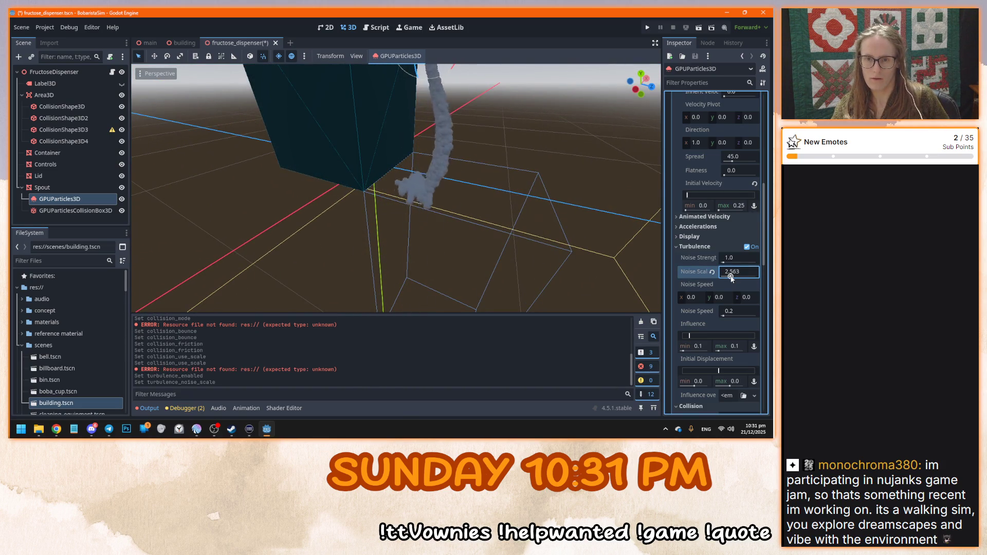
pyautogui.moveTo(566, 229); pyautogui.dragTo(538, 226)
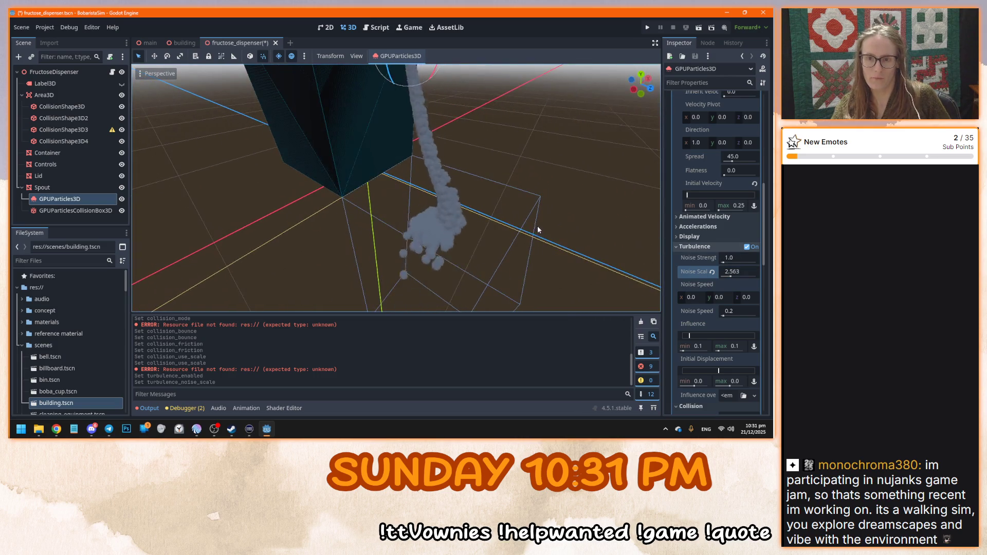
pyautogui.click(729, 272)
pyautogui.write('0.329')
pyautogui.write('1')
pyautogui.press('Return')
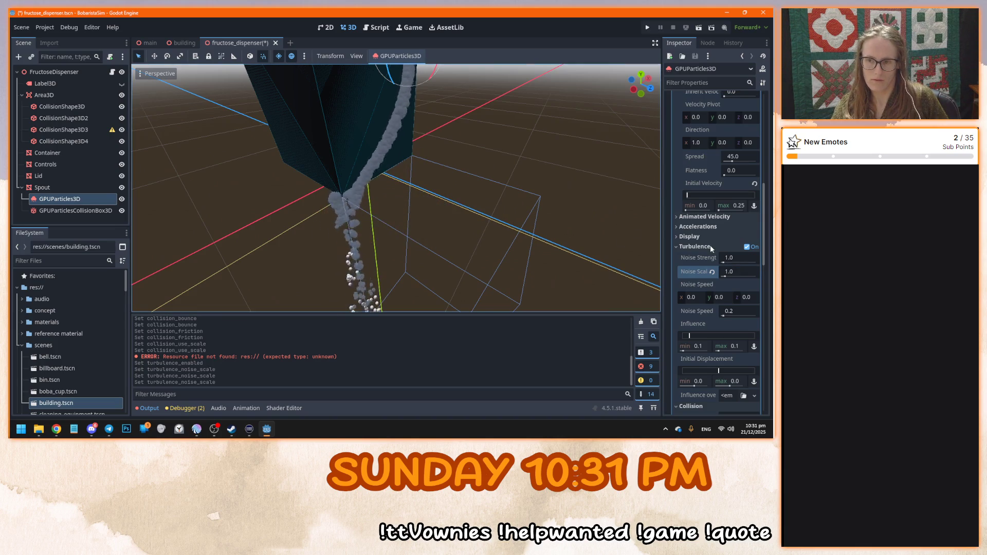
pyautogui.click(747, 247)
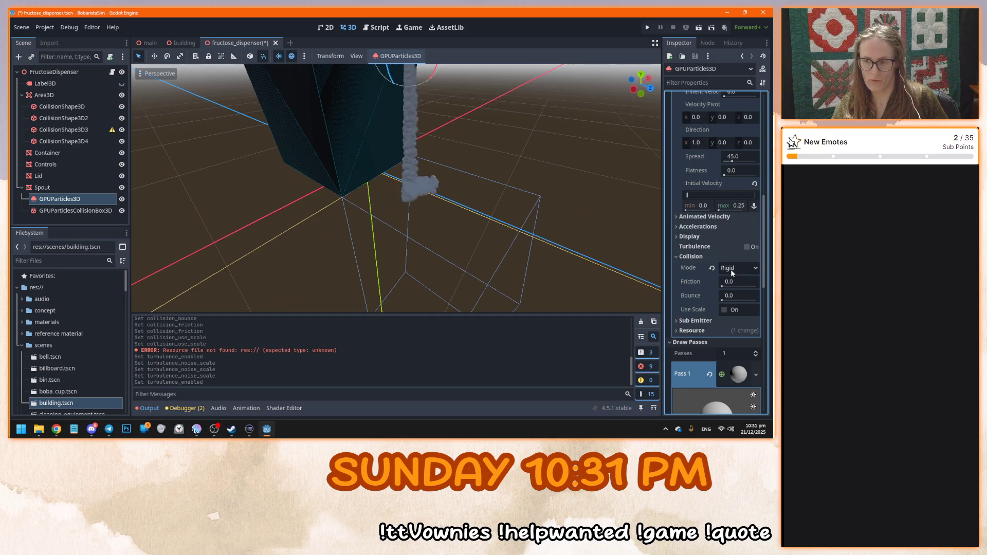
# Disable particle collisions, switch Collision Mode back to Rigid, and save the scene
pyautogui.scroll(5, 511, 184)
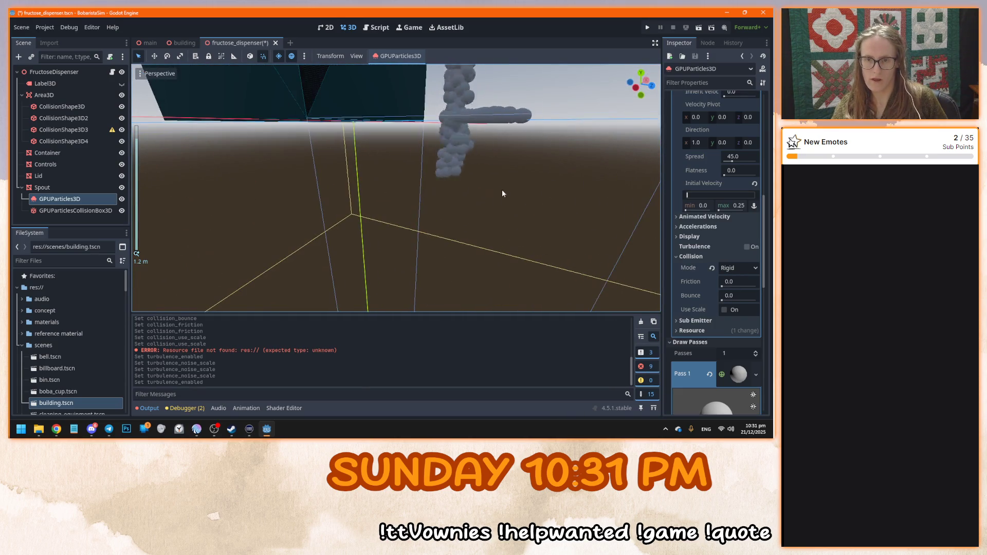
pyautogui.moveTo(502, 194); pyautogui.dragTo(480, 223)
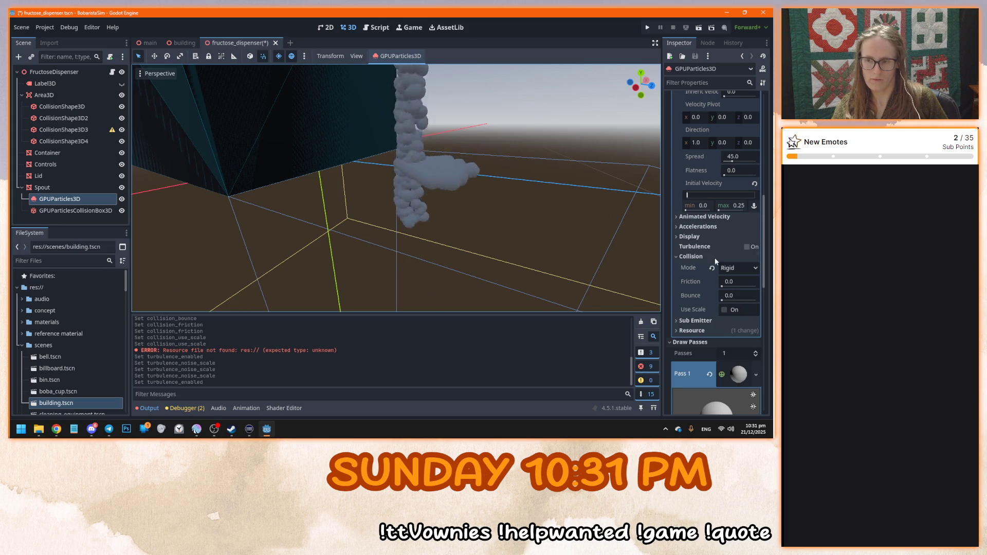
pyautogui.click(736, 271)
pyautogui.click(736, 280)
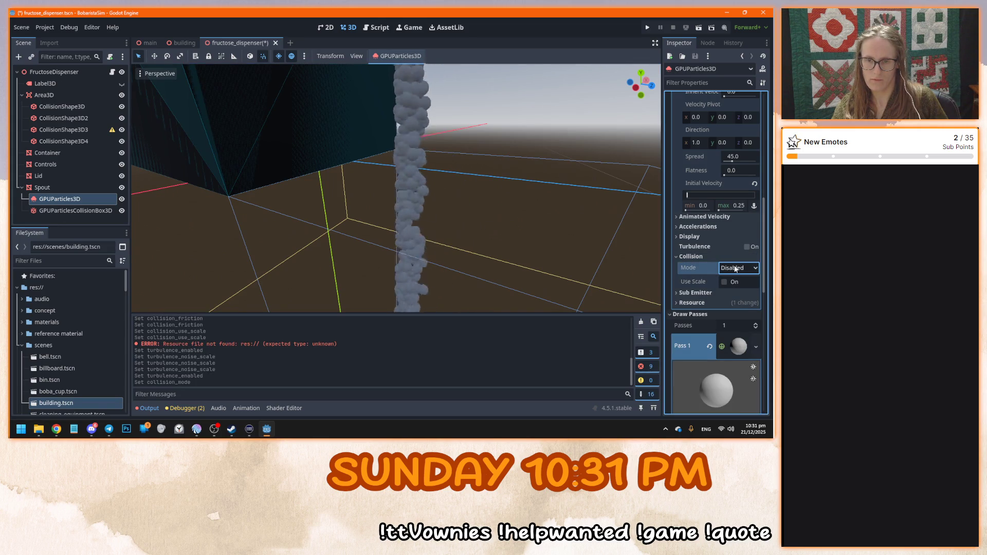
pyautogui.click(737, 267)
pyautogui.click(735, 291)
pyautogui.hotkey('ctrl', 's')
# Nudge the particle bounce, then test-run the game with F5 and stop it
pyautogui.moveTo(724, 301); pyautogui.dragTo(719, 299)
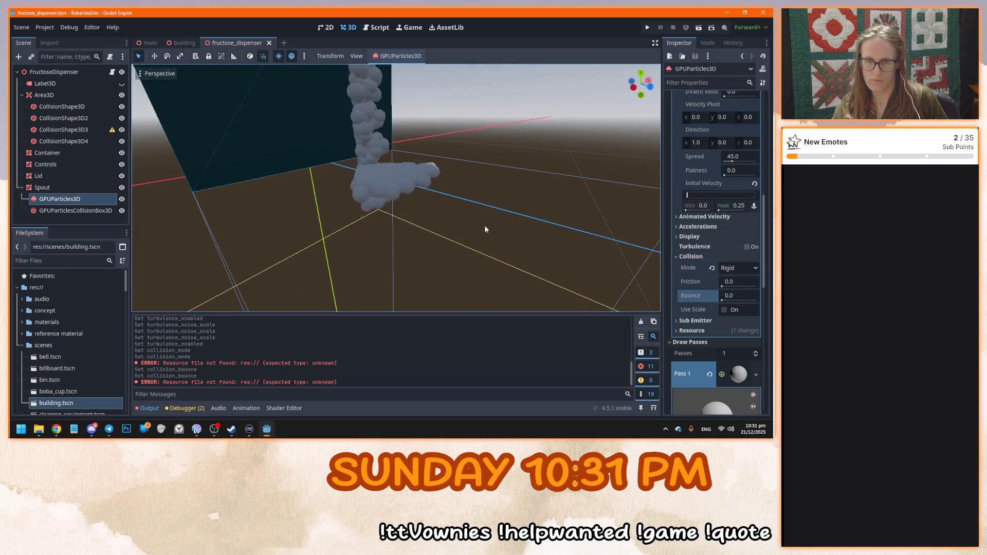
pyautogui.scroll(-4, 485, 224)
pyautogui.press('F5')
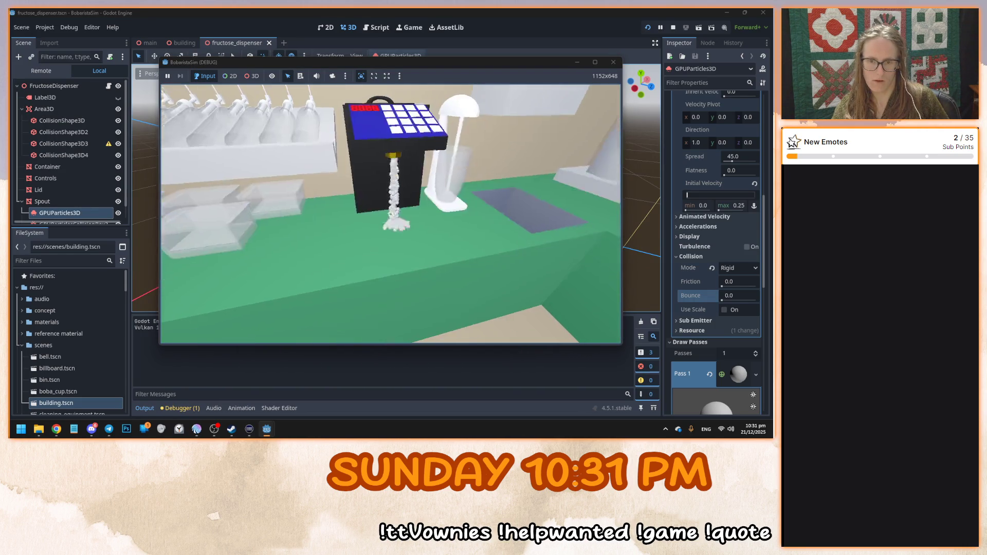
pyautogui.press('Escape')
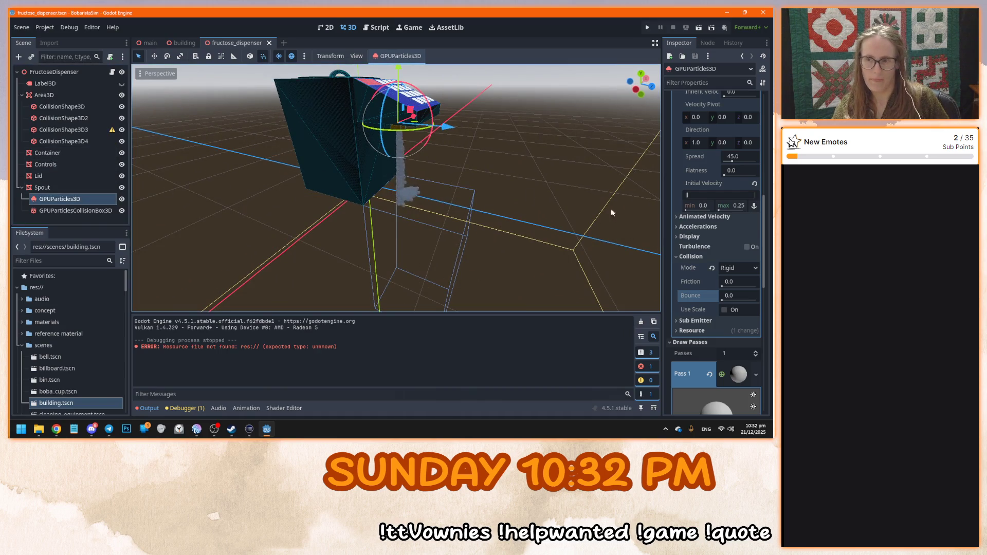
pyautogui.scroll(6, 685, 268)
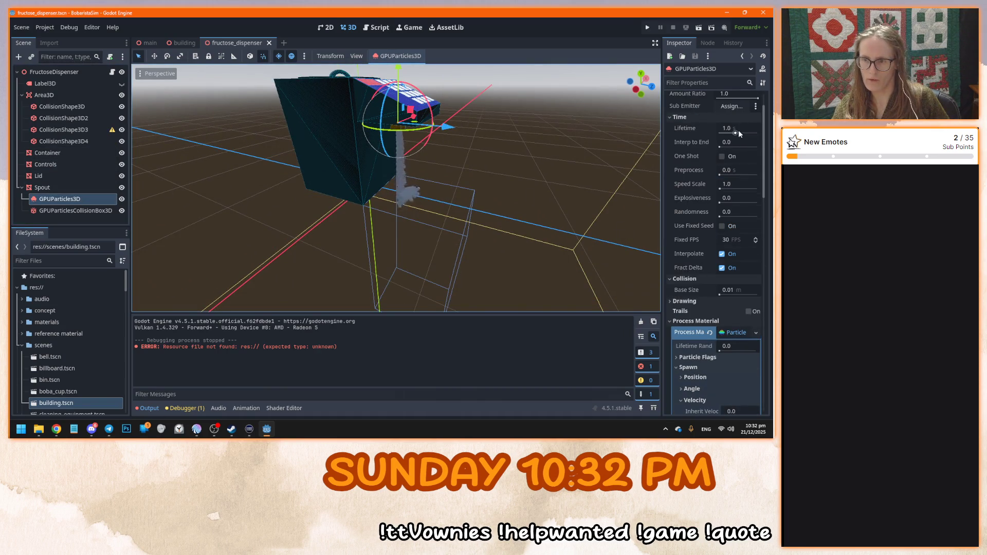
# Try a longer particle lifetime, undo it, adjust Interp to End, and save
pyautogui.moveTo(735, 134); pyautogui.dragTo(781, 134)
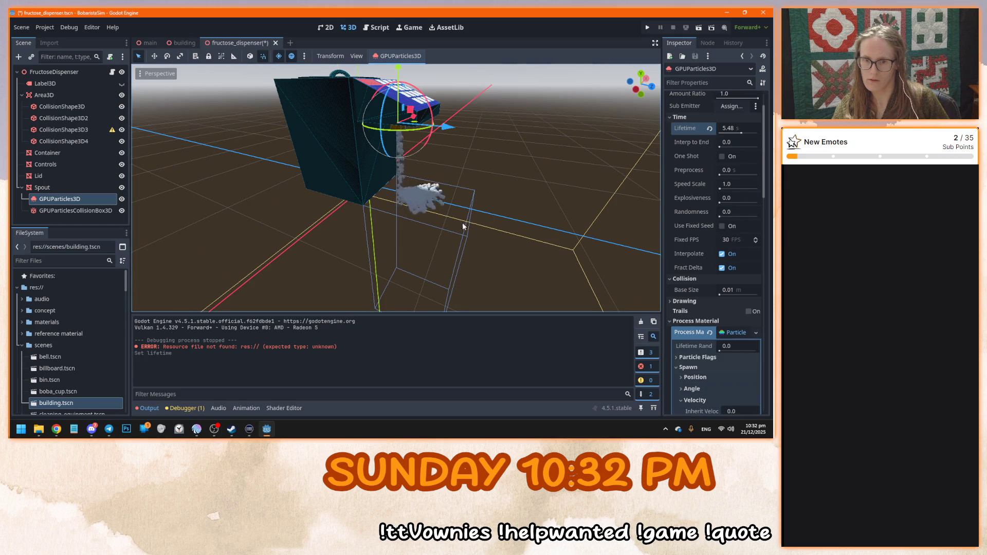
pyautogui.scroll(5, 444, 225)
pyautogui.scroll(-5, 443, 225)
pyautogui.hotkey('ctrl', 'z')
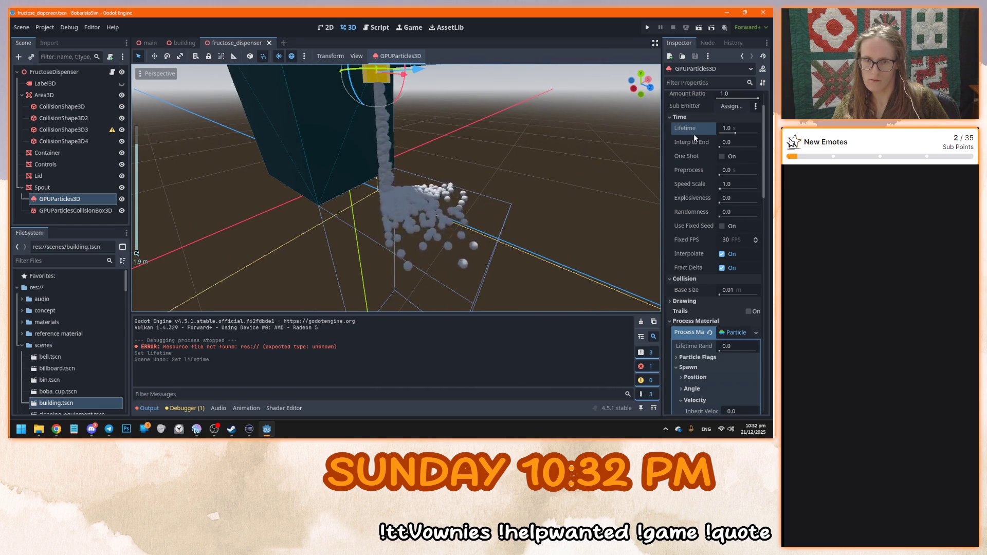
pyautogui.moveTo(721, 147)
pyautogui.mouseDown()
pyautogui.moveTo(737, 150)
pyautogui.moveTo(708, 145)
pyautogui.mouseUp()
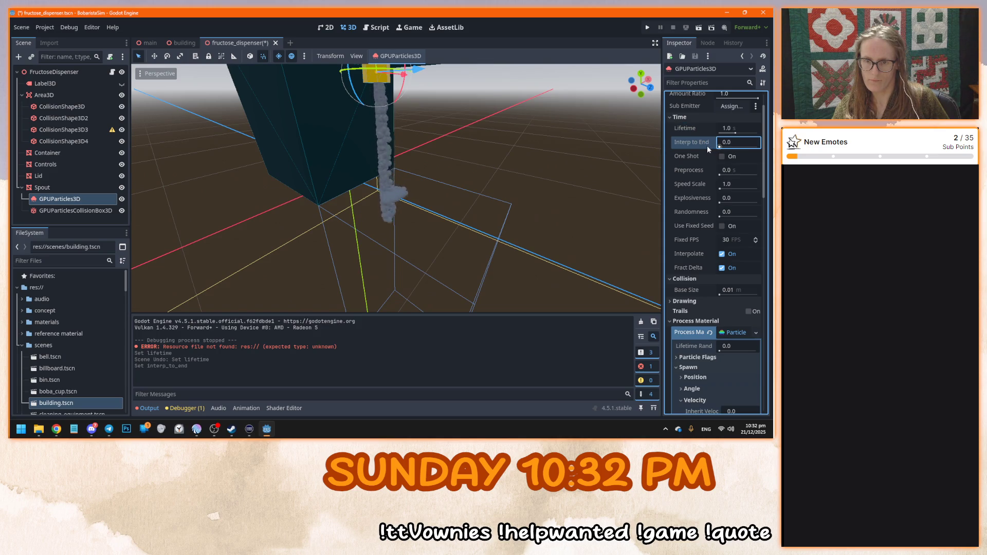
pyautogui.hotkey('ctrl', 's')
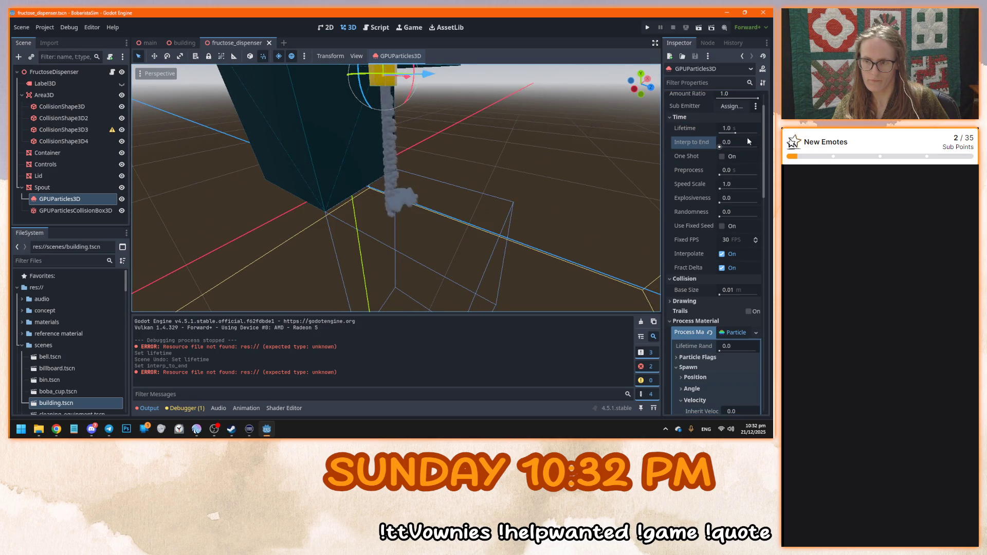
pyautogui.scroll(3, 683, 191)
pyautogui.moveTo(735, 173); pyautogui.dragTo(740, 174)
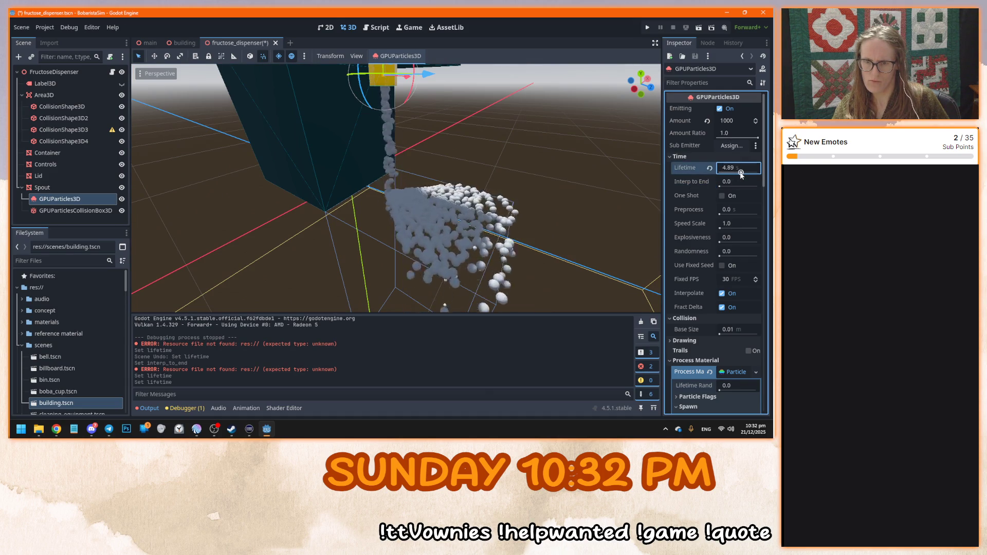
# Try particle lifetimes of 5.0 and then 2.5 seconds
pyautogui.click(734, 168)
pyautogui.write('5')
pyautogui.press('Return')
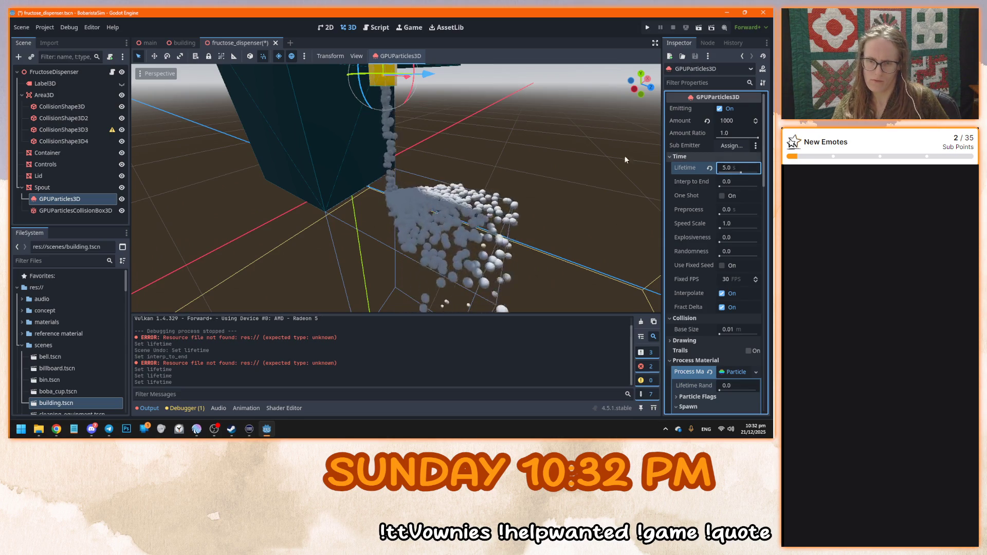
pyautogui.scroll(3, 551, 174)
pyautogui.click(727, 168)
pyautogui.write('2.5')
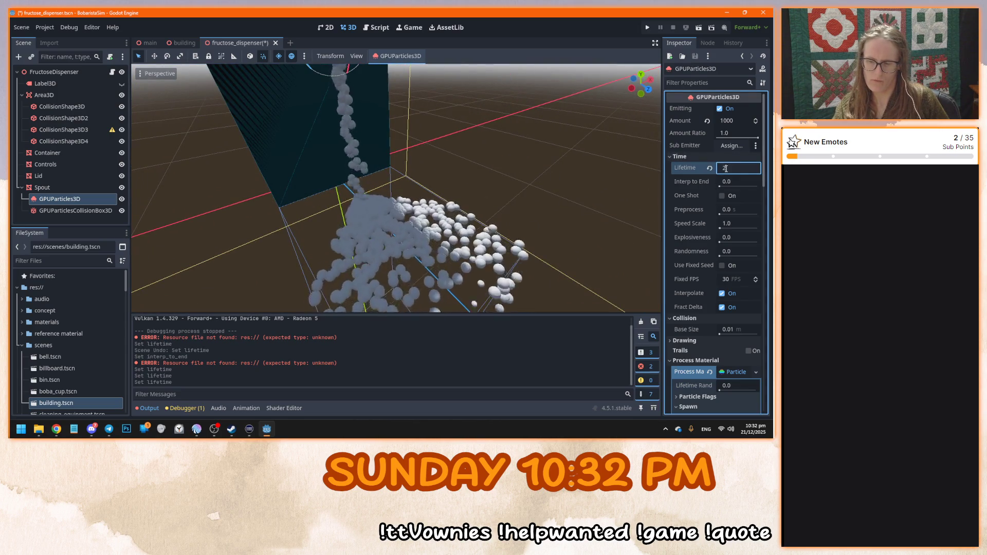
pyautogui.press('Return')
pyautogui.scroll(-5, 411, 209)
pyautogui.scroll(5, 447, 214)
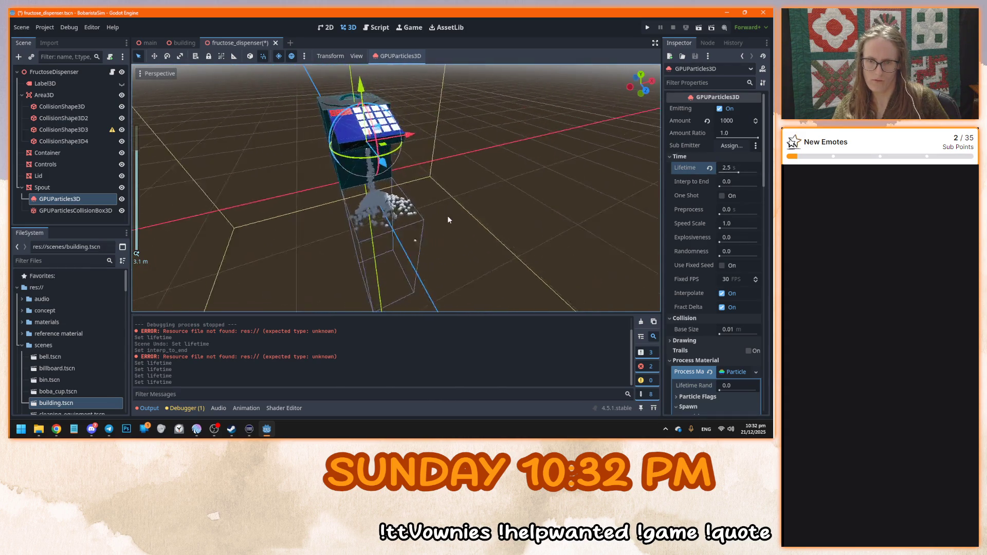
# Try a 4.0 s particle lifetime, then settle on 3.5 seconds
pyautogui.moveTo(449, 215); pyautogui.dragTo(477, 205)
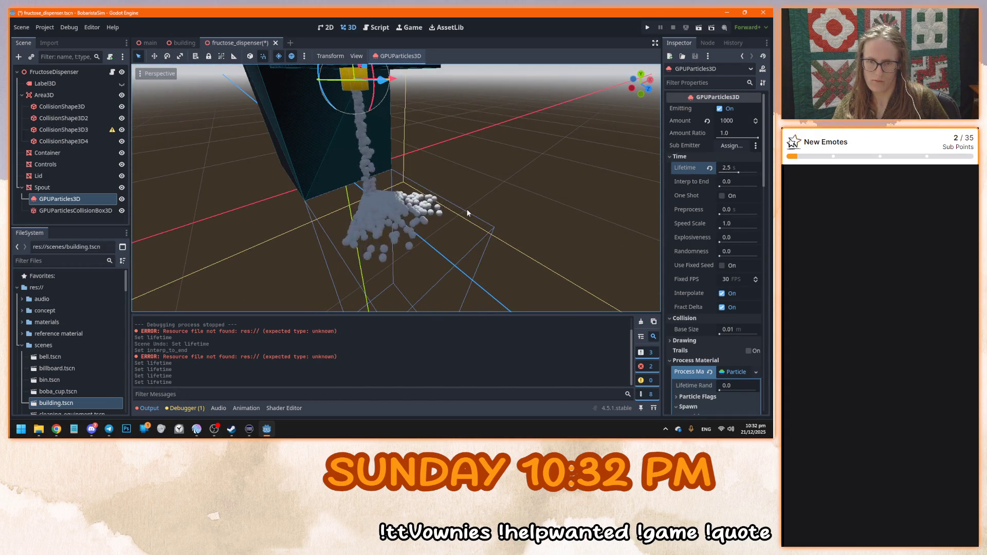
pyautogui.click(729, 167)
pyautogui.write('4')
pyautogui.press('Return')
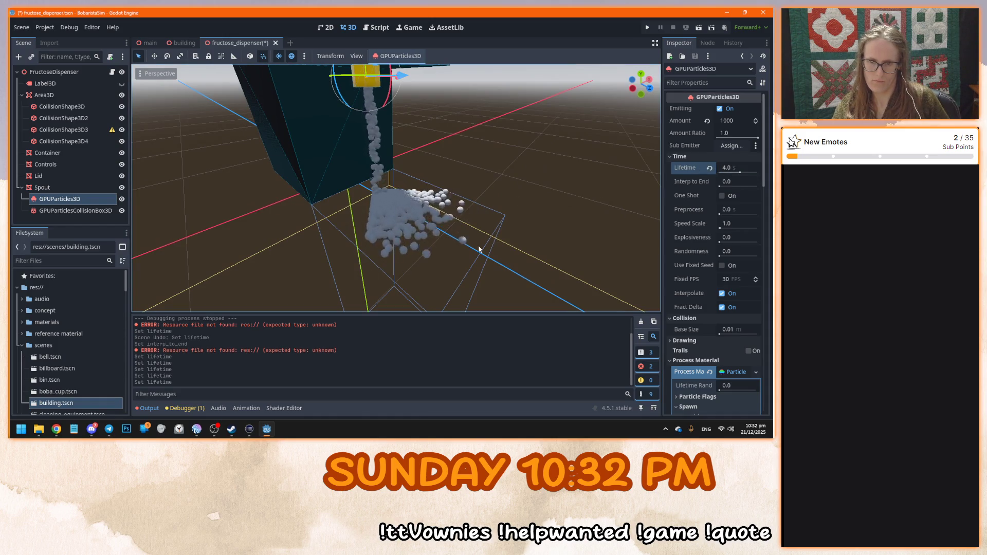
pyautogui.moveTo(547, 255); pyautogui.dragTo(565, 250)
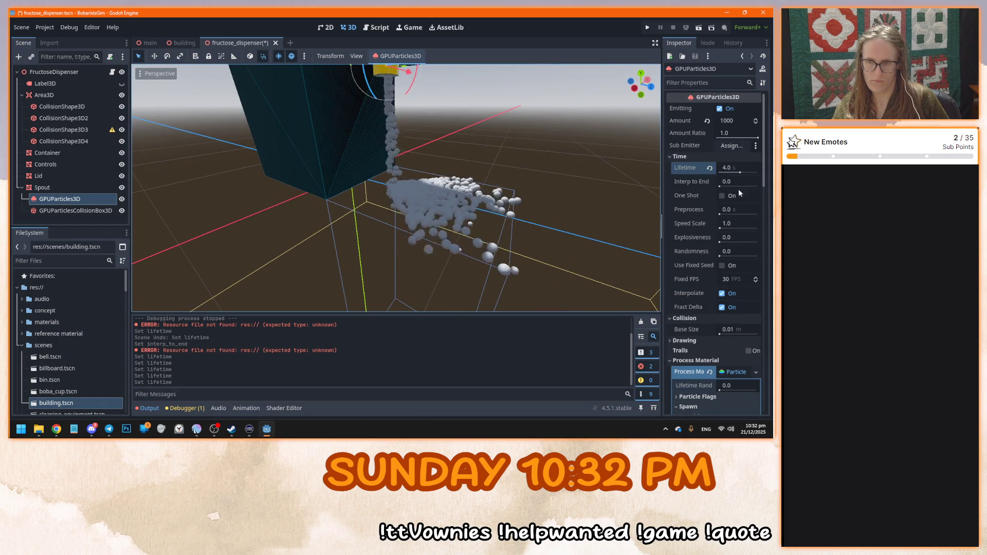
pyautogui.click(732, 167)
pyautogui.scroll(-5, 570, 177)
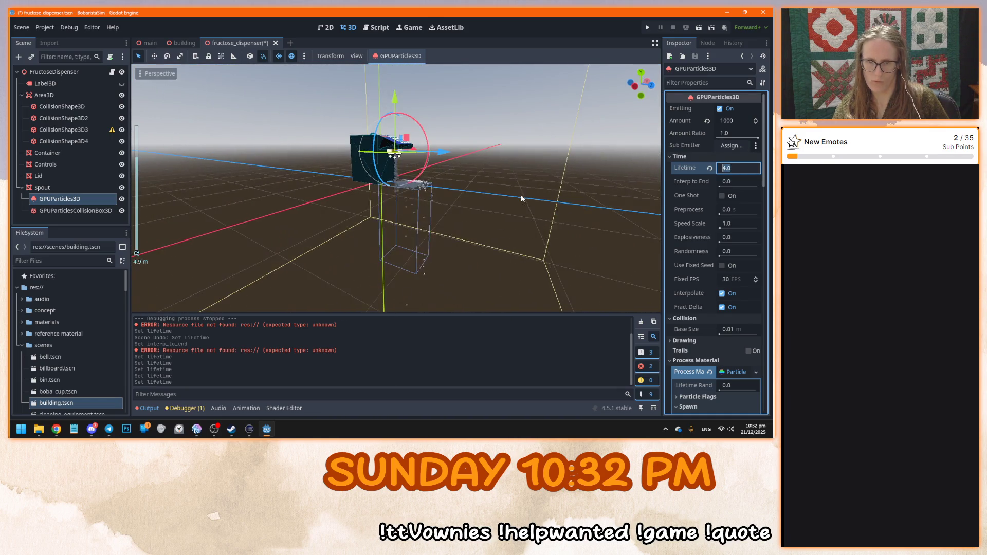
pyautogui.scroll(2, 522, 198)
pyautogui.write('3.5')
pyautogui.press('Return')
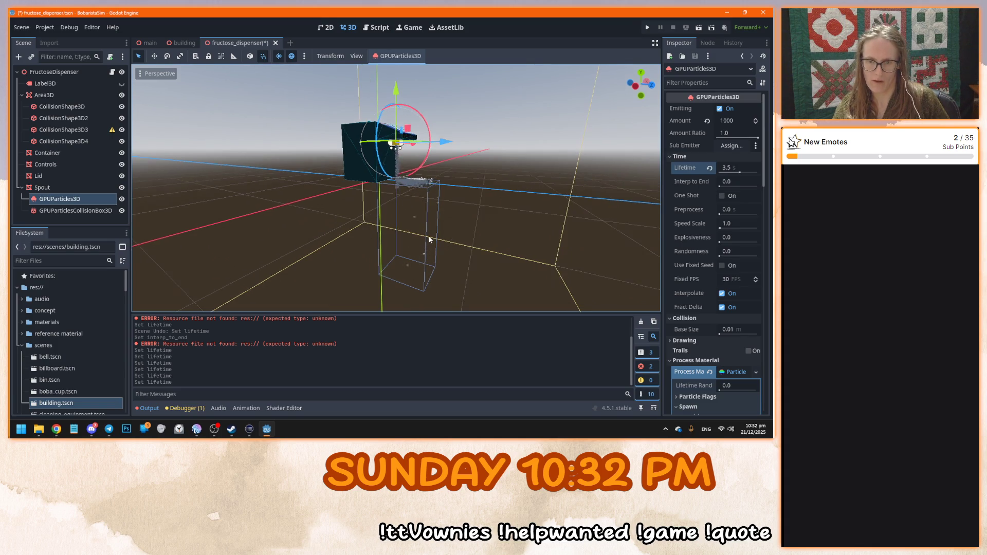
# Check the stream from the right orthogonal view, then save and run the game
pyautogui.press('KP_3')
pyautogui.scroll(2, 382, 242)
pyautogui.scroll(2, 380, 229)
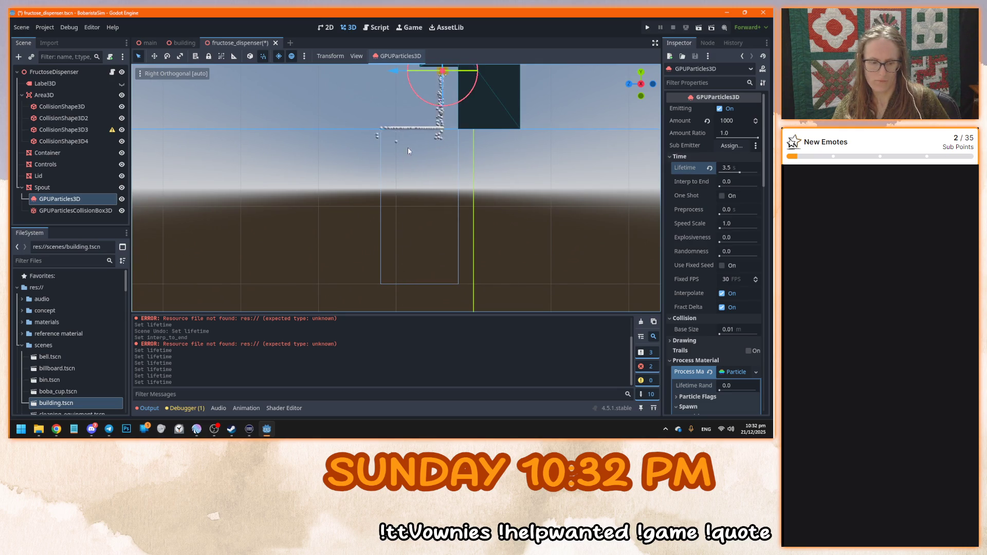
pyautogui.press('F5')
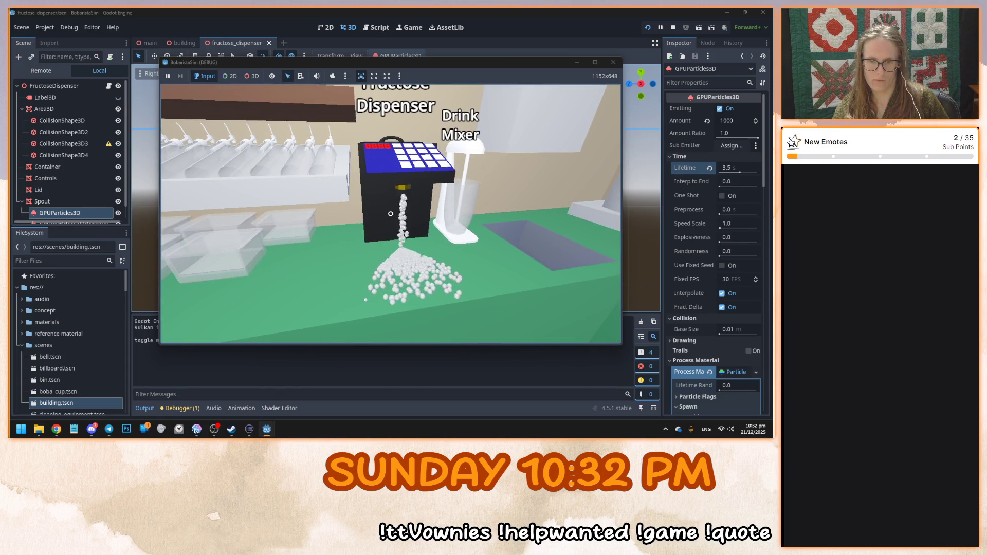
# Toggle the dispenser machine in the running game, then stop the test run with F8
pyautogui.press('Escape')
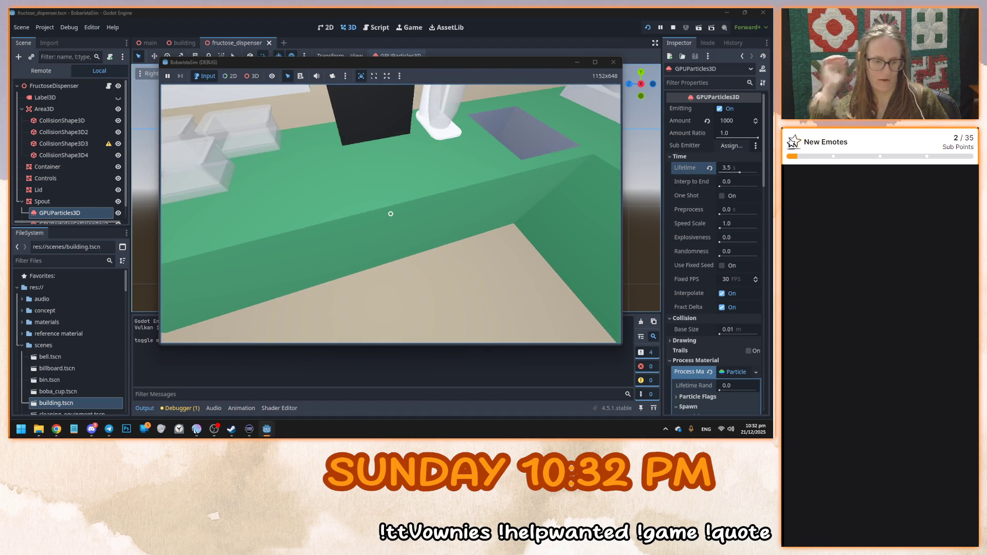
pyautogui.press('F8')
pyautogui.scroll(-5, 435, 212)
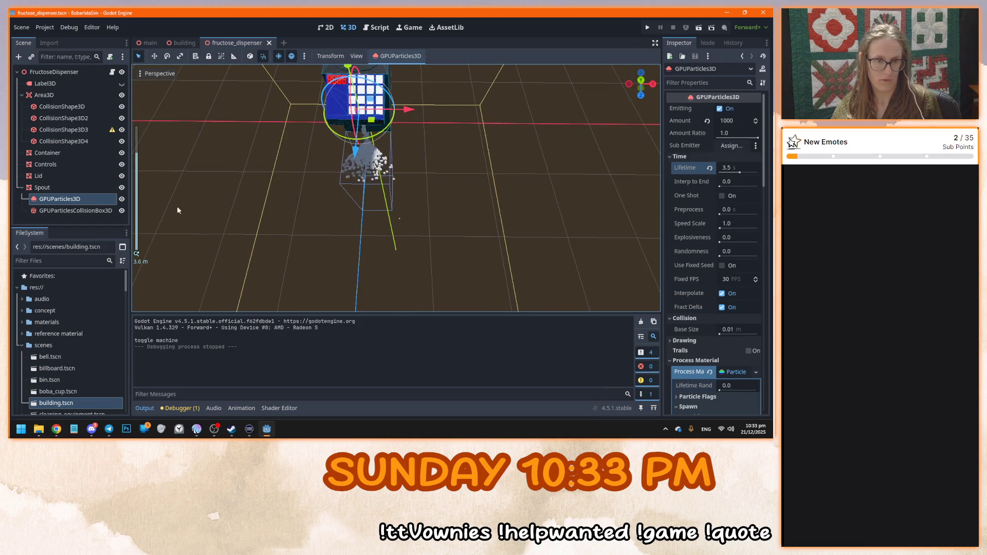
# Widen the particle collision box along X to 2.1, then select the GPUParticles3D emitter
pyautogui.doubleClick(75, 211)
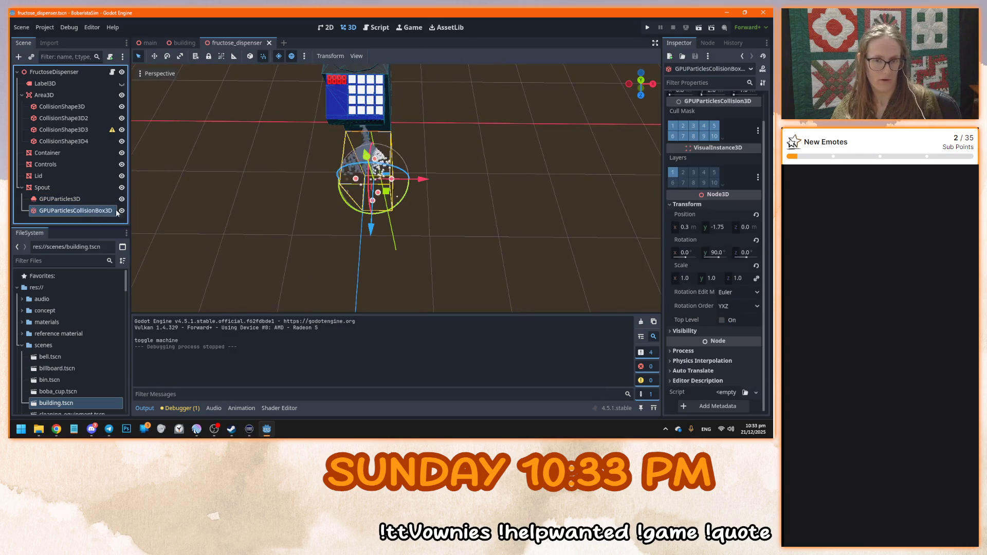
pyautogui.moveTo(399, 180); pyautogui.dragTo(422, 183)
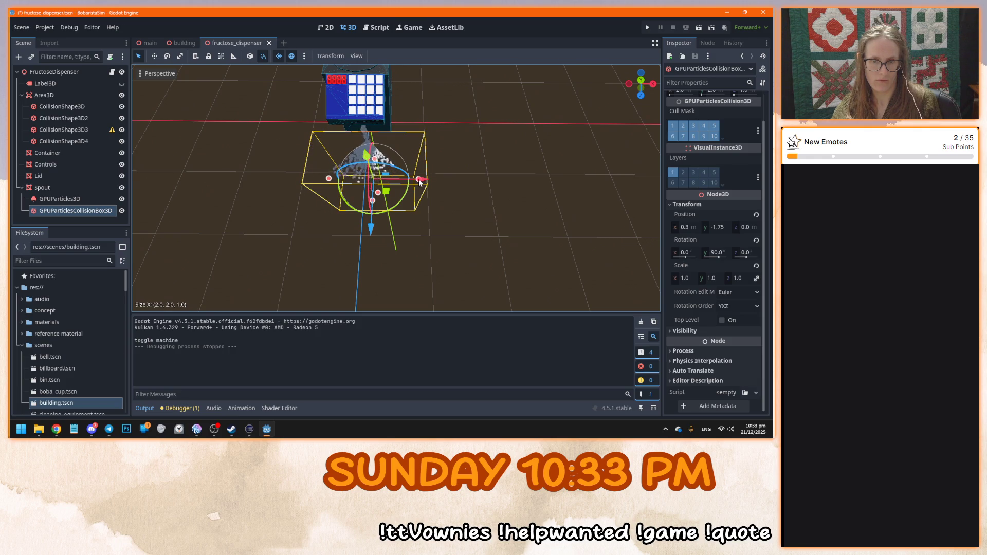
pyautogui.click(367, 132)
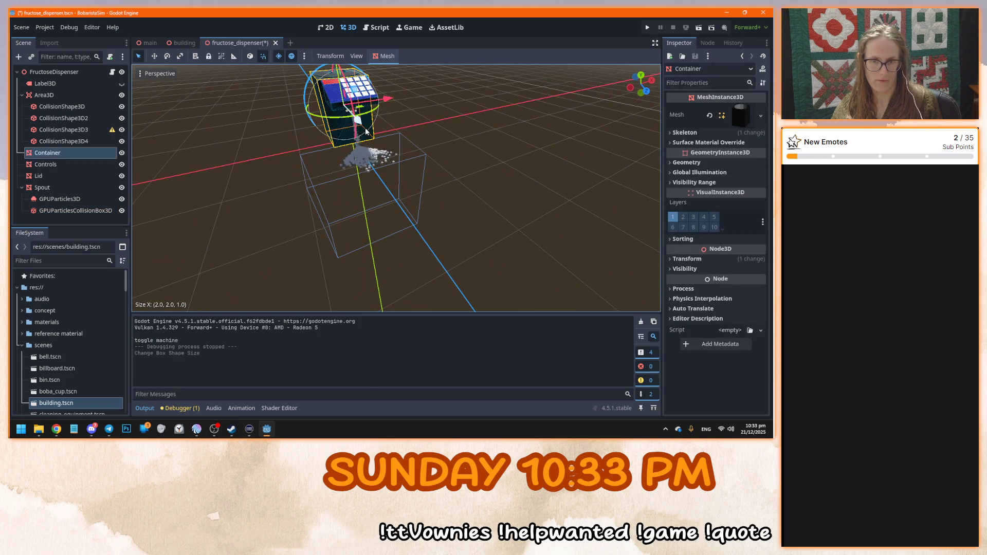
pyautogui.click(120, 201)
# Restart particle emission and orbit lower to watch particles pour into the collision box
pyautogui.click(719, 109)
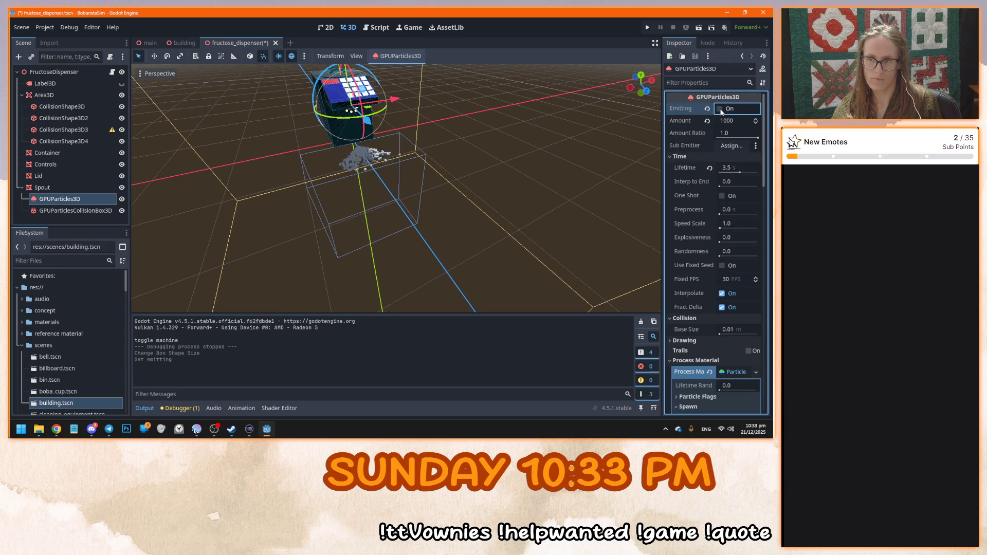
pyautogui.click(599, 127)
pyautogui.scroll(3, 443, 186)
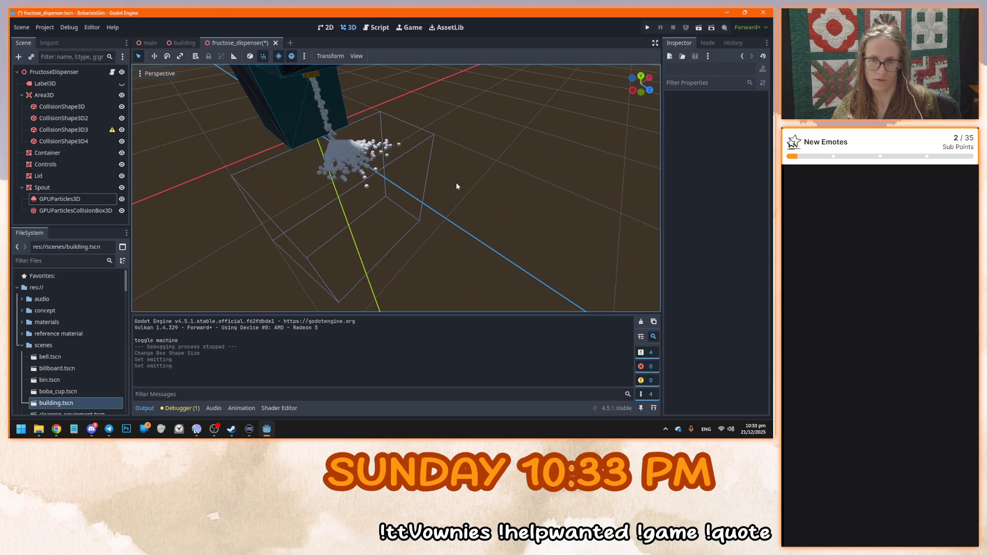
pyautogui.moveTo(378, 190)
pyautogui.mouseDown()
pyautogui.moveTo(415, 151)
pyautogui.moveTo(424, 153)
pyautogui.moveTo(413, 177)
pyautogui.moveTo(424, 177)
pyautogui.mouseUp()
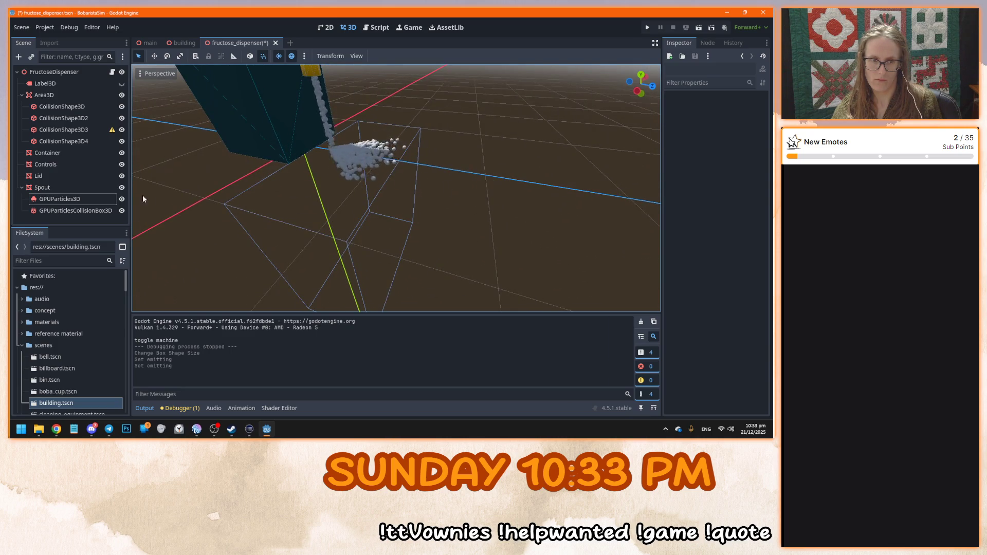
pyautogui.click(97, 199)
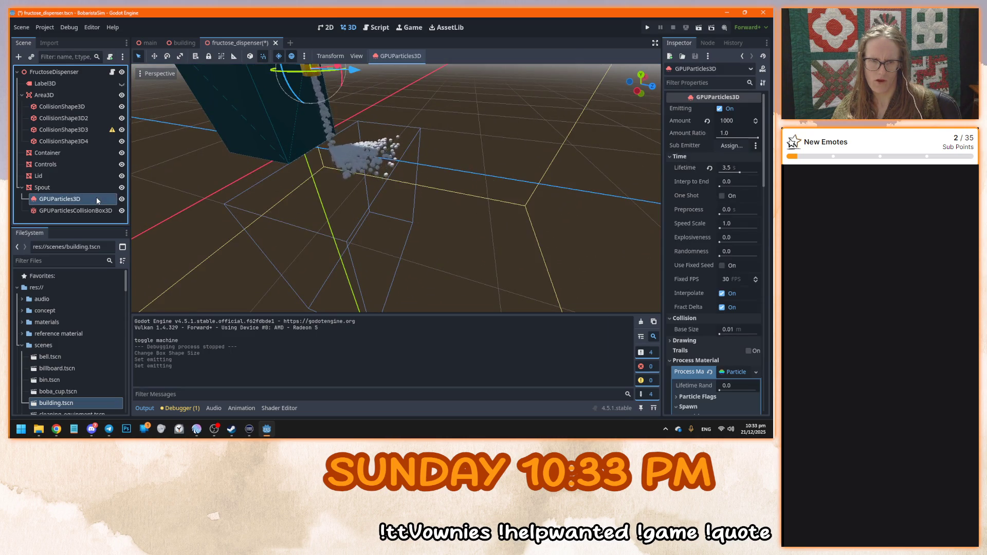
# Set the particle Lifetime to 5 seconds, orbit around the pile, and tweak Interp to End
pyautogui.click(731, 167)
pyautogui.write('5')
pyautogui.press('Return')
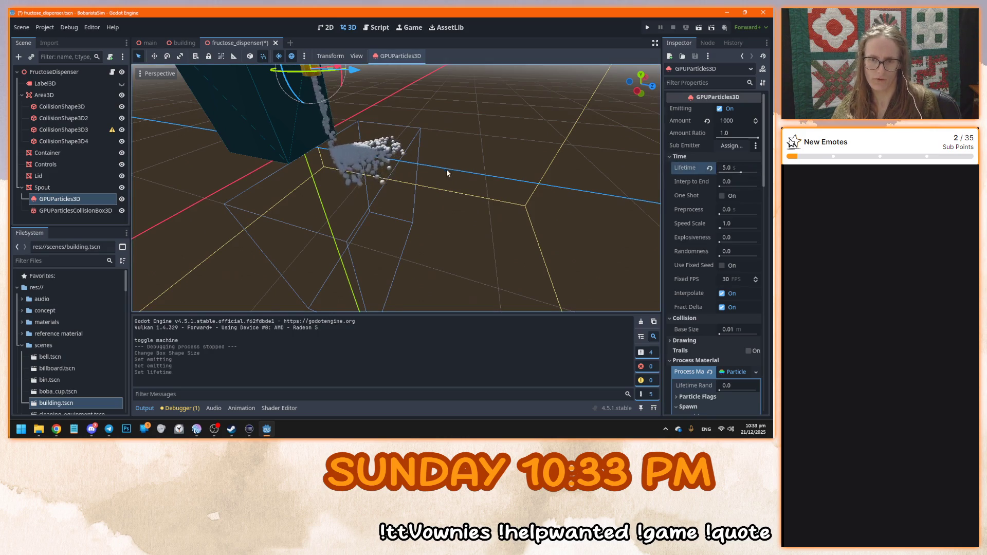
pyautogui.moveTo(447, 168); pyautogui.dragTo(431, 194)
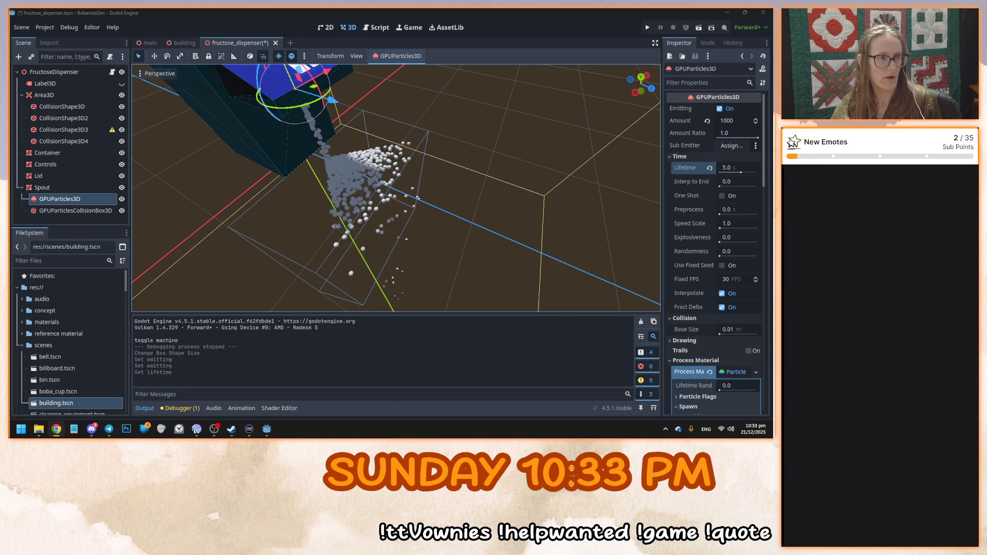
pyautogui.moveTo(445, 189)
pyautogui.mouseDown()
pyautogui.moveTo(445, 174)
pyautogui.moveTo(471, 163)
pyautogui.mouseUp()
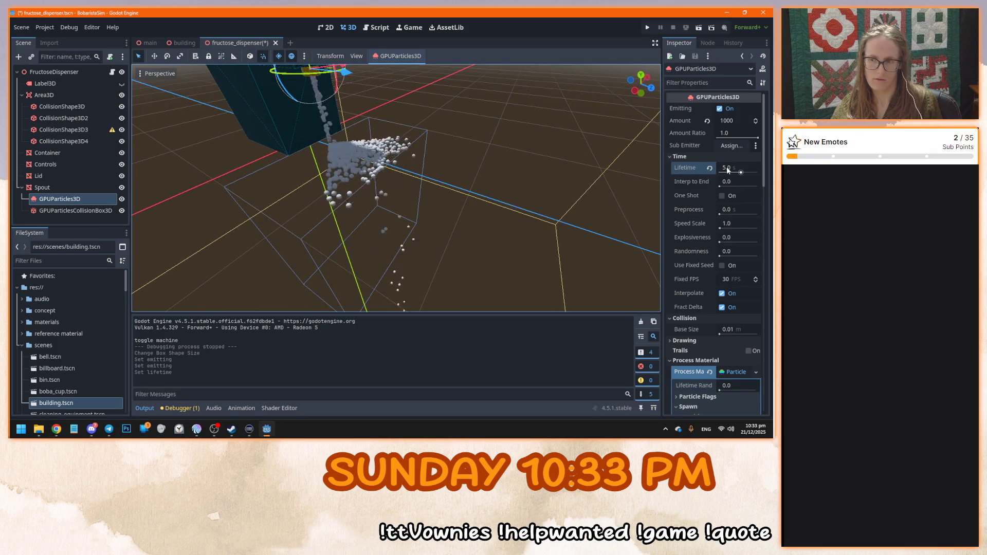
pyautogui.moveTo(545, 200); pyautogui.dragTo(491, 179)
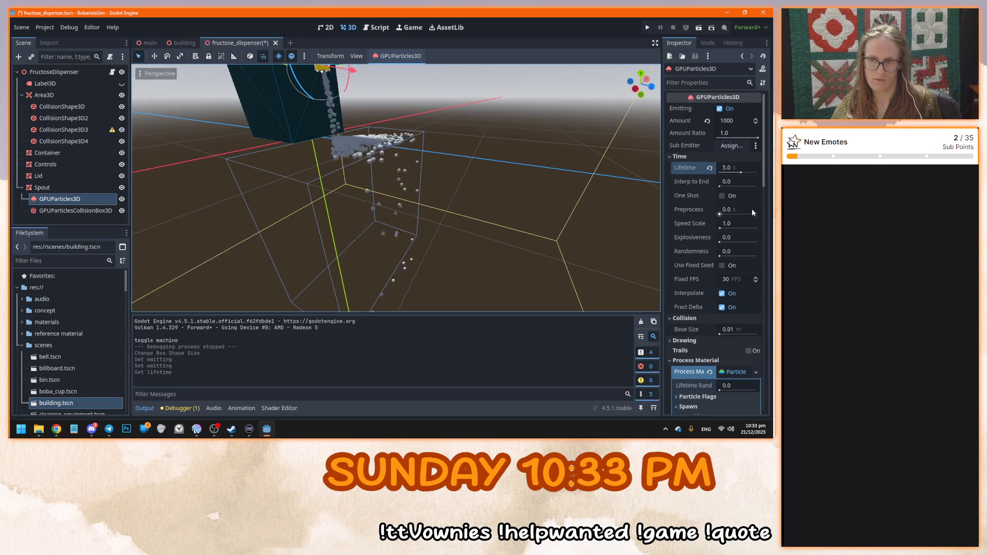
pyautogui.moveTo(719, 187); pyautogui.dragTo(724, 186)
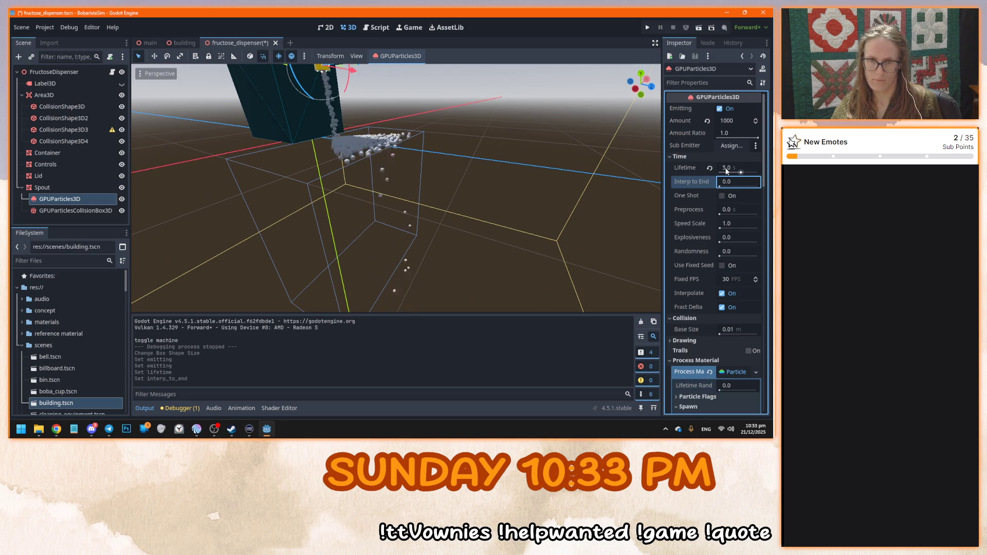
# Lower the Lifetime to 4.5, then 4.0 seconds, check the right view, and save and run
pyautogui.click(726, 168)
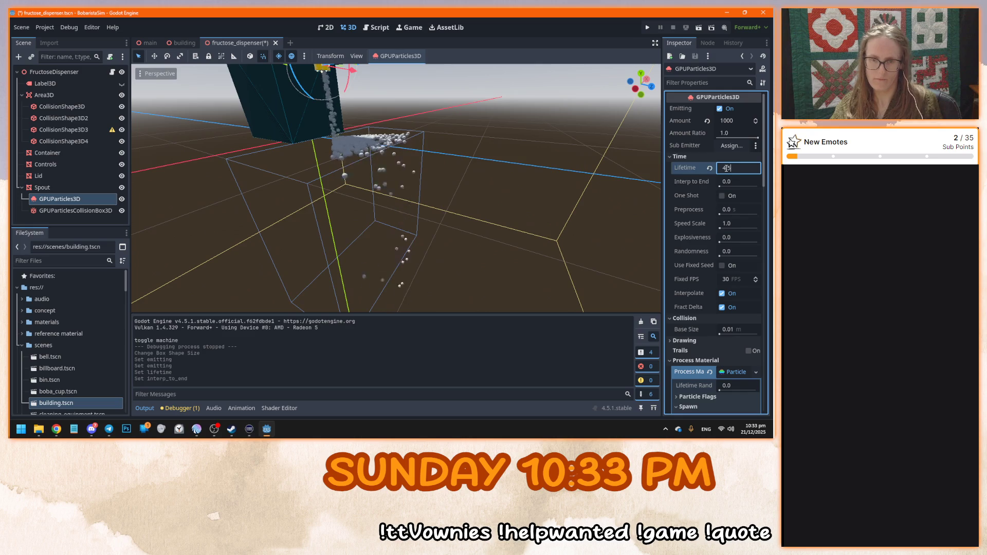
pyautogui.press('Return')
pyautogui.press('KP_3')
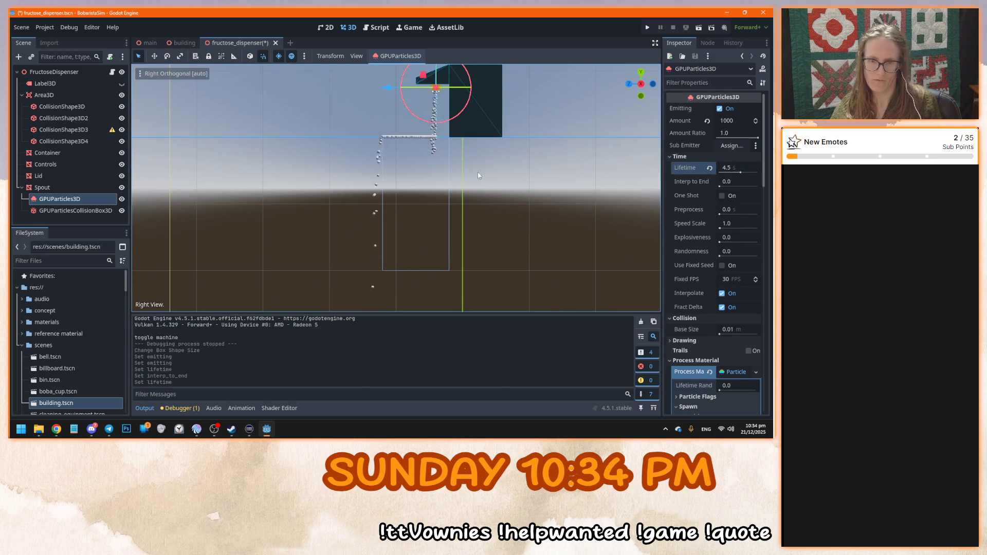
pyautogui.scroll(2, 479, 172)
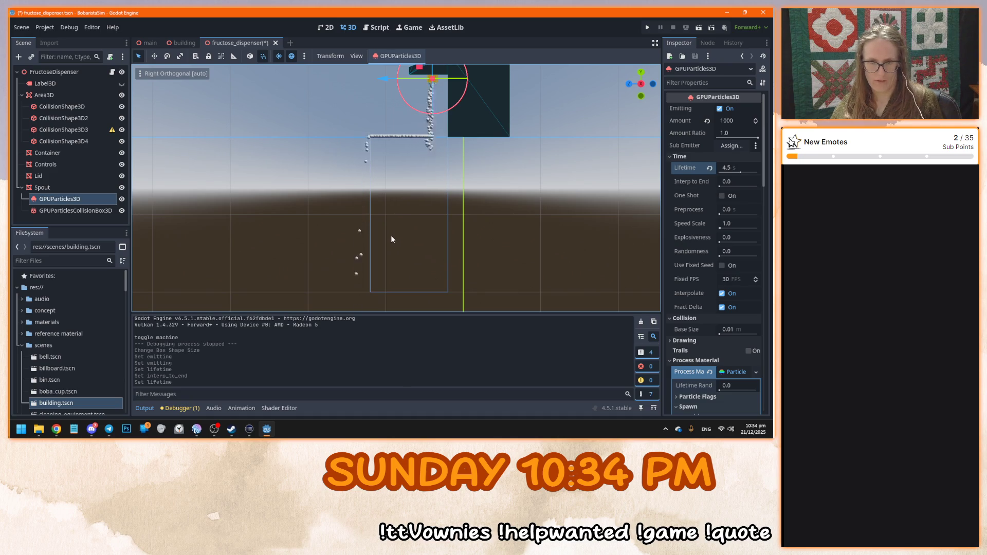
pyautogui.click(728, 170)
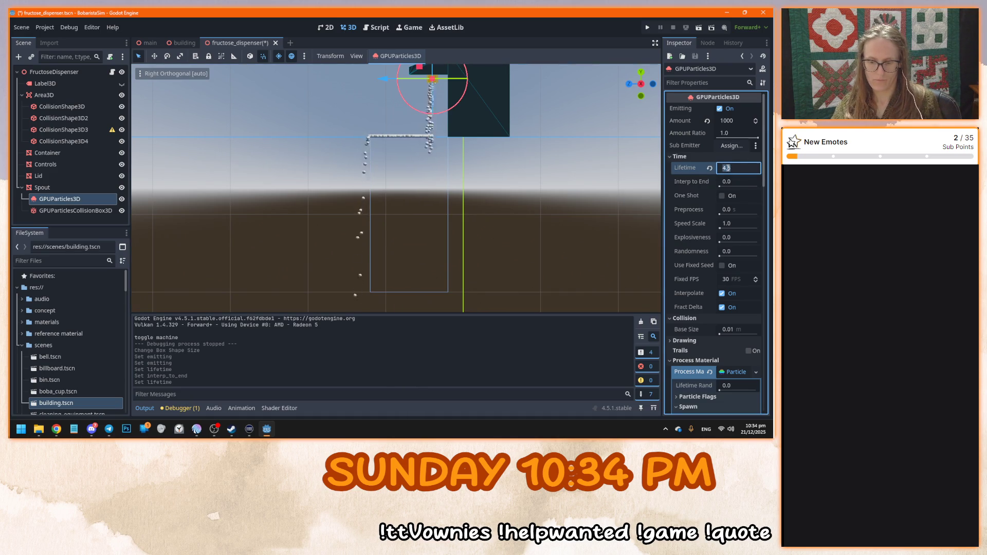
pyautogui.write('4')
pyautogui.press('Return')
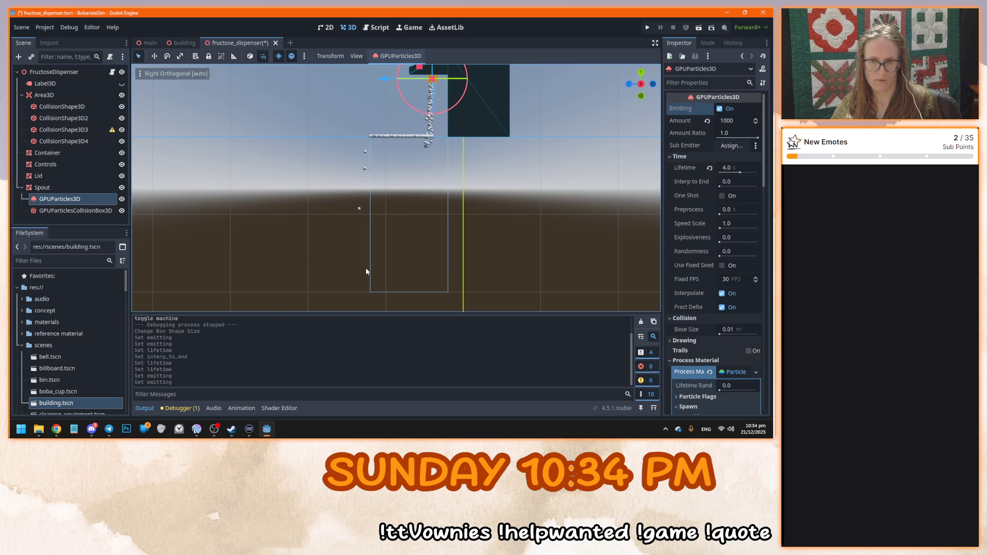
pyautogui.moveTo(339, 233)
pyautogui.mouseDown()
pyautogui.moveTo(525, 253)
pyautogui.moveTo(476, 278)
pyautogui.mouseUp()
pyautogui.click(522, 229)
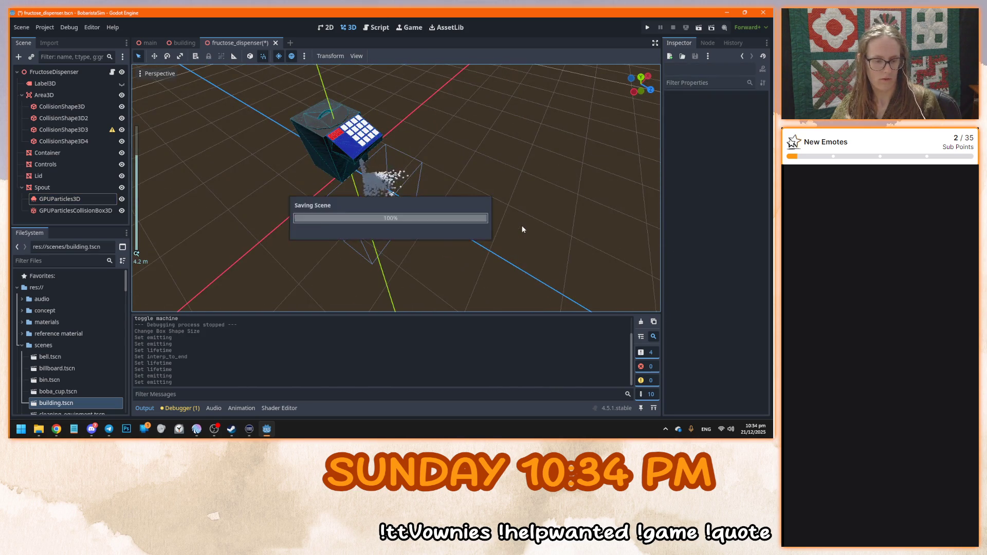
pyautogui.press('F5')
# Move the game camera toward the pouring dispenser, stop the game with F8, and save
pyautogui.press('w')
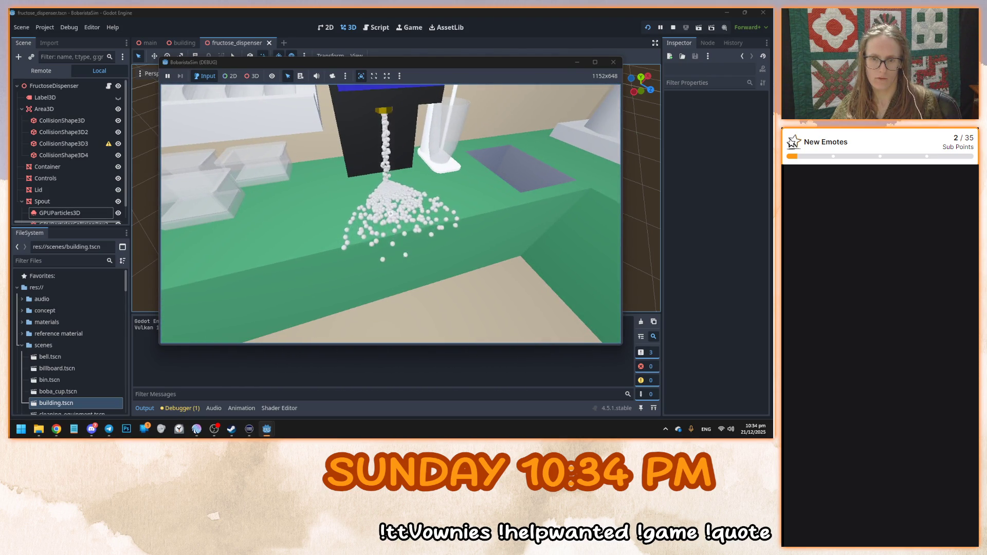
pyautogui.press('w')
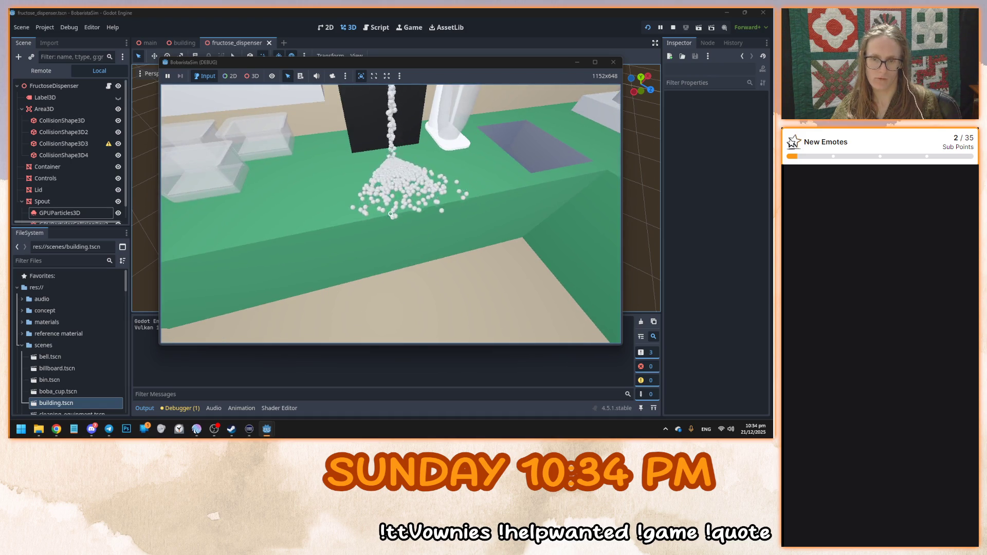
pyautogui.press('F8')
pyautogui.hotkey('ctrl', 's')
pyautogui.click(85, 200)
# Set the Pass 1 particle sphere mesh to radius 0.01 and height 0.02
pyautogui.press('f')
pyautogui.moveTo(399, 197); pyautogui.dragTo(411, 247)
pyautogui.scroll(3, 411, 247)
pyautogui.scroll(-5, 727, 376)
pyautogui.click(695, 362)
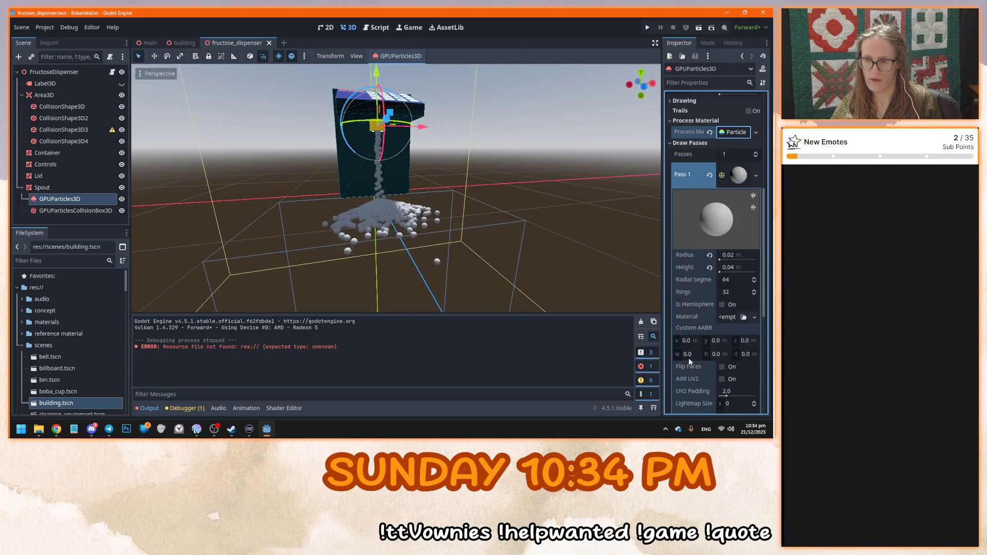
pyautogui.scroll(4, 494, 241)
pyautogui.click(734, 256)
pyautogui.write('0.01')
pyautogui.press('Tab')
pyautogui.write('0.02')
pyautogui.press('Return')
# Reduce the particle sphere radius further to 0.005 m
pyautogui.scroll(-3, 476, 205)
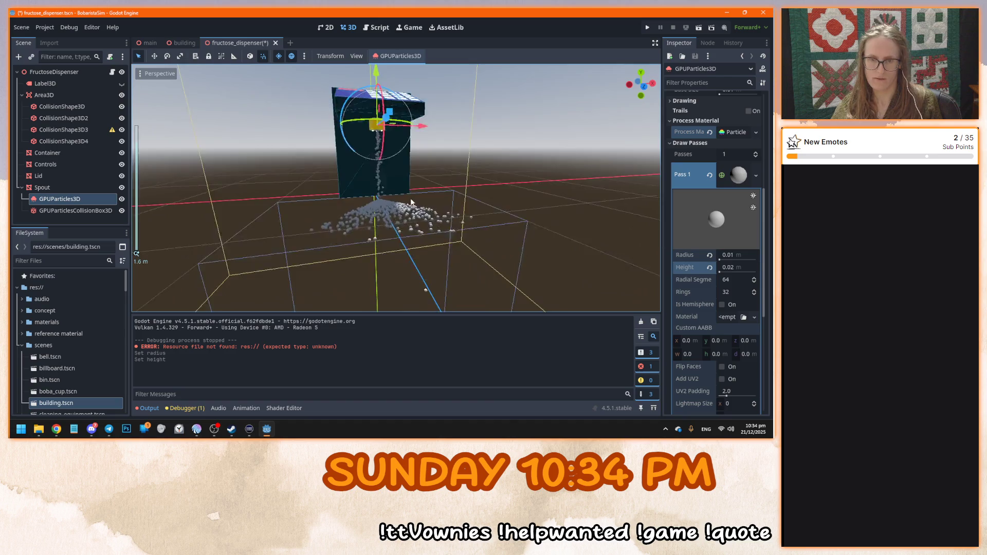
pyautogui.scroll(3, 411, 200)
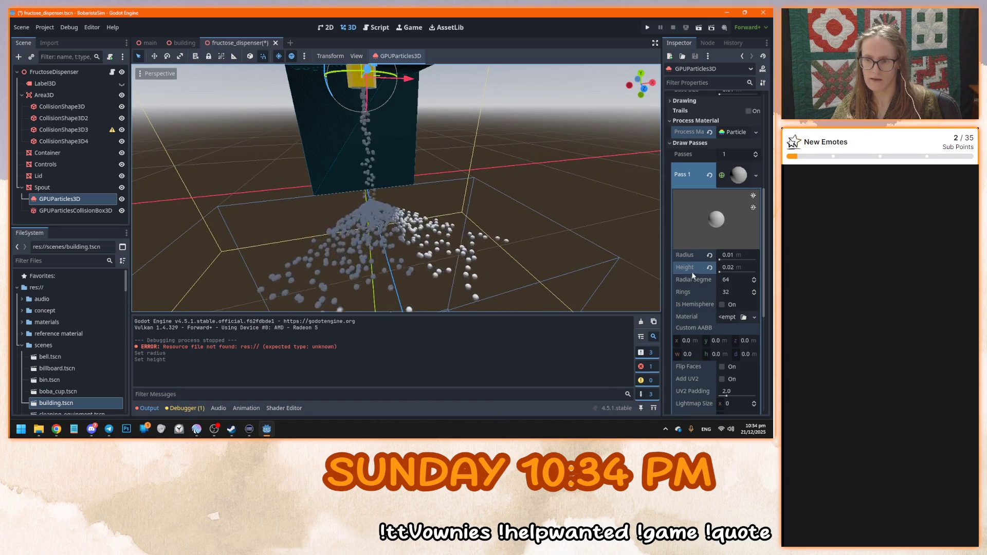
pyautogui.click(734, 254)
pyautogui.write('.005')
pyautogui.press('Tab')
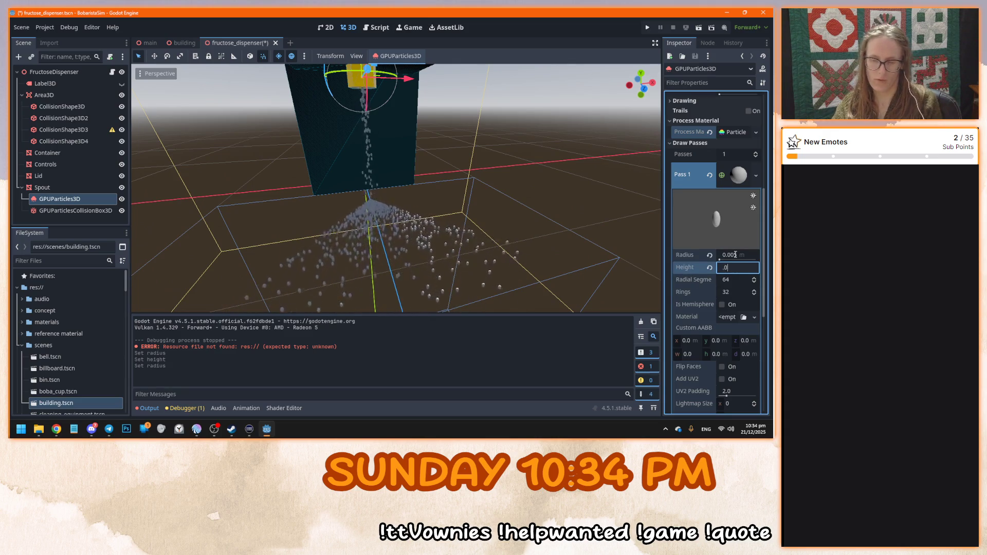
# Set the particle Amount to 5000 and save the scene
pyautogui.scroll(10, 735, 254)
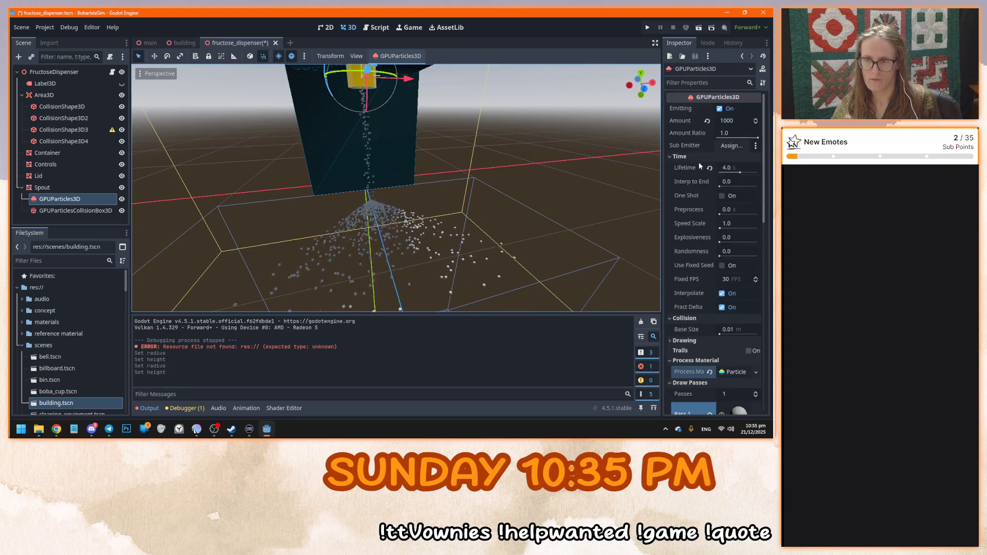
pyautogui.click(729, 121)
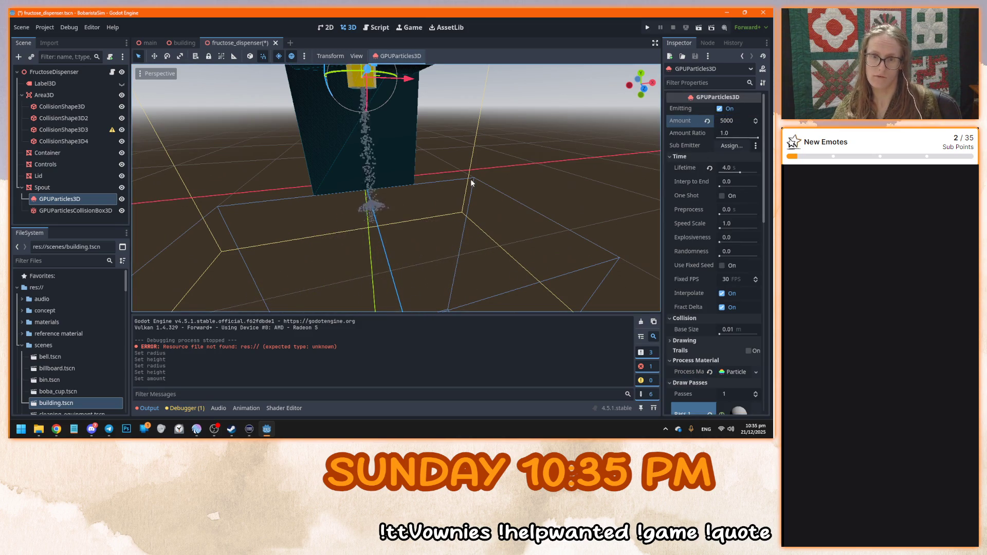
pyautogui.hotkey('ctrl', 's')
pyautogui.scroll(-3, 476, 183)
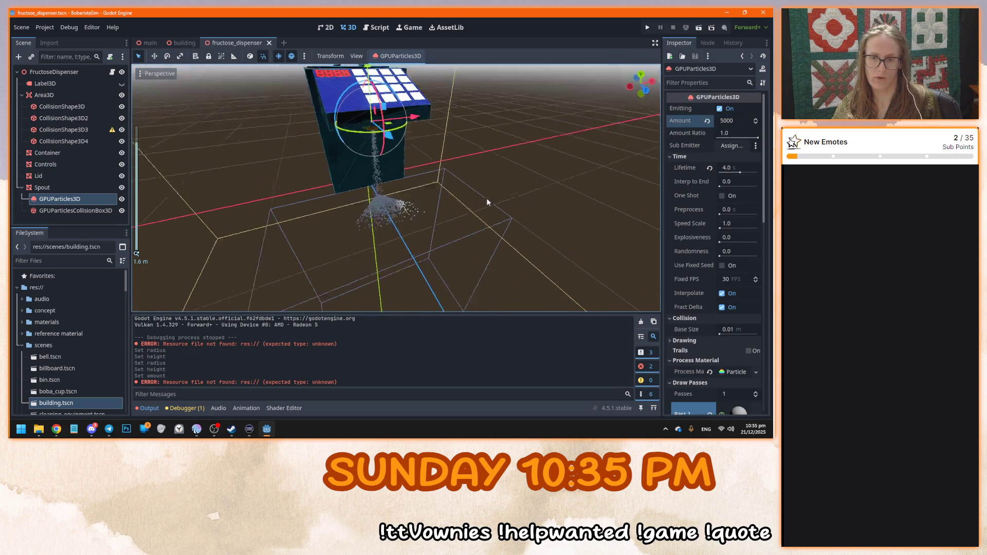
pyautogui.scroll(5, 487, 200)
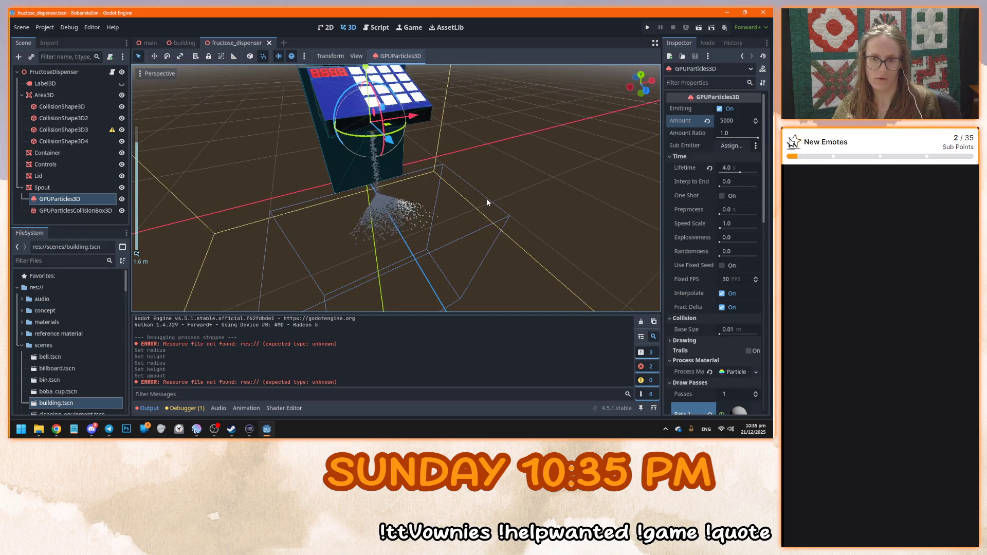
pyautogui.scroll(-5, 410, 262)
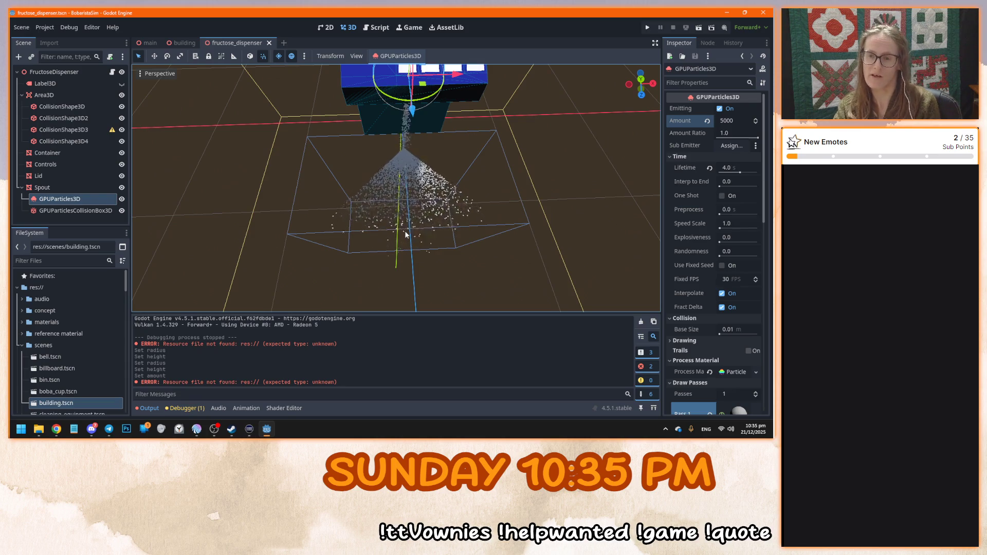
# Try particle Randomness at 1.0, then set it back to 0.0
pyautogui.moveTo(720, 255); pyautogui.dragTo(762, 259)
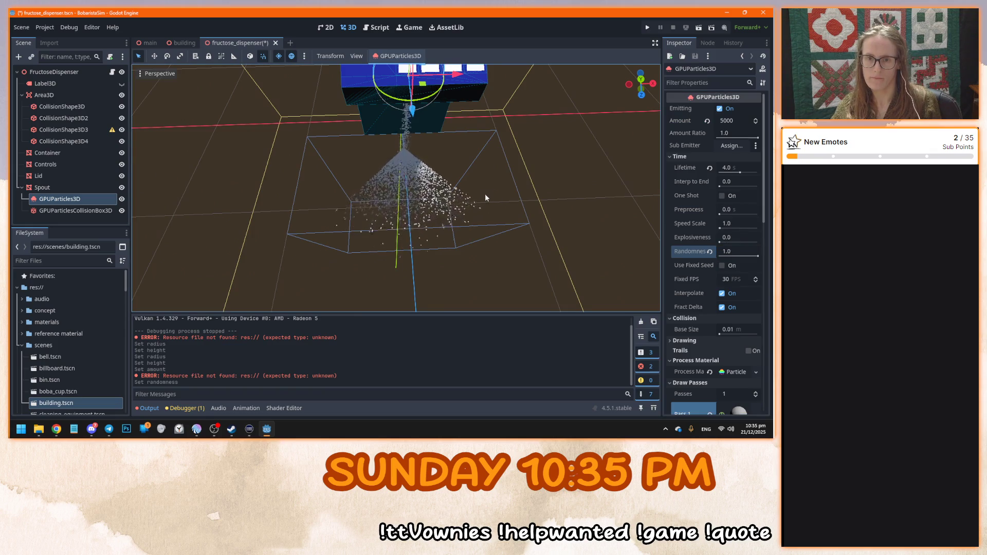
pyautogui.scroll(3, 485, 194)
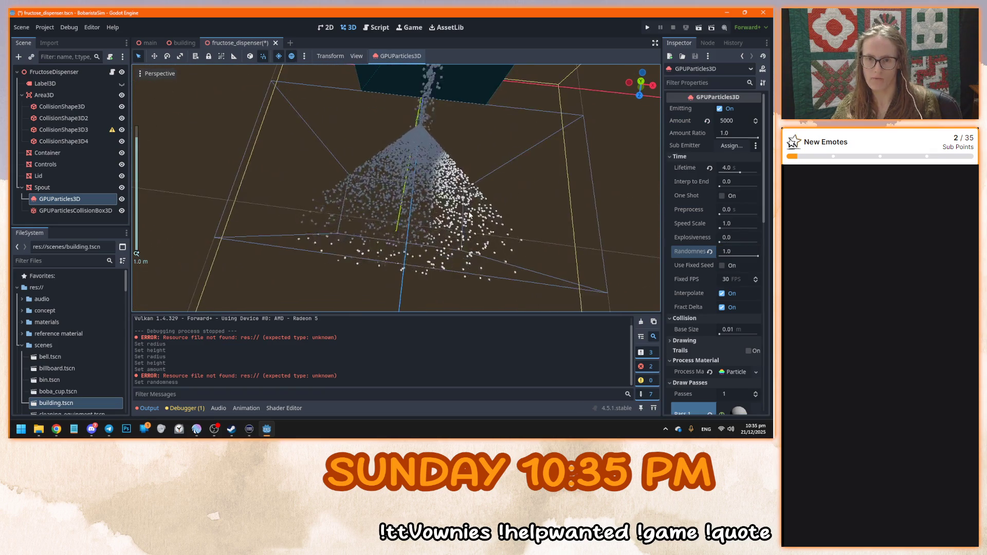
pyautogui.moveTo(469, 216); pyautogui.dragTo(554, 221)
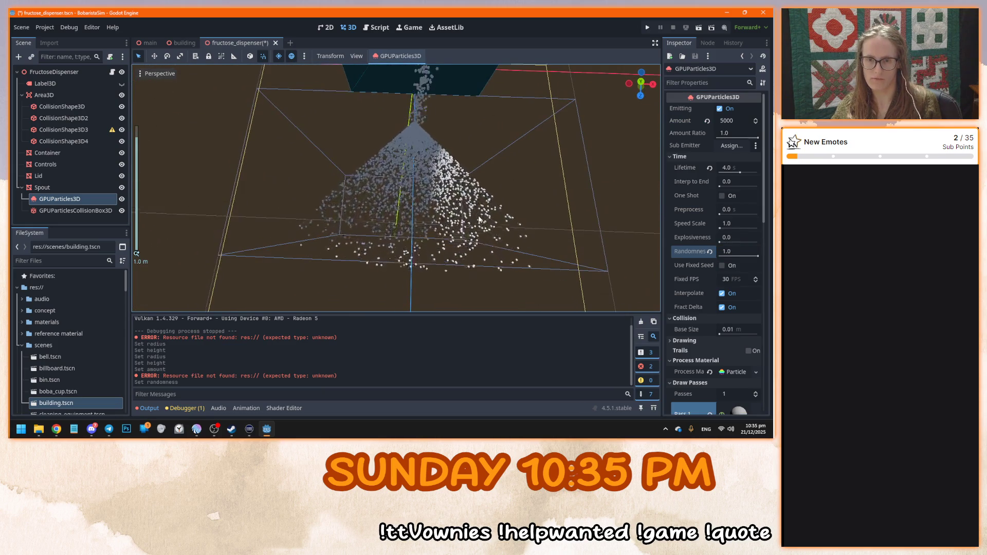
pyautogui.moveTo(741, 252); pyautogui.dragTo(720, 251)
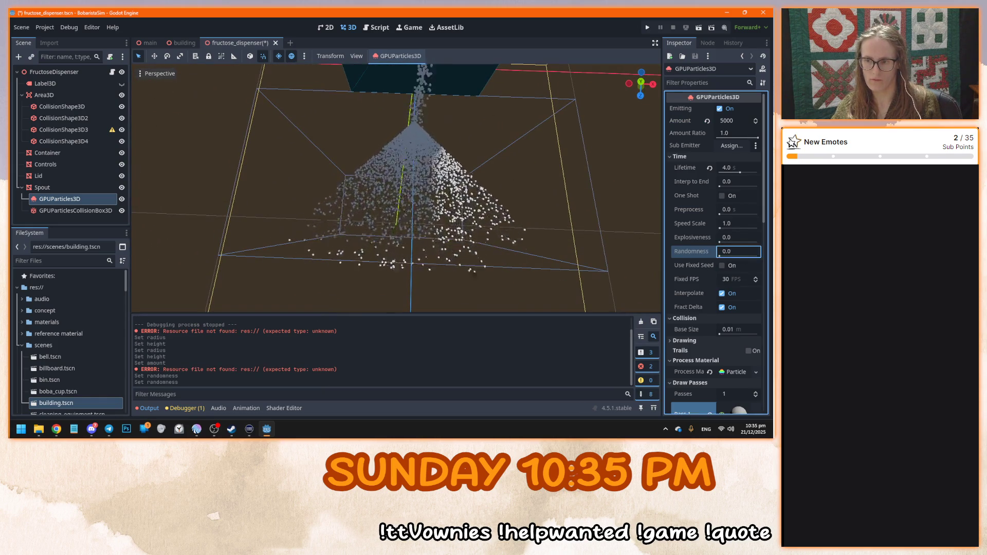
# Confirm the Explosiveness value and save the fructose_dispenser scene
pyautogui.click(731, 238)
pyautogui.press('Return')
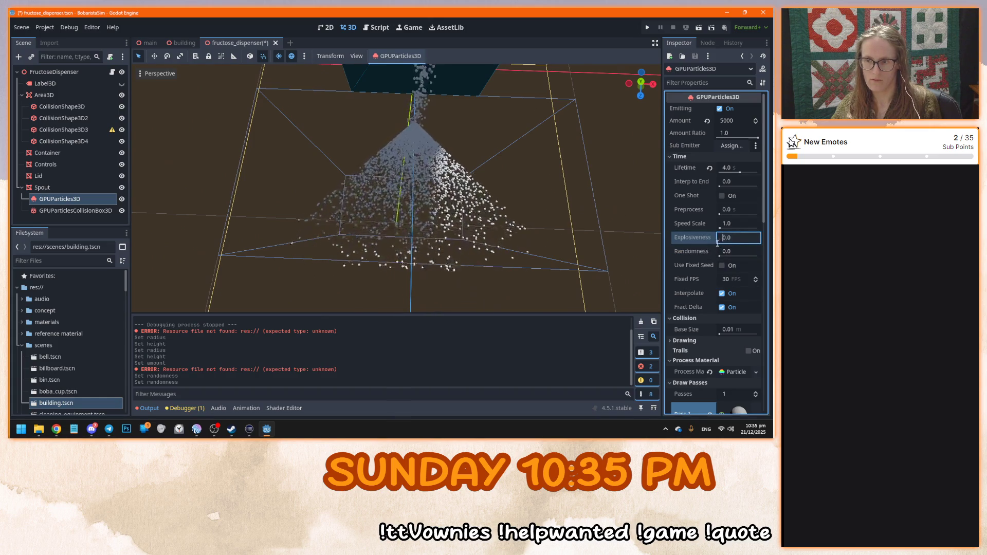
pyautogui.moveTo(700, 210)
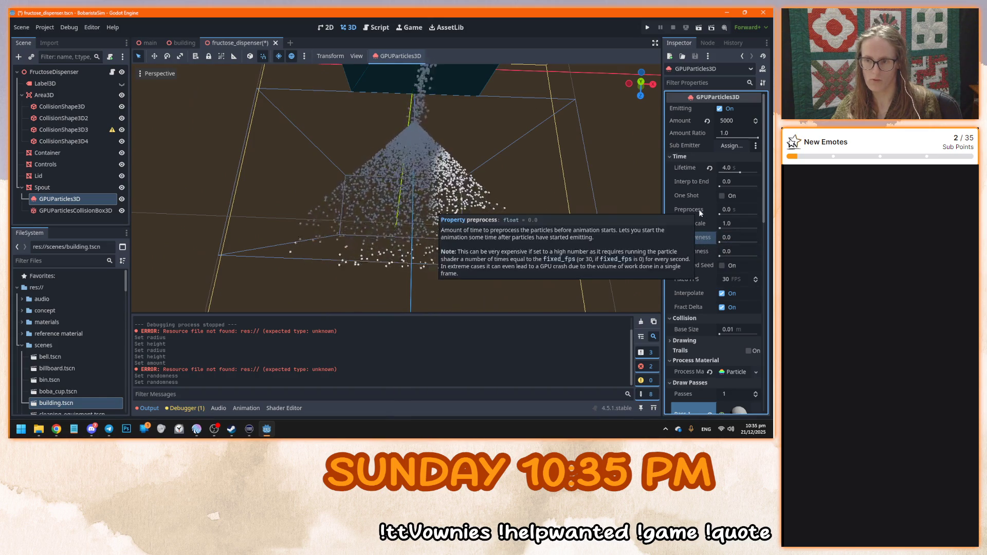
pyautogui.moveTo(591, 195); pyautogui.dragTo(492, 183)
pyautogui.hotkey('ctrl', 's')
pyautogui.moveTo(381, 195)
pyautogui.mouseDown()
pyautogui.moveTo(427, 191)
pyautogui.moveTo(494, 207)
pyautogui.moveTo(443, 249)
pyautogui.mouseUp()
pyautogui.scroll(-3, 471, 188)
pyautogui.scroll(2, 492, 202)
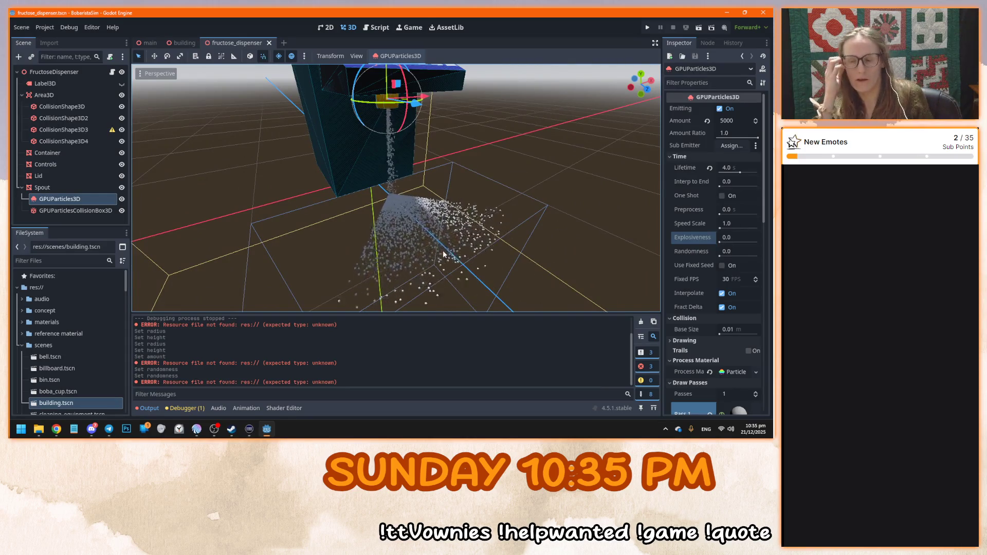
pyautogui.scroll(-5, 689, 270)
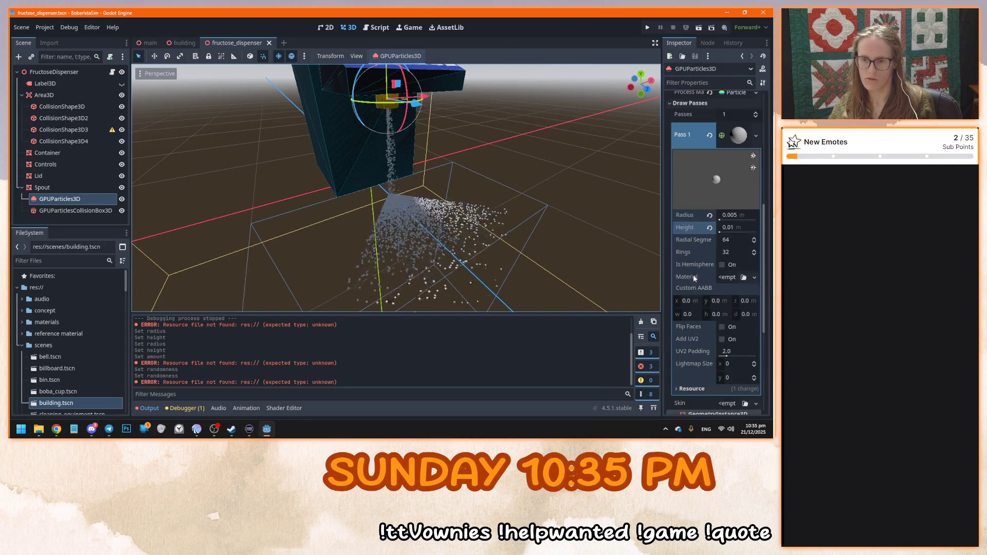
# Undo the tweaks back to Amount 1000, turn off Emitting, and run the game
pyautogui.hotkey('ctrl', 'z')
pyautogui.hotkey('ctrl', 'z')
pyautogui.hotkey('ctrl', 'z')
pyautogui.hotkey('ctrl', 'z')
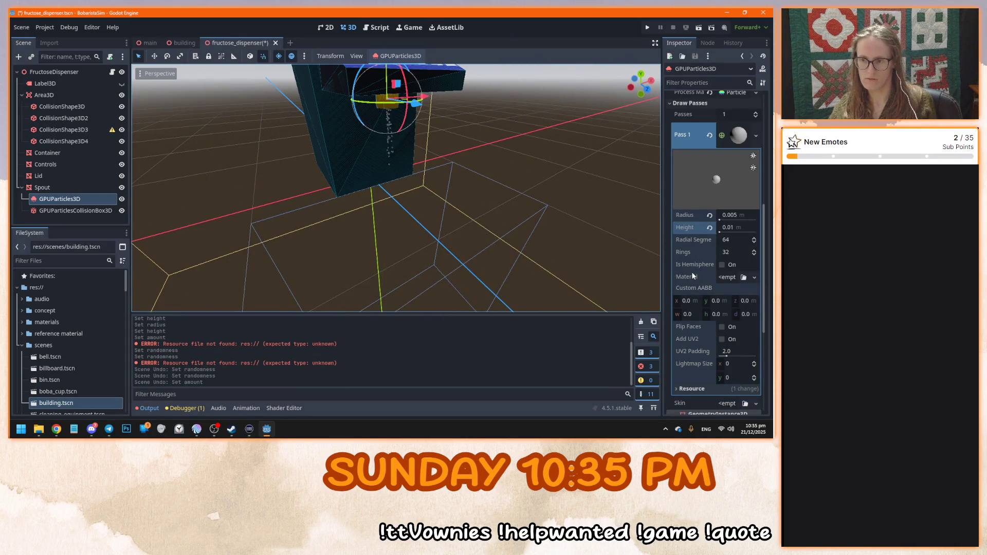
pyautogui.hotkey('ctrl', 'z')
pyautogui.hotkey('ctrl', 'z')
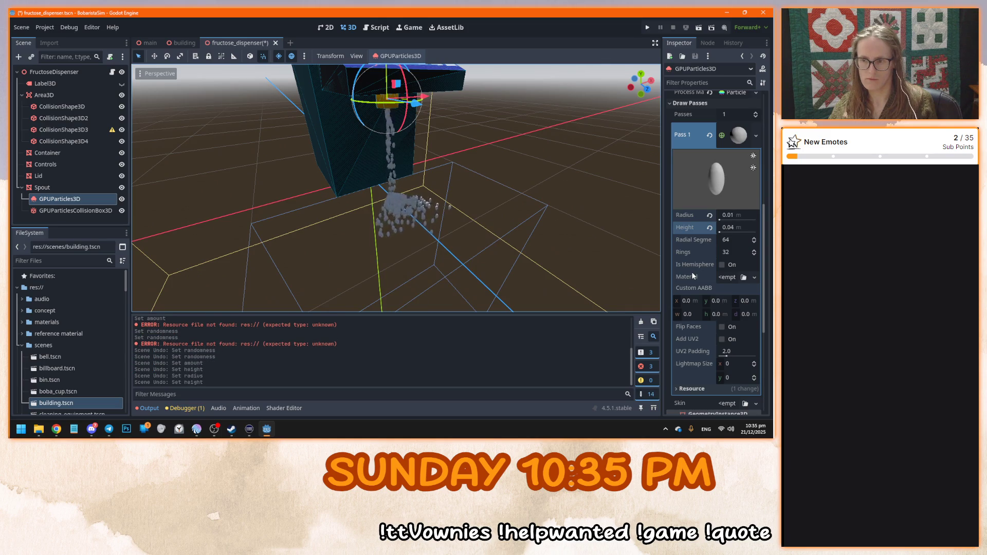
pyautogui.scroll(5, 705, 270)
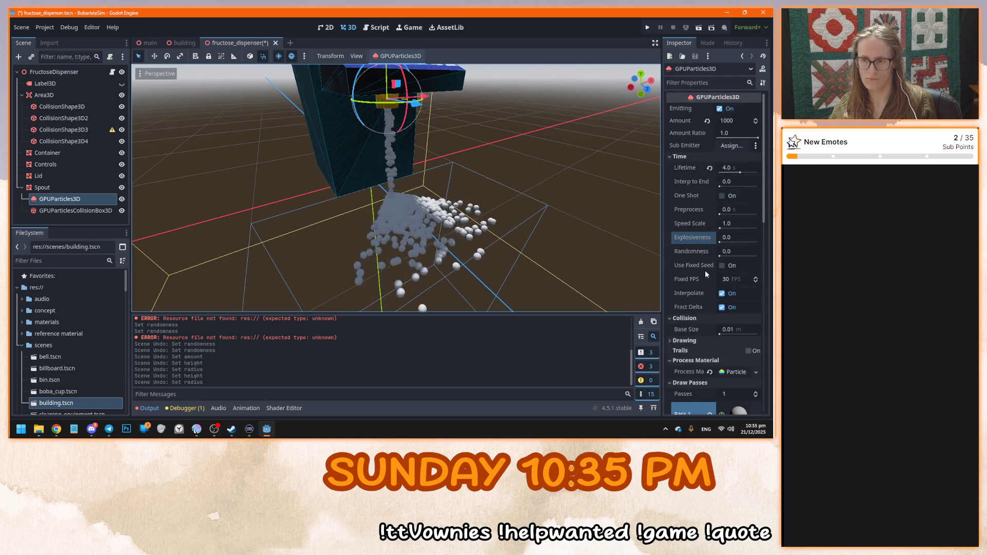
pyautogui.click(719, 109)
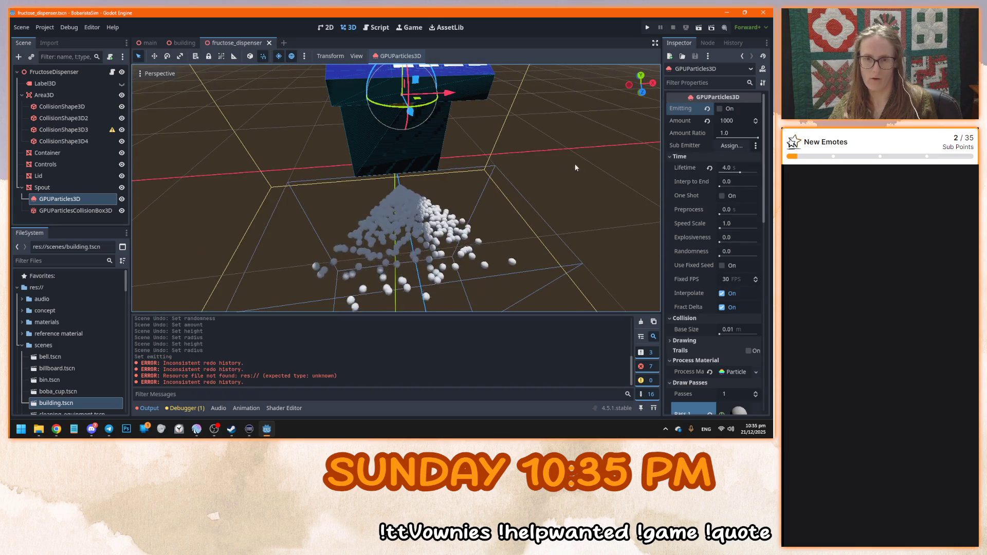
pyautogui.press('F5')
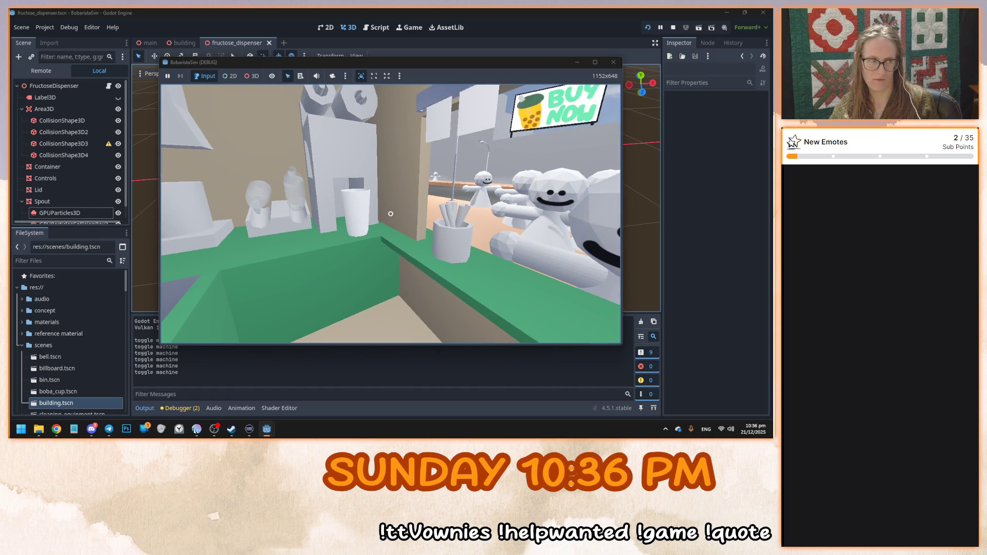
# Stop the running game and switch away from the Godot editor
pyautogui.press('Escape')
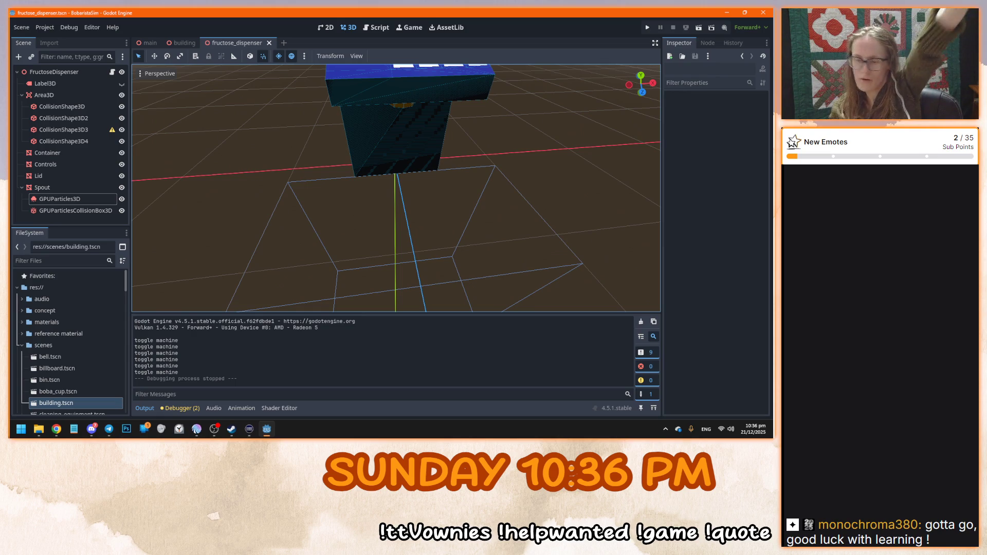
pyautogui.hotkey('alt', 'Tab')
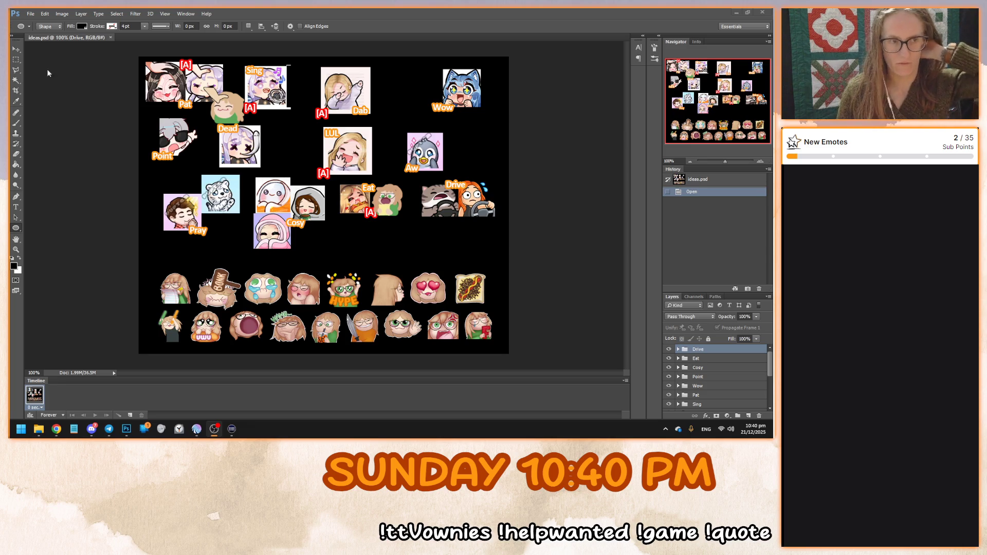
# Bring the ideas.psd emote sheet to the front in Photoshop
pyautogui.click(18, 51)
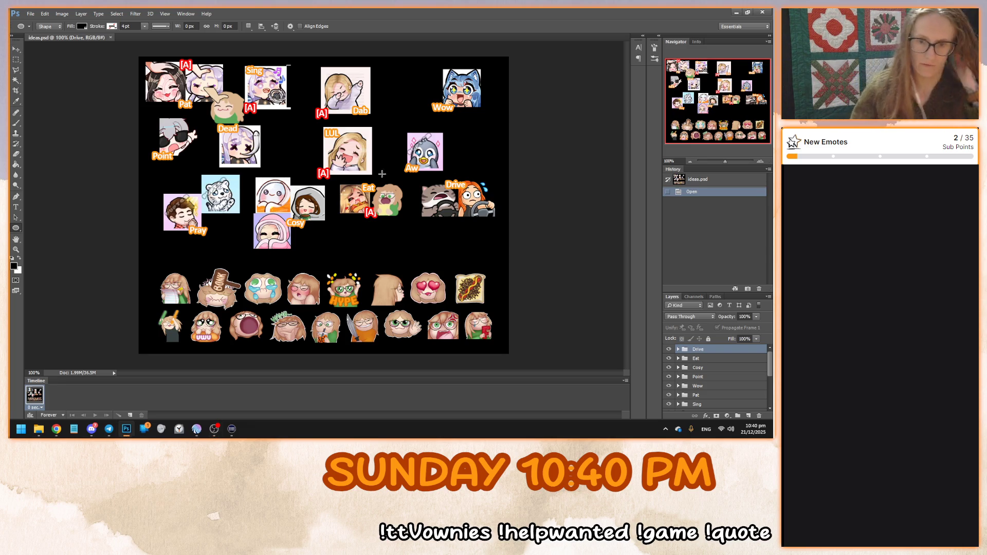
pyautogui.click(17, 51)
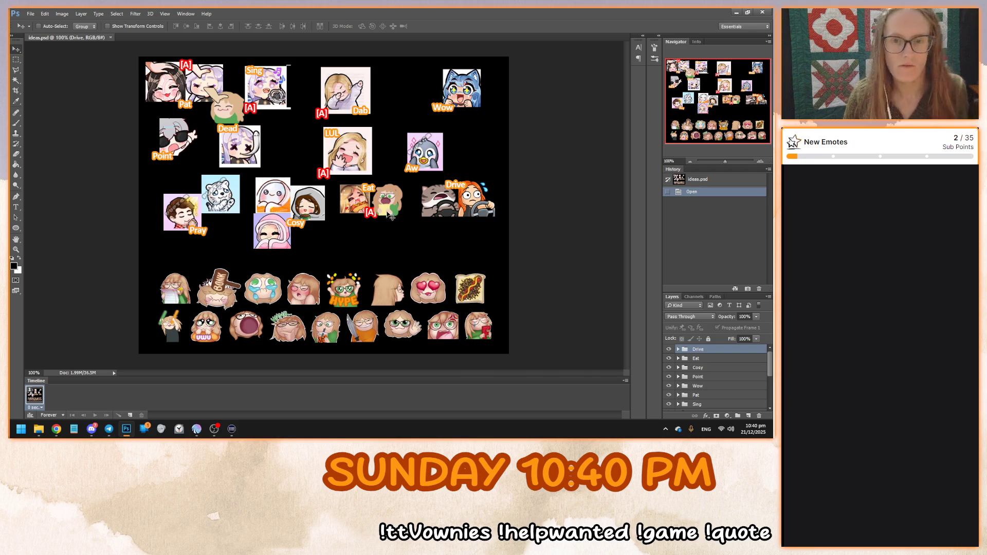
pyautogui.scroll(5, 389, 205)
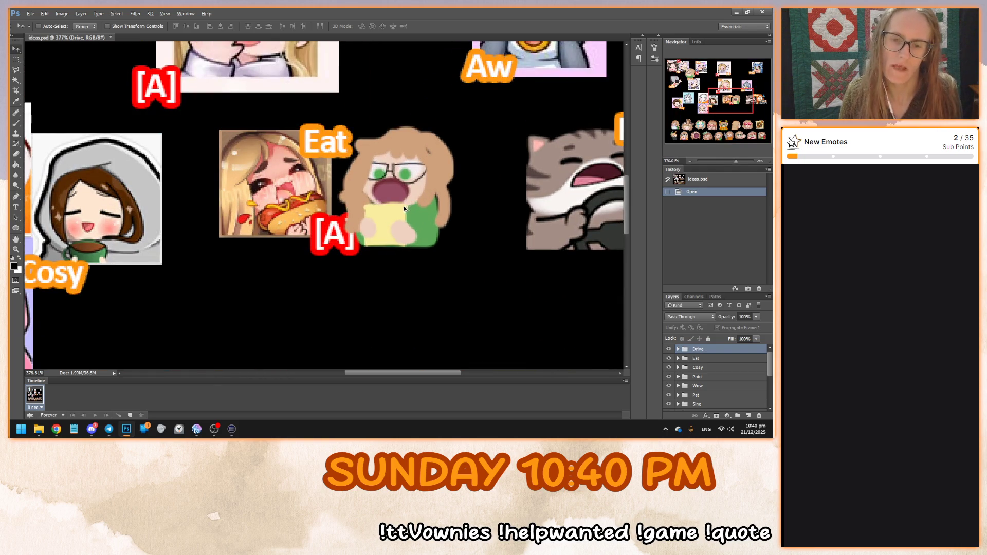
pyautogui.scroll(-5, 405, 207)
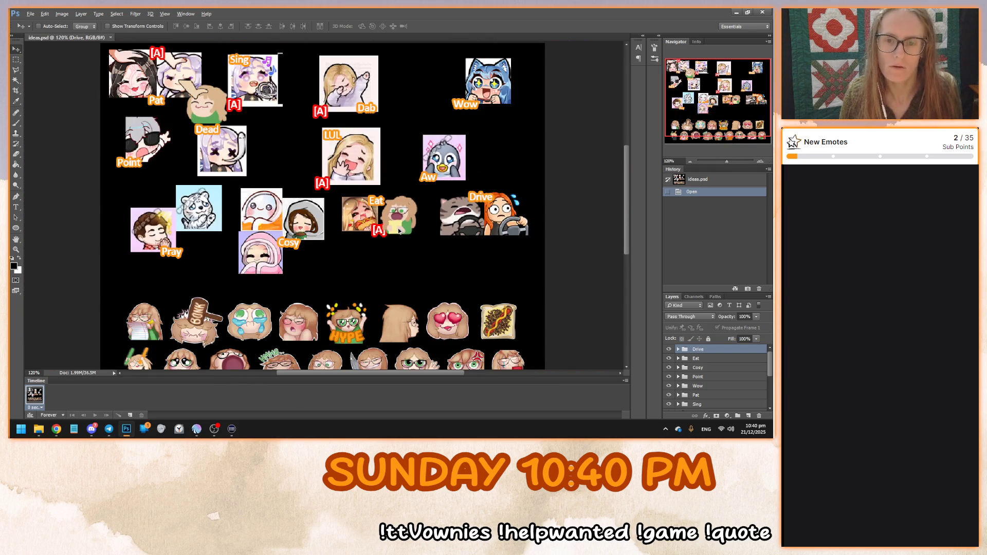
pyautogui.scroll(4, 400, 230)
pyautogui.scroll(-4, 400, 229)
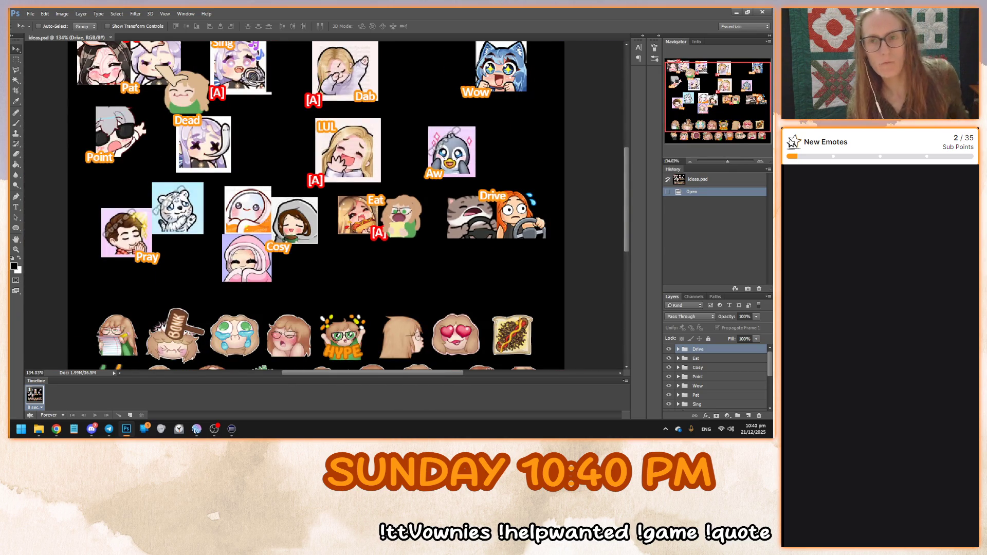
pyautogui.click(57, 429)
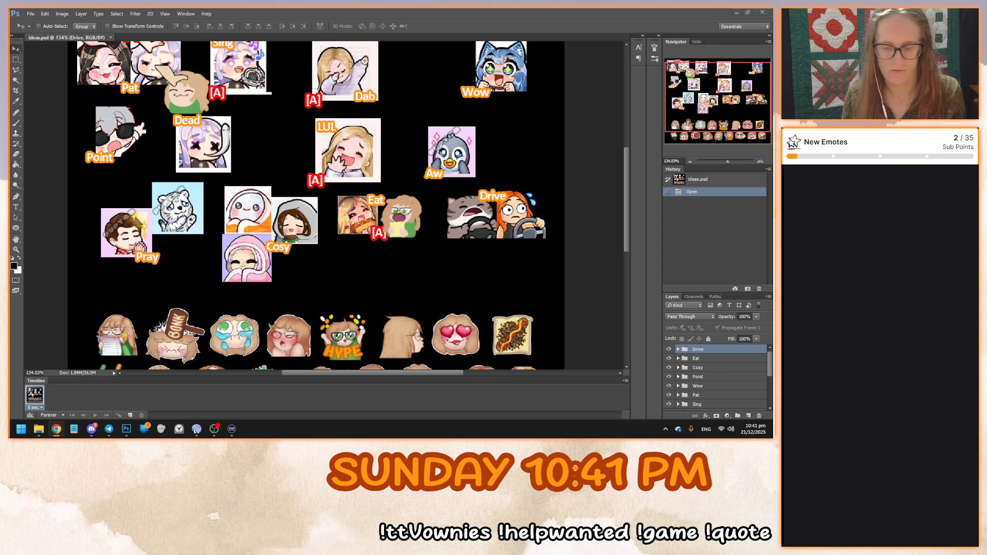
pyautogui.press('super+shift+s')
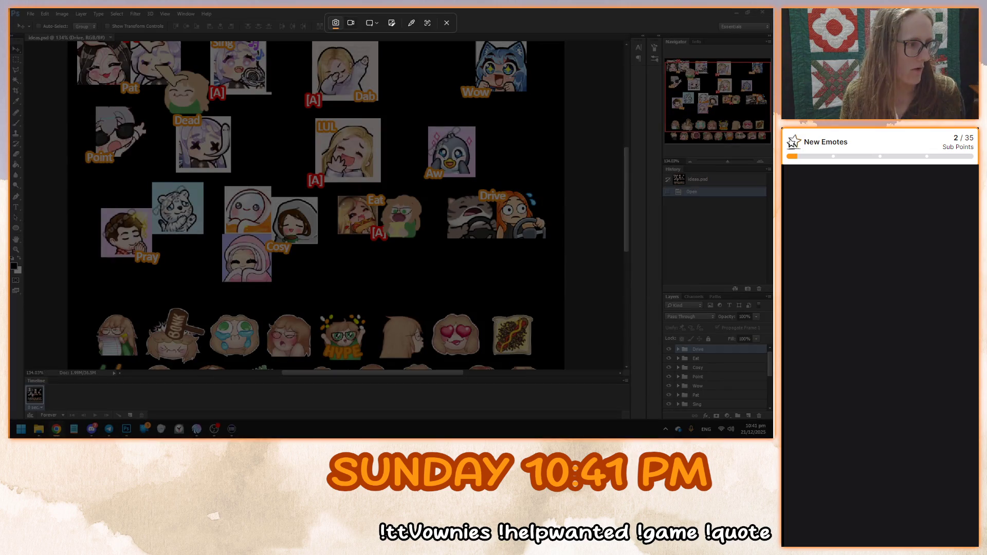
# Capture the NT emote image to the clipboard and return to the sheet
pyautogui.press('Escape')
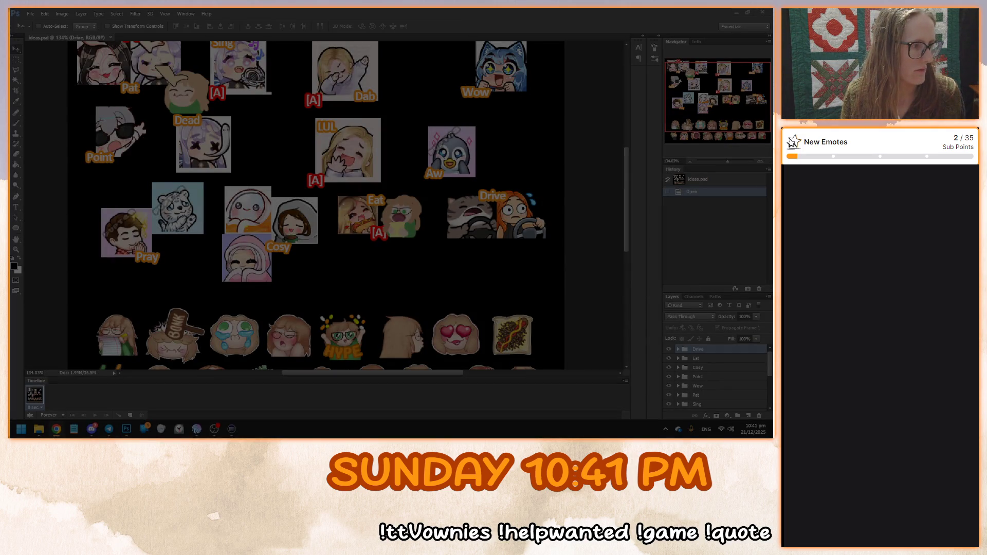
pyautogui.moveTo(510, 260); pyautogui.dragTo(510, 259)
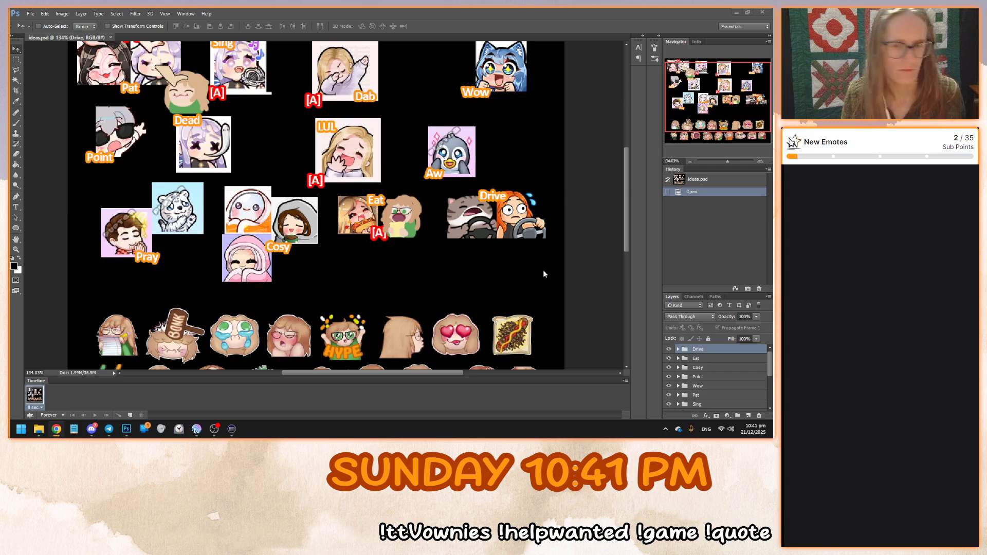
pyautogui.click(748, 179)
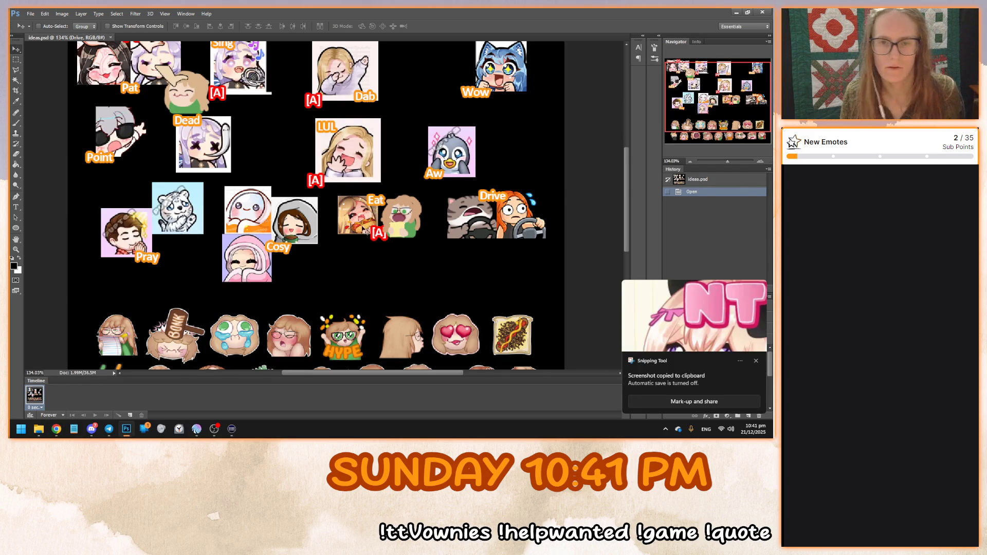
pyautogui.scroll(-2, 365, 226)
pyautogui.click(757, 361)
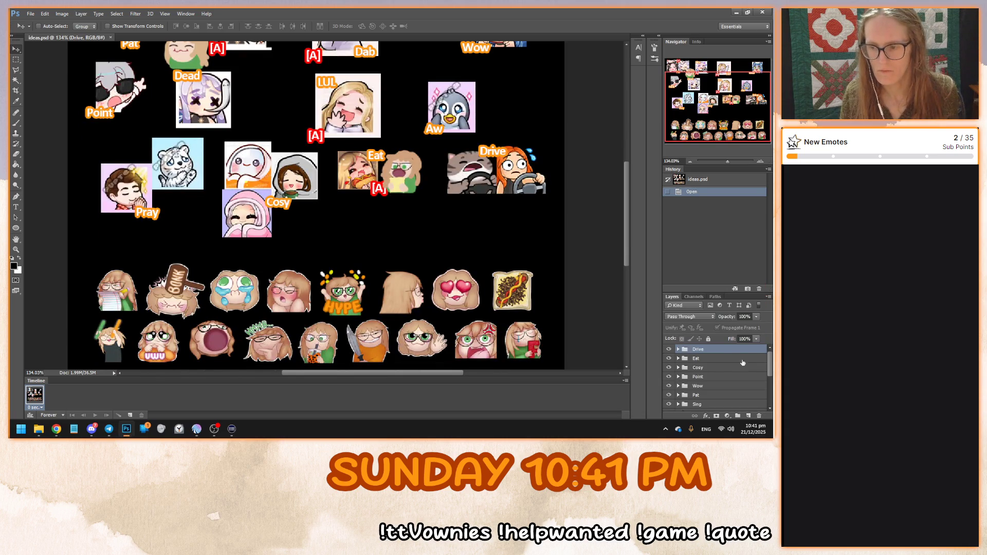
pyautogui.scroll(5, 704, 372)
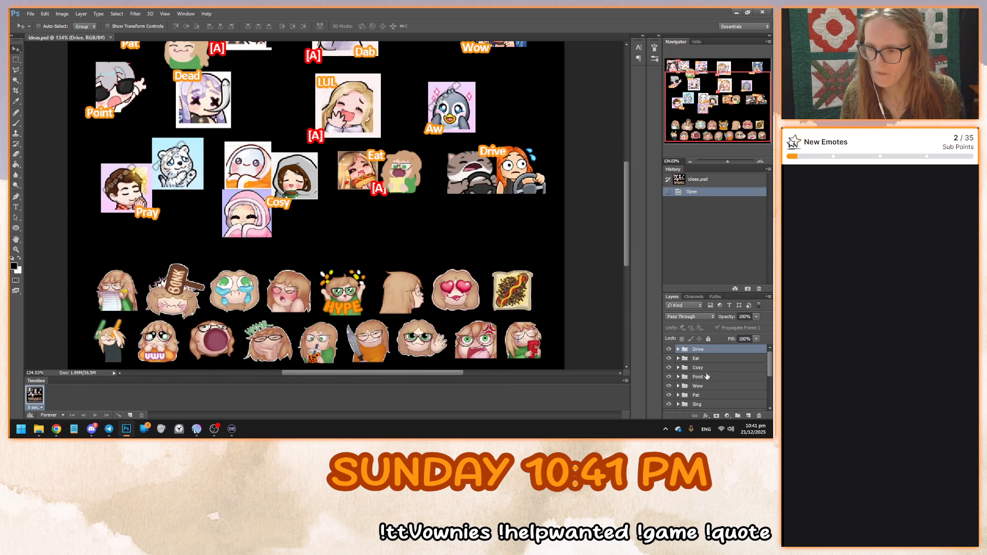
# Paste the NT emote into a new layer group named Hug
pyautogui.click(748, 416)
pyautogui.hotkey('ctrl', 'z')
pyautogui.click(737, 415)
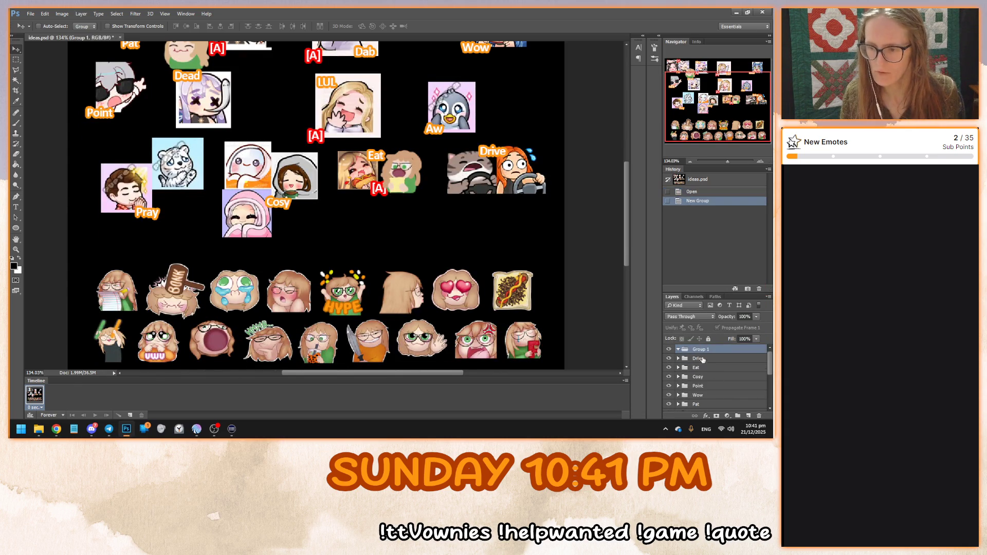
pyautogui.hotkey('ctrl', 'v')
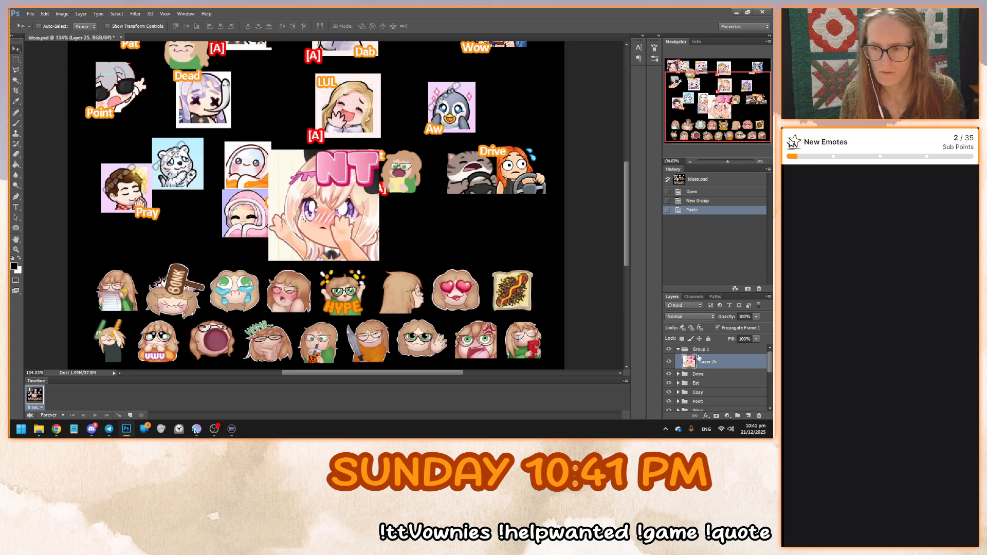
pyautogui.doubleClick(700, 350)
pyautogui.write('Hug')
pyautogui.press('Return')
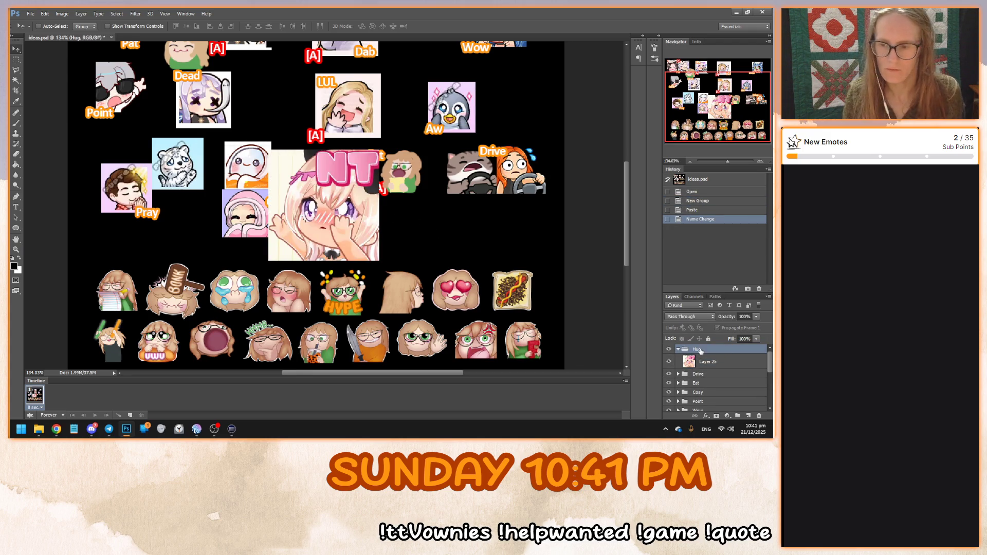
pyautogui.click(708, 361)
# Capture the hugging emote image and paste it as a new layer
pyautogui.hotkey('alt', 'Tab')
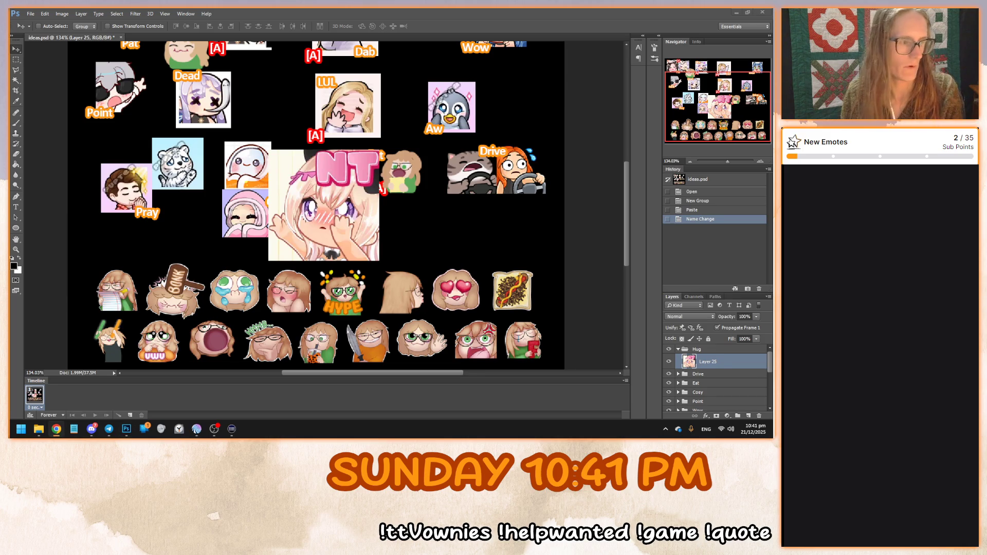
pyautogui.press('super+shift+s')
pyautogui.press('Escape')
pyautogui.moveTo(463, 31); pyautogui.dragTo(519, 41)
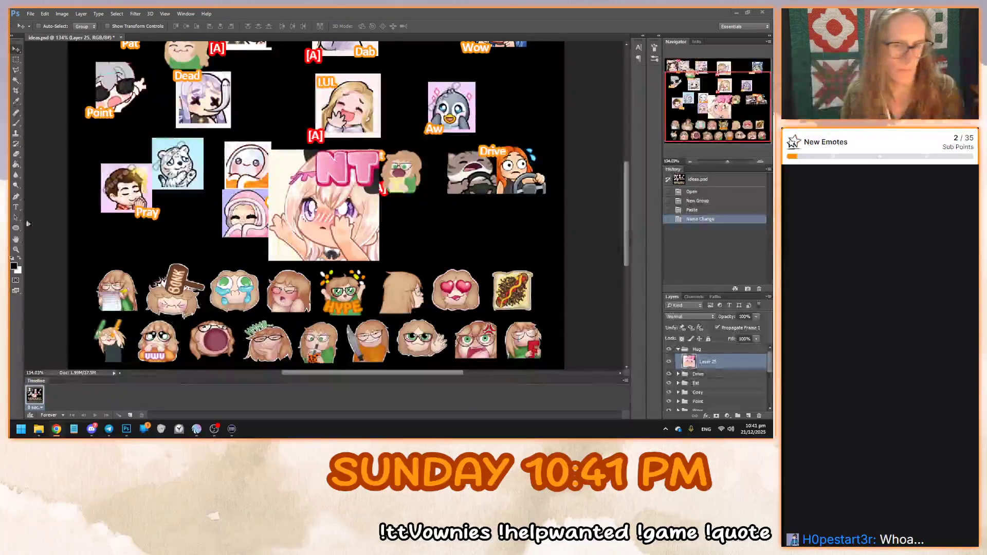
pyautogui.click(711, 150)
pyautogui.hotkey('ctrl', 'v')
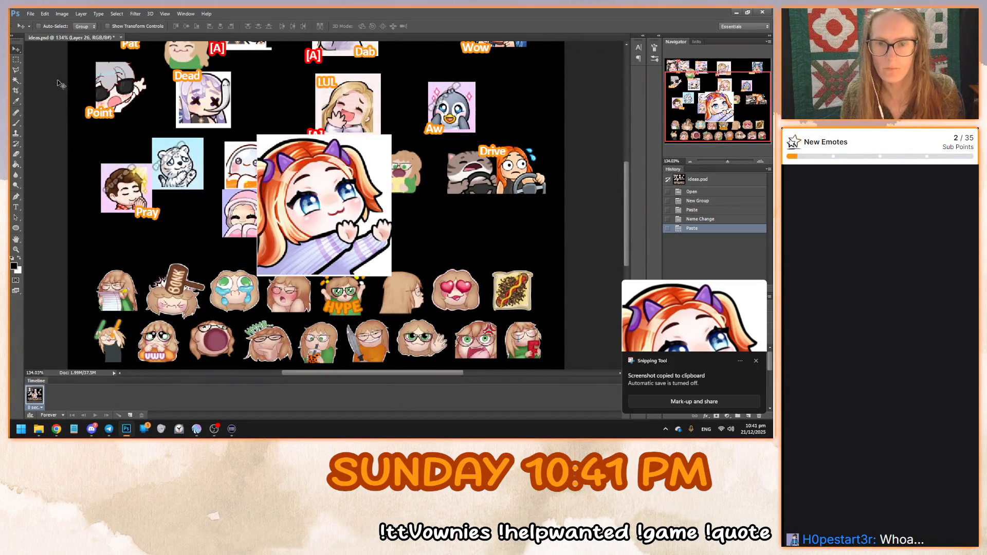
pyautogui.click(755, 361)
# Shrink the hug emote to about 78% and move it right
pyautogui.hotkey('ctrl', 't')
pyautogui.moveTo(349, 171); pyautogui.dragTo(360, 184)
pyautogui.moveTo(403, 290); pyautogui.dragTo(376, 262)
pyautogui.press('Return')
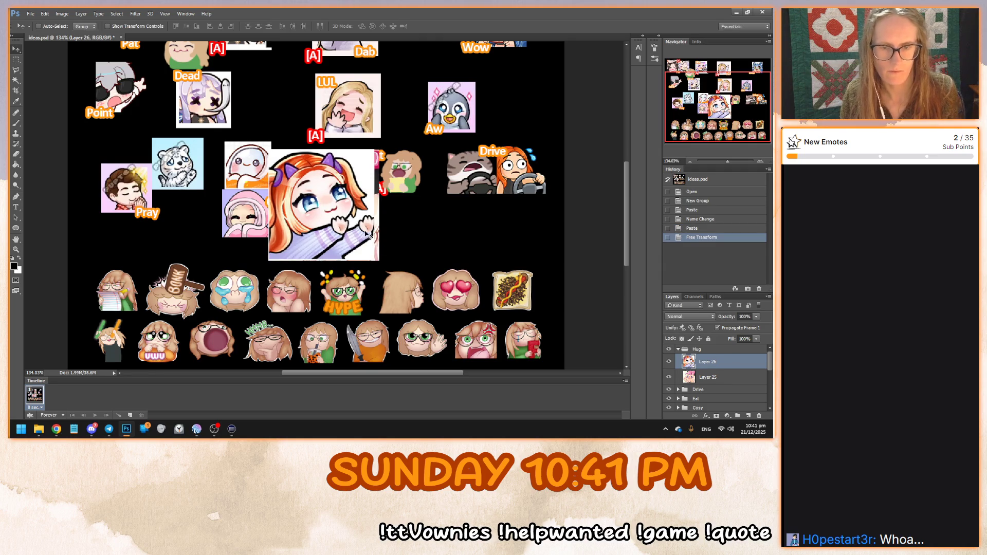
pyautogui.moveTo(306, 207)
pyautogui.mouseDown()
pyautogui.moveTo(446, 208)
pyautogui.moveTo(412, 209)
pyautogui.mouseUp()
# Scale the NT and hug emotes together to about 43% beside Cosy
pyautogui.keyDown('ctrl'); pyautogui.click(708, 377); pyautogui.keyUp('ctrl')
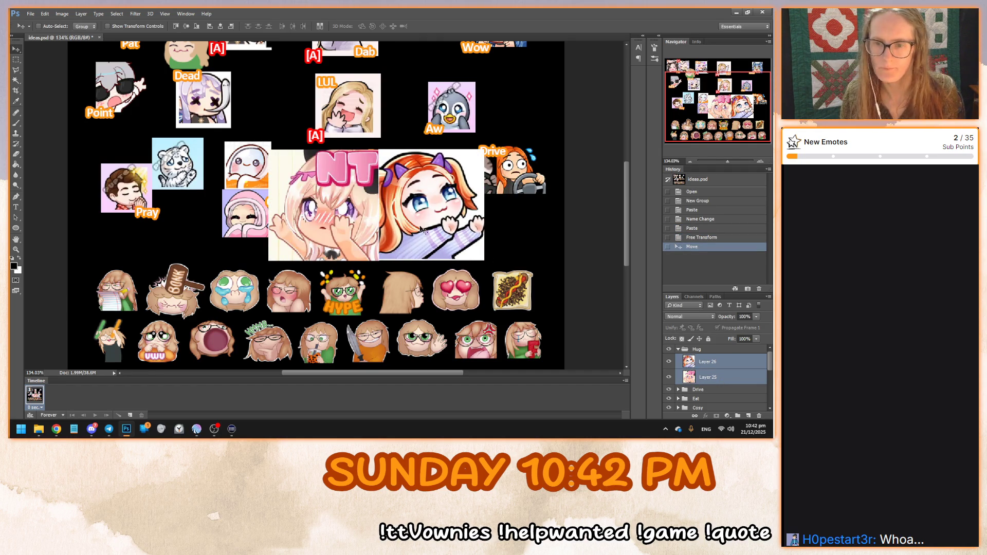
pyautogui.hotkey('ctrl', 't')
pyautogui.moveTo(290, 193); pyautogui.dragTo(250, 186)
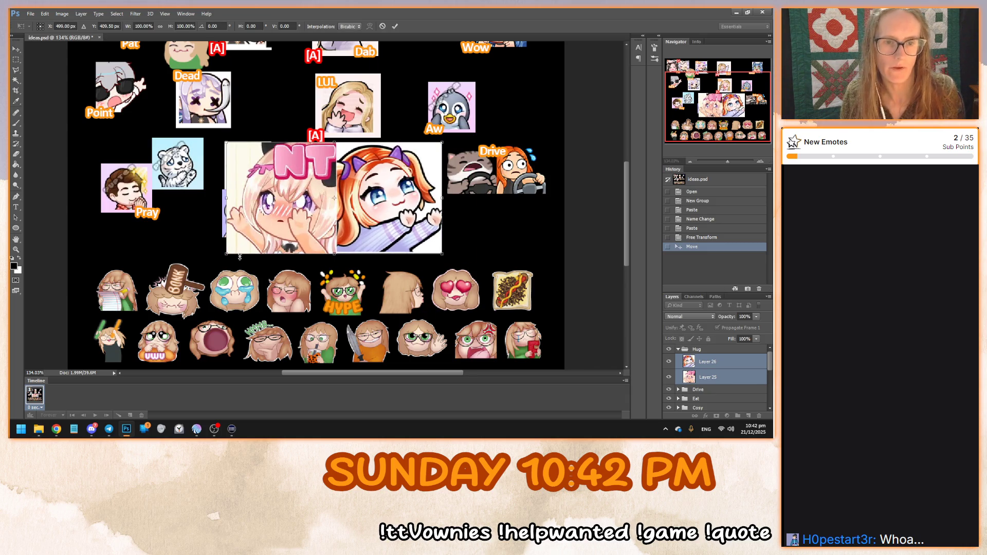
pyautogui.moveTo(443, 254)
pyautogui.mouseDown()
pyautogui.moveTo(370, 206)
pyautogui.moveTo(319, 191)
pyautogui.mouseUp()
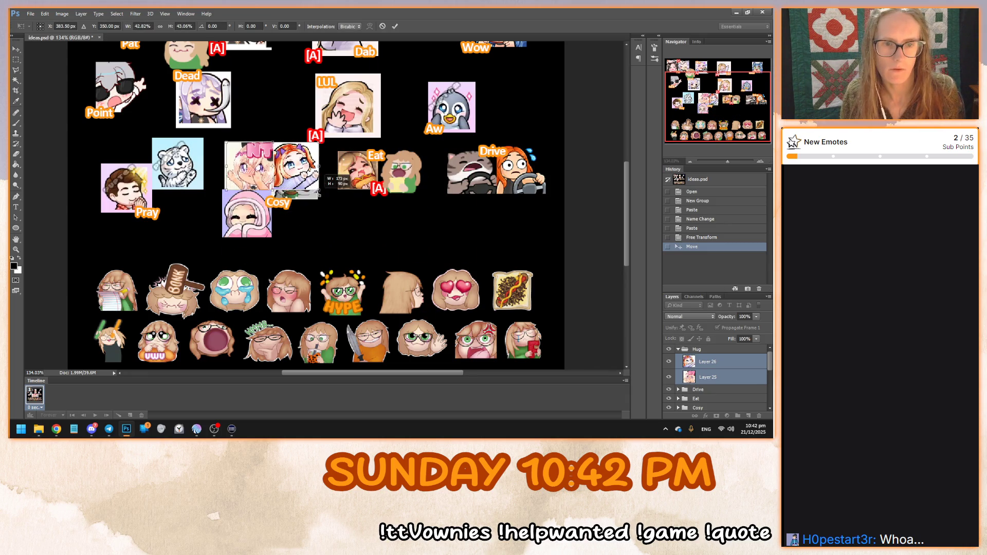
pyautogui.moveTo(256, 179); pyautogui.dragTo(350, 237)
pyautogui.press('Return')
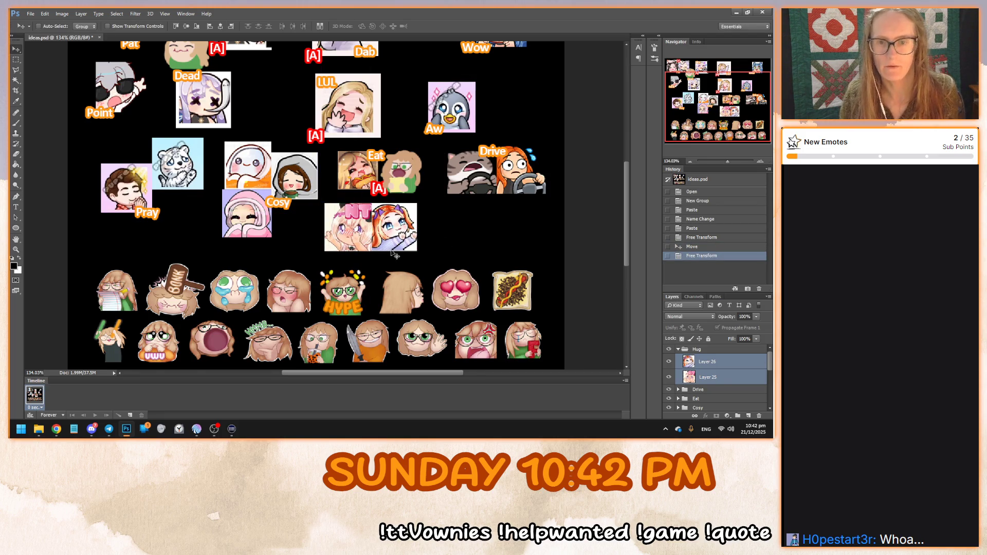
# Select the Drive label's text layer inside the Drive group
pyautogui.keyDown('alt'); pyautogui.scroll(3, 399, 256); pyautogui.keyUp('alt')
pyautogui.click(690, 391)
pyautogui.click(679, 390)
pyautogui.click(707, 365)
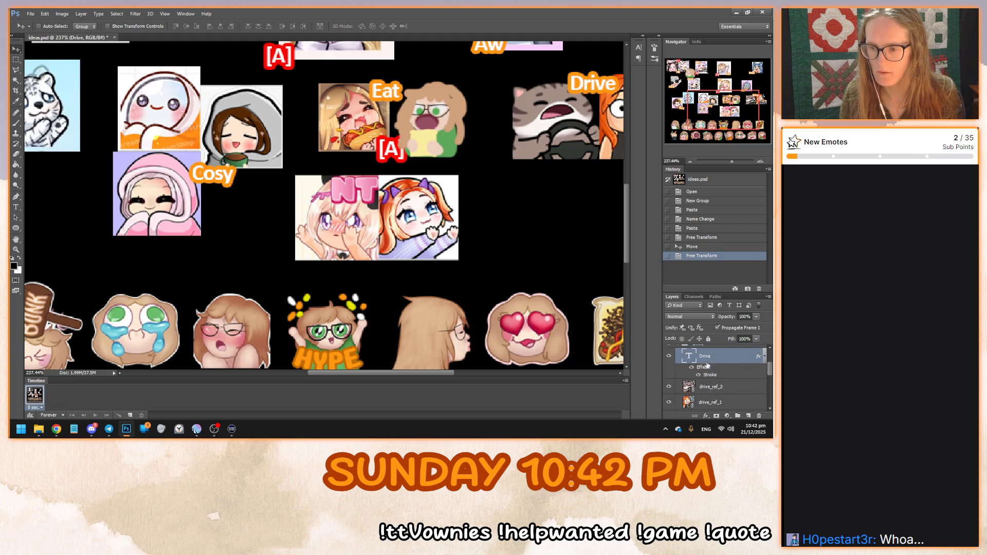
# Duplicate the Drive label layer as a new layer named Hug
pyautogui.keyDown('alt'); pyautogui.scroll(-3, 441, 310); pyautogui.keyUp('alt')
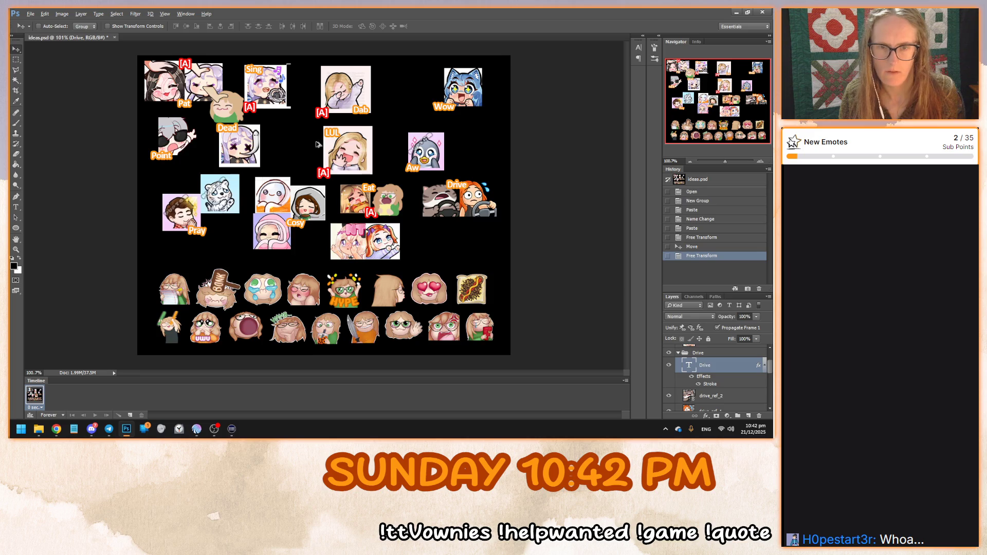
pyautogui.keyDown('alt'); pyautogui.scroll(2, 317, 144); pyautogui.keyUp('alt')
pyautogui.scroll(1, 318, 145)
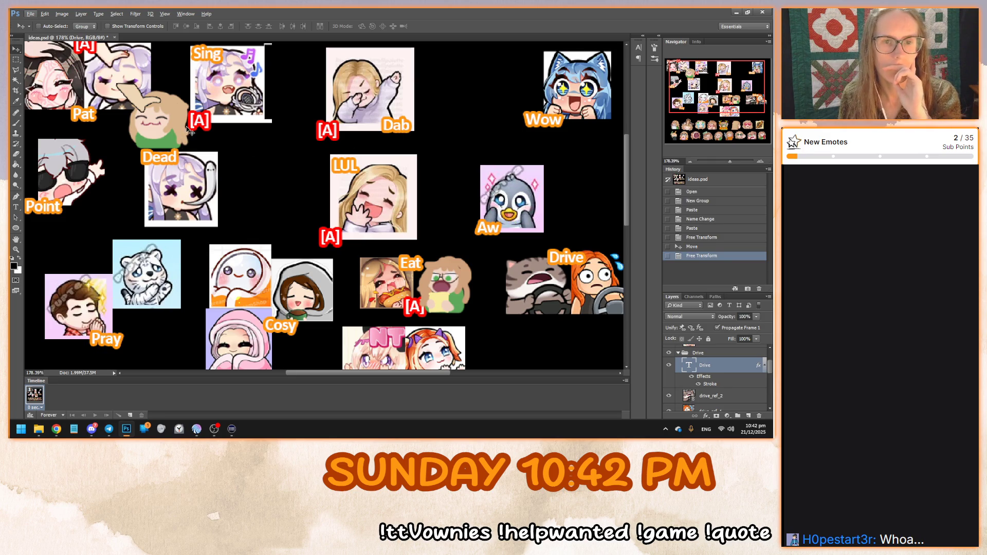
pyautogui.scroll(-2, 325, 220)
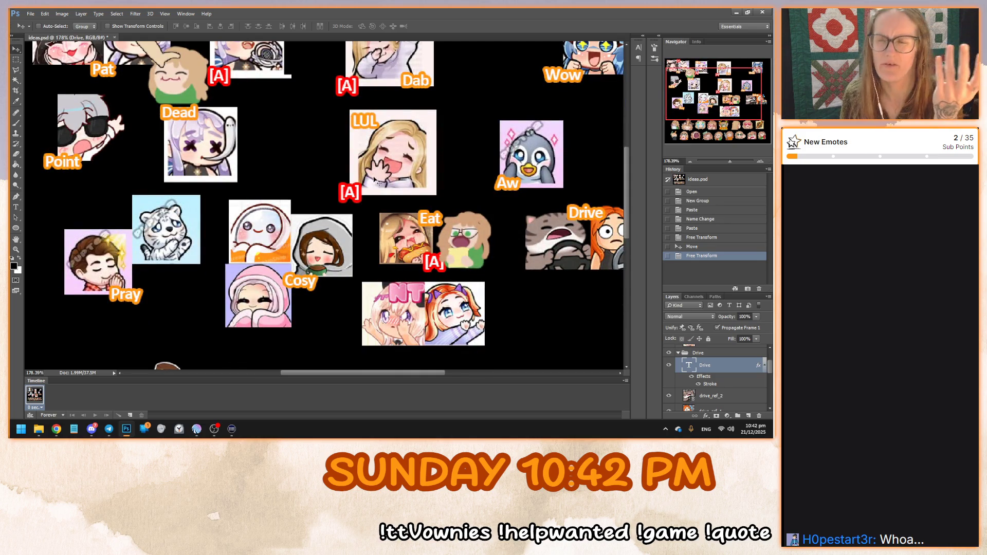
pyautogui.moveTo(715, 86); pyautogui.dragTo(722, 99)
pyautogui.rightClick(702, 367)
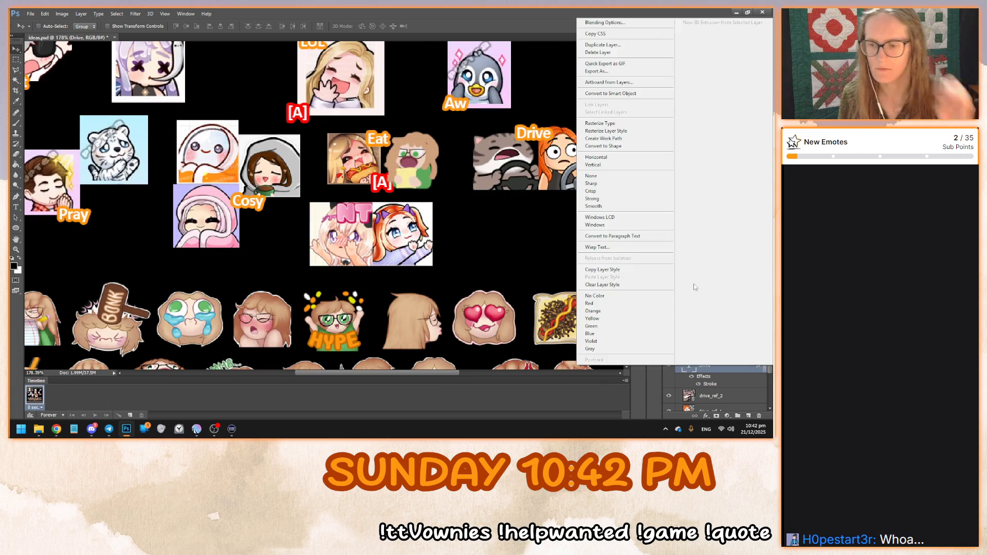
pyautogui.click(625, 50)
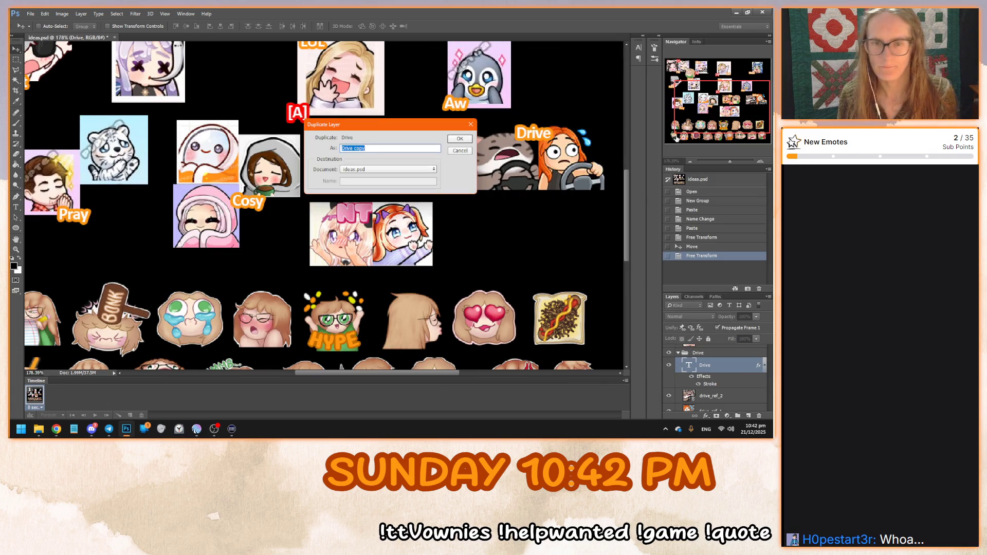
pyautogui.write('Hug')
pyautogui.press('Return')
# Move the Hug label layer into the Hug group and select it
pyautogui.moveTo(716, 391)
pyautogui.mouseDown()
pyautogui.moveTo(707, 402)
pyautogui.moveTo(714, 356)
pyautogui.mouseUp()
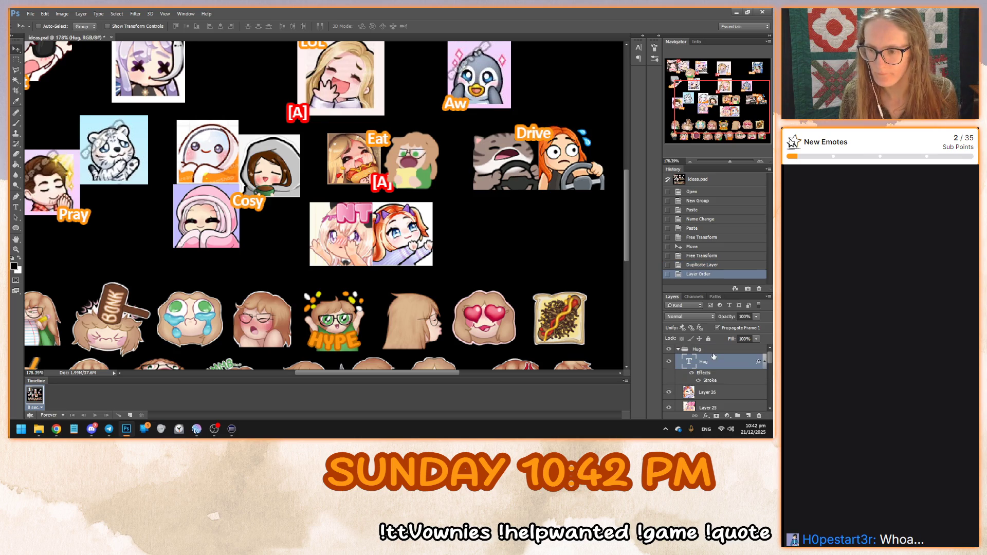
pyautogui.click(678, 350)
pyautogui.click(678, 359)
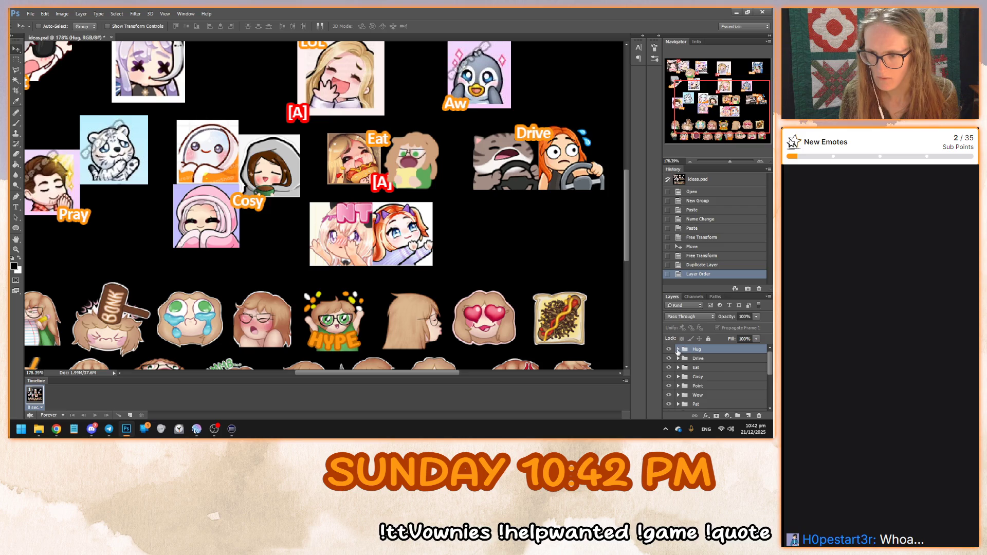
pyautogui.click(678, 350)
pyautogui.click(709, 362)
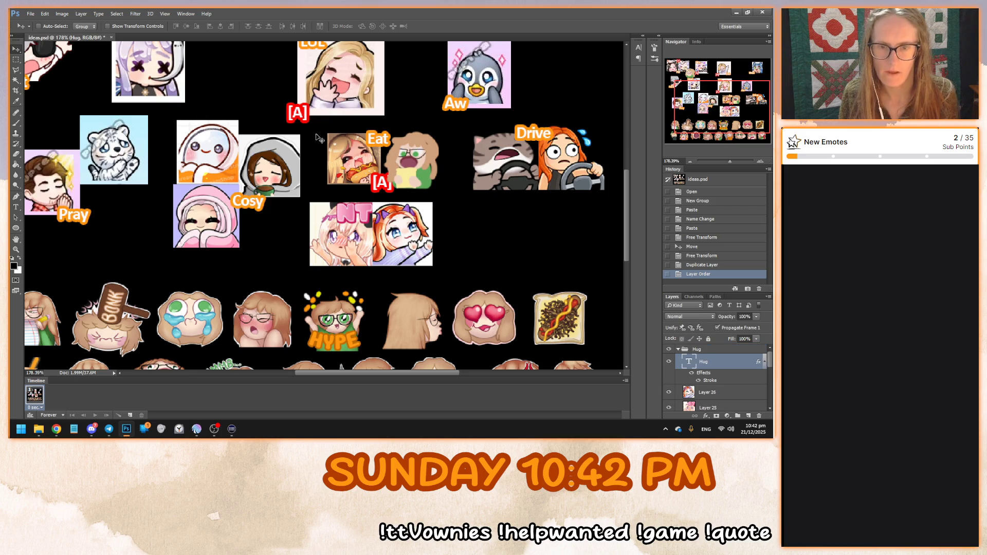
# Retype the label to 'Hug', place it under the NT/hug emote, and save
pyautogui.moveTo(534, 133); pyautogui.dragTo(473, 234)
pyautogui.press('t')
pyautogui.doubleClick(474, 231)
pyautogui.write('Hug')
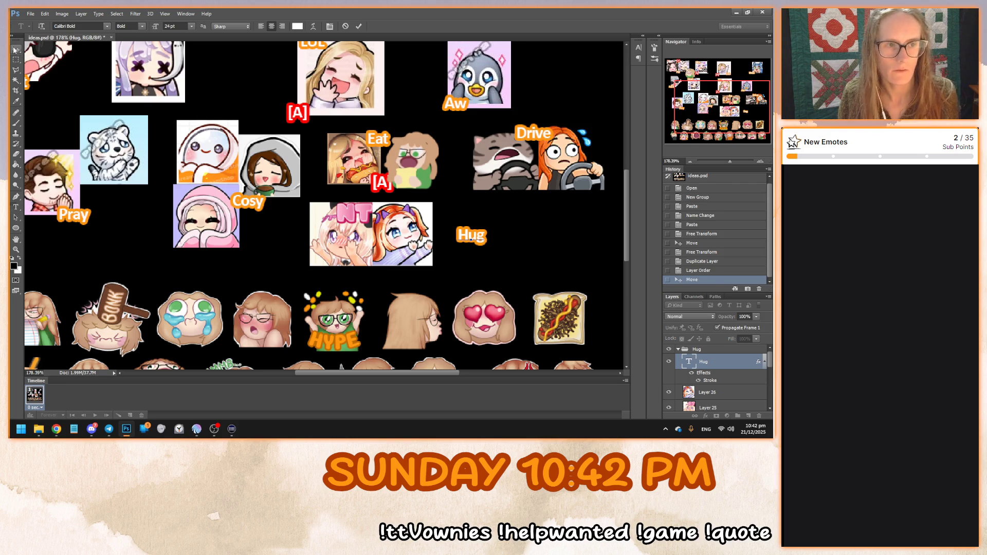
pyautogui.click(16, 48)
pyautogui.moveTo(478, 236)
pyautogui.mouseDown()
pyautogui.moveTo(377, 204)
pyautogui.moveTo(377, 269)
pyautogui.mouseUp()
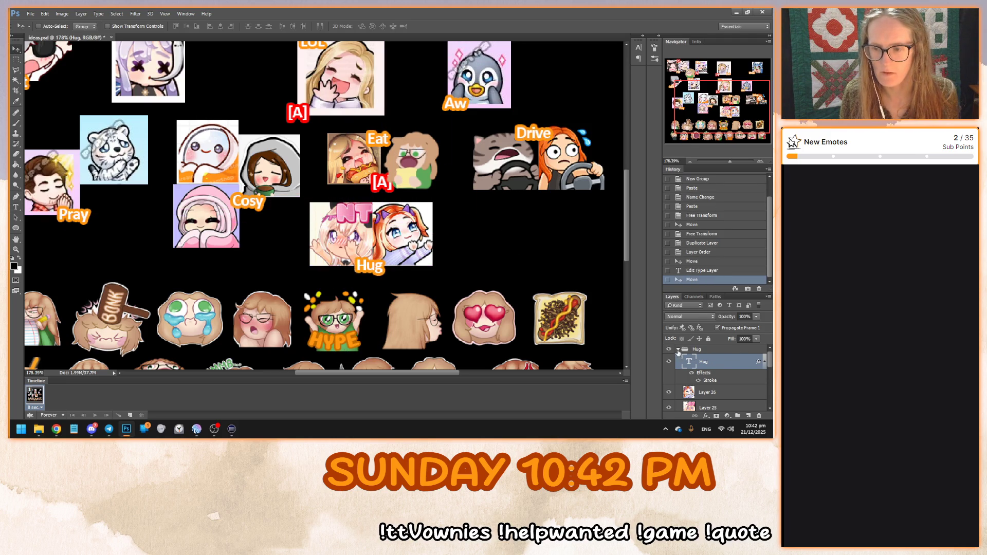
pyautogui.click(678, 350)
pyautogui.hotkey('ctrl', 's')
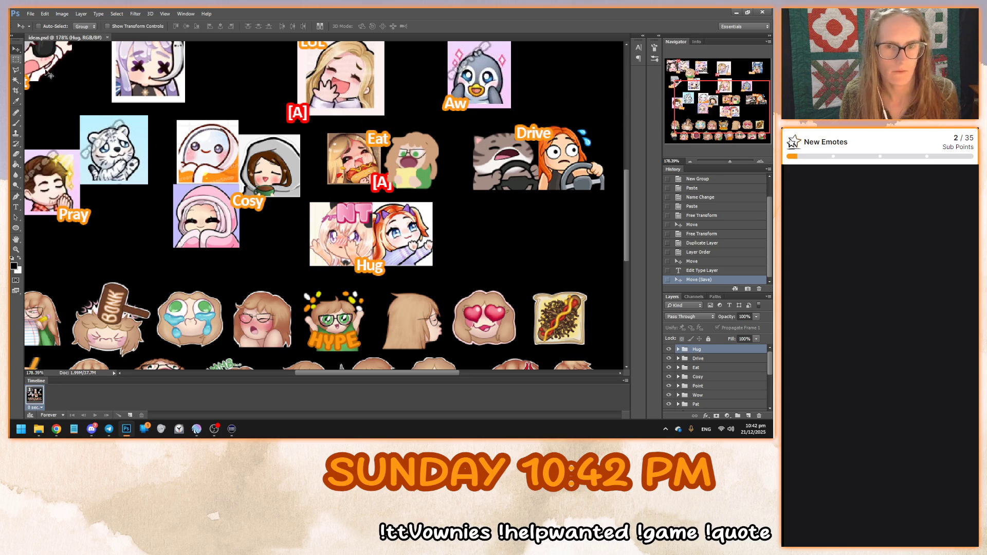
pyautogui.scroll(-1, 709, 105)
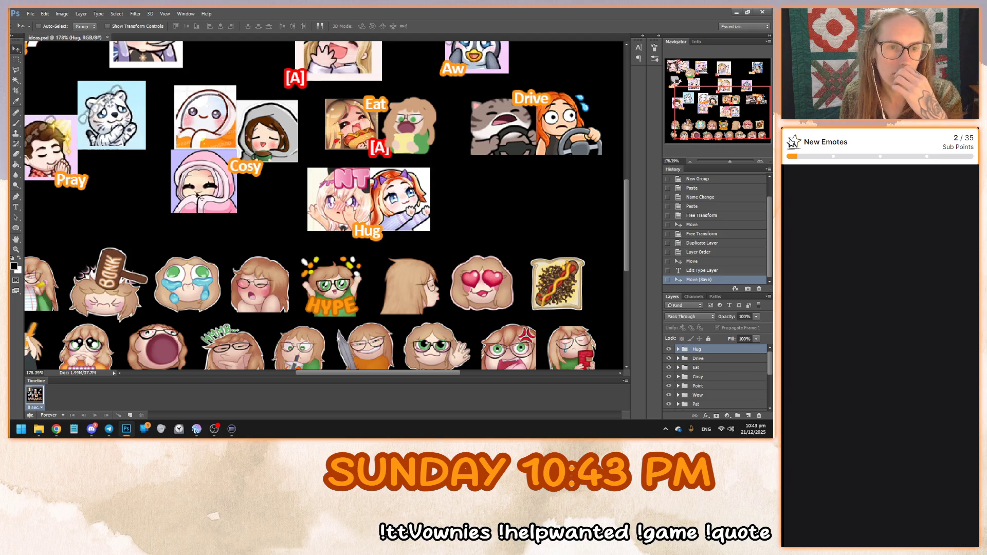
pyautogui.click(56, 429)
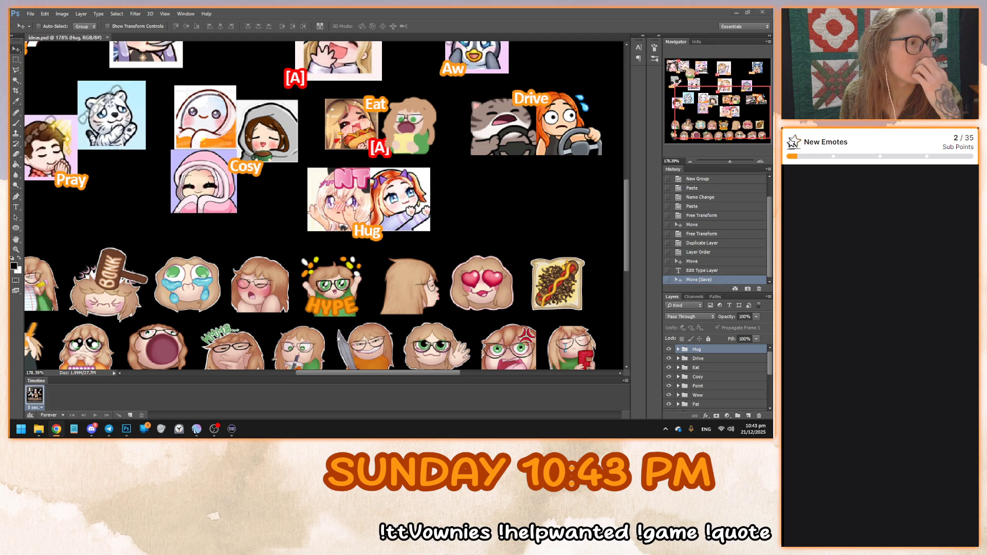
pyautogui.click(695, 406)
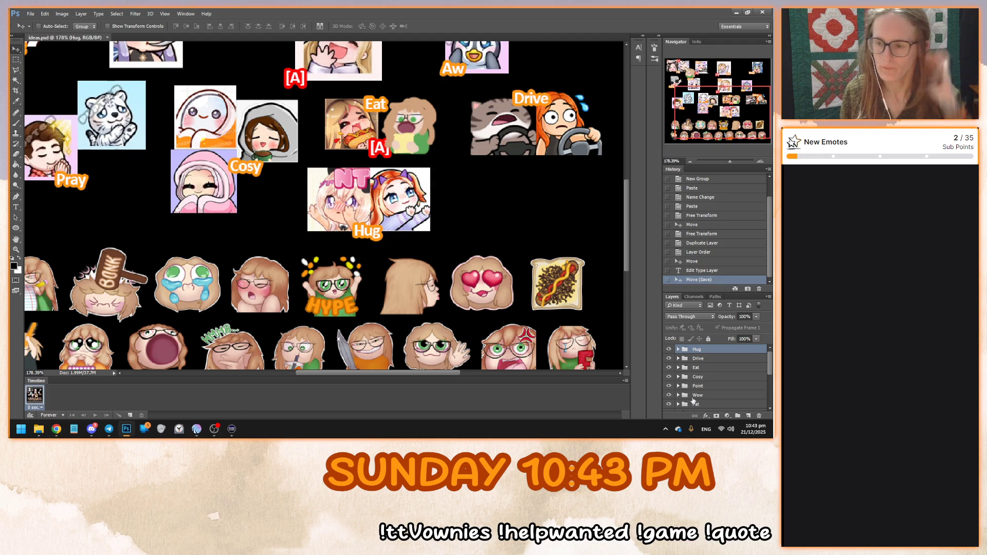
pyautogui.scroll(3, 396, 221)
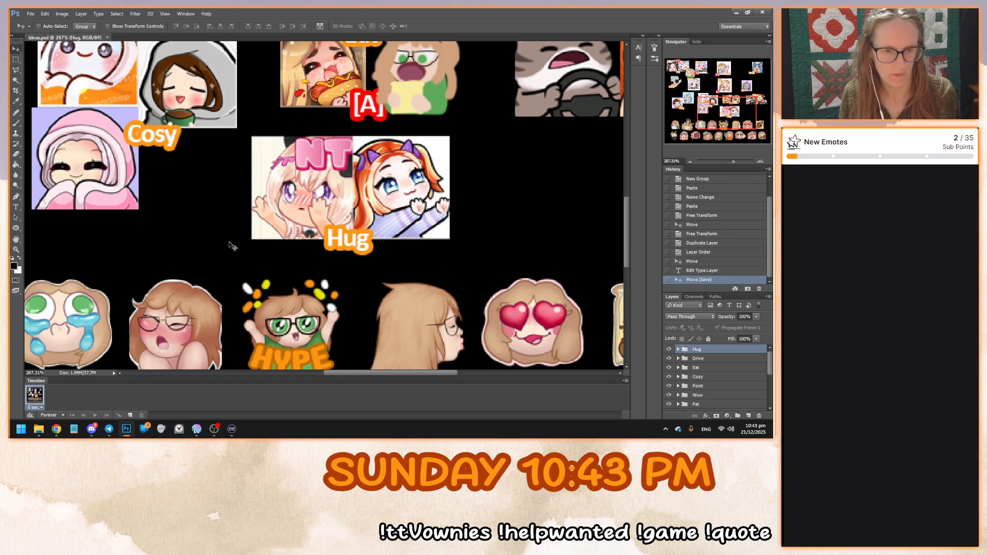
pyautogui.press('b')
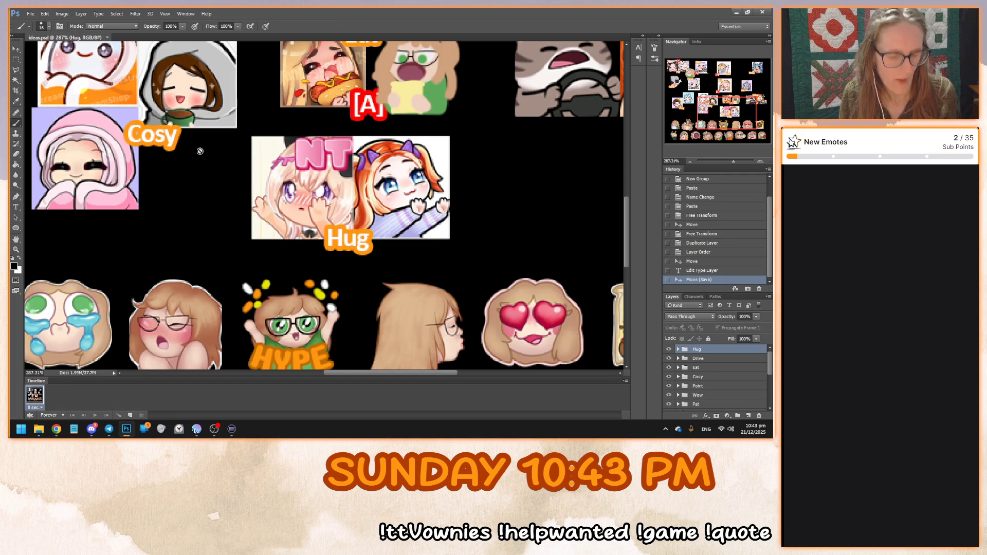
pyautogui.click(56, 429)
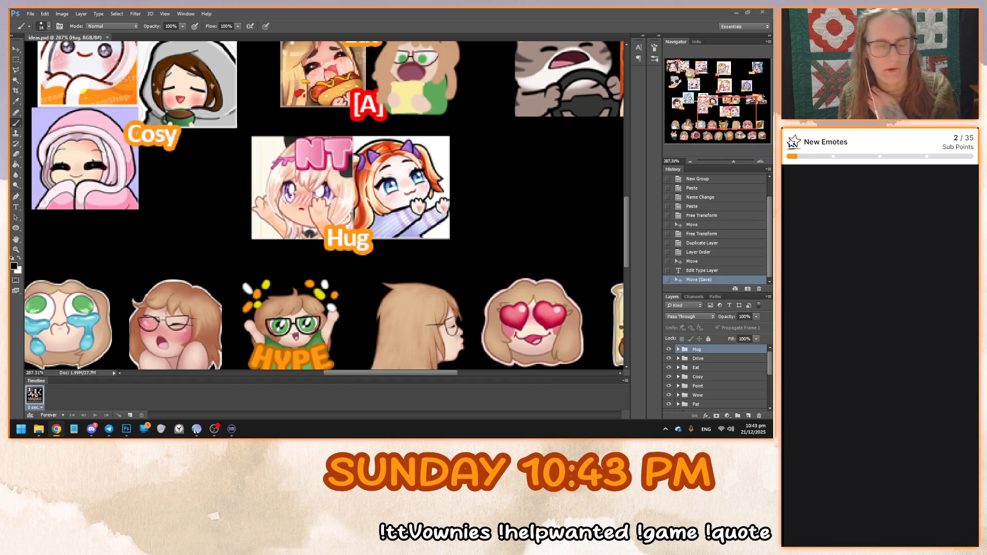
pyautogui.hotkey('alt', 'Tab')
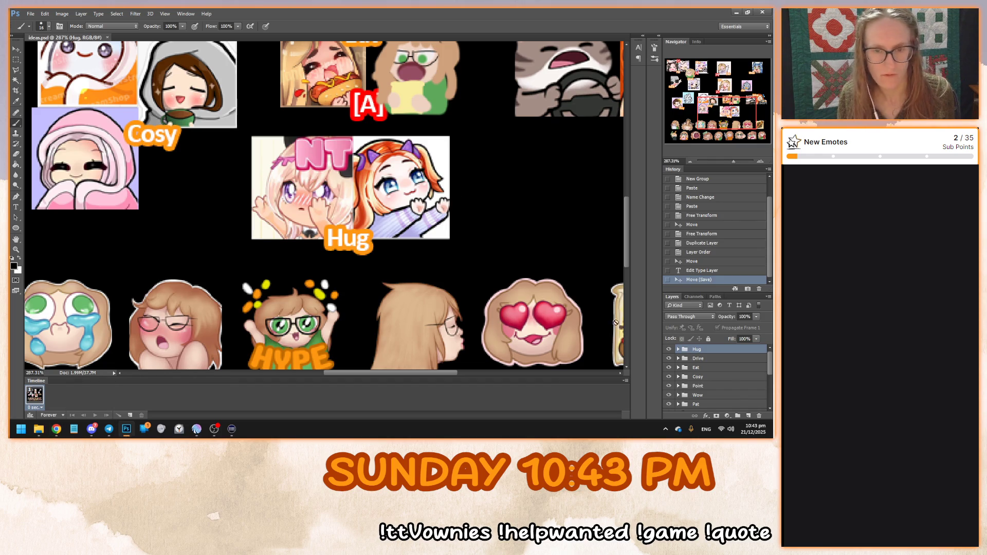
pyautogui.click(679, 351)
pyautogui.click(709, 361)
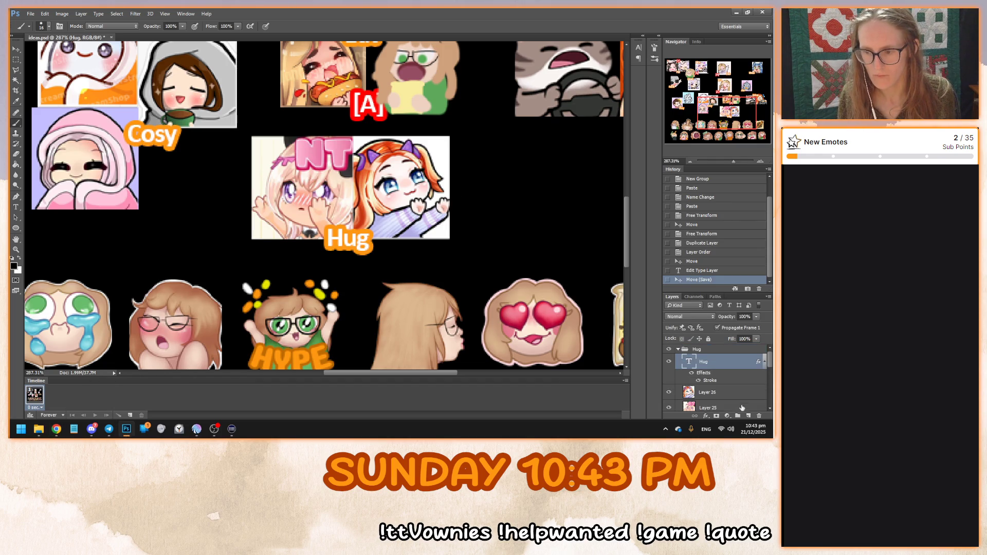
# Add a new layer in the Hug group and set an 8 px brush
pyautogui.click(748, 416)
pyautogui.moveTo(529, 309)
pyautogui.mouseDown()
pyautogui.moveTo(335, 237)
pyautogui.moveTo(396, 295)
pyautogui.mouseUp()
pyautogui.hotkey('ctrl', 'z')
pyautogui.rightClick(440, 167)
pyautogui.click(523, 178)
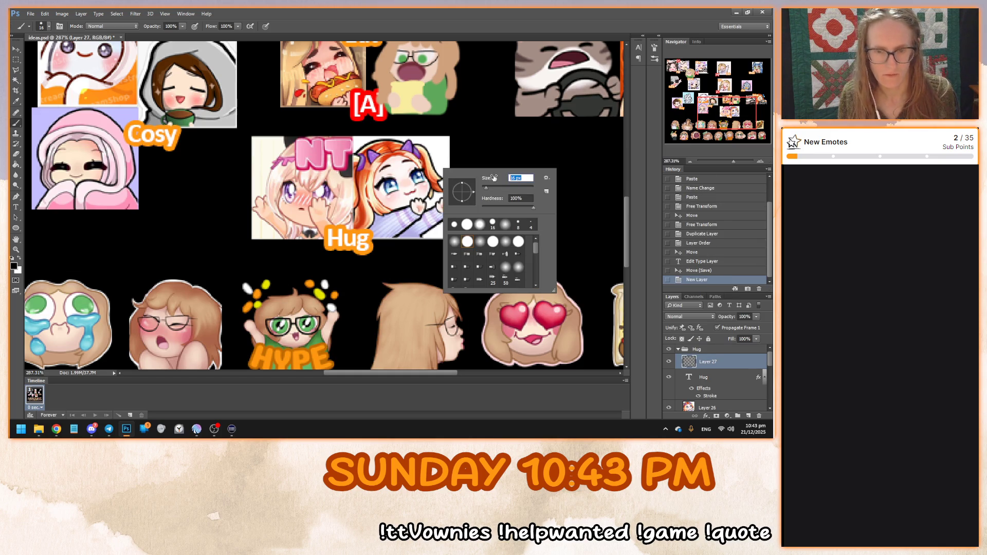
pyautogui.press('Return')
# Sample the girl's peach skin tone as the foreground colour
pyautogui.click(20, 258)
pyautogui.click(13, 266)
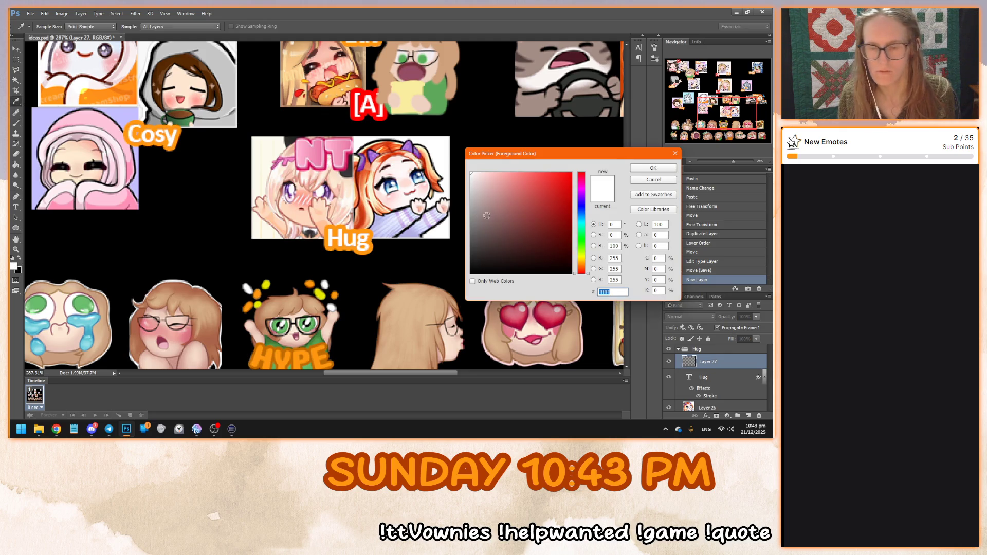
pyautogui.click(434, 67)
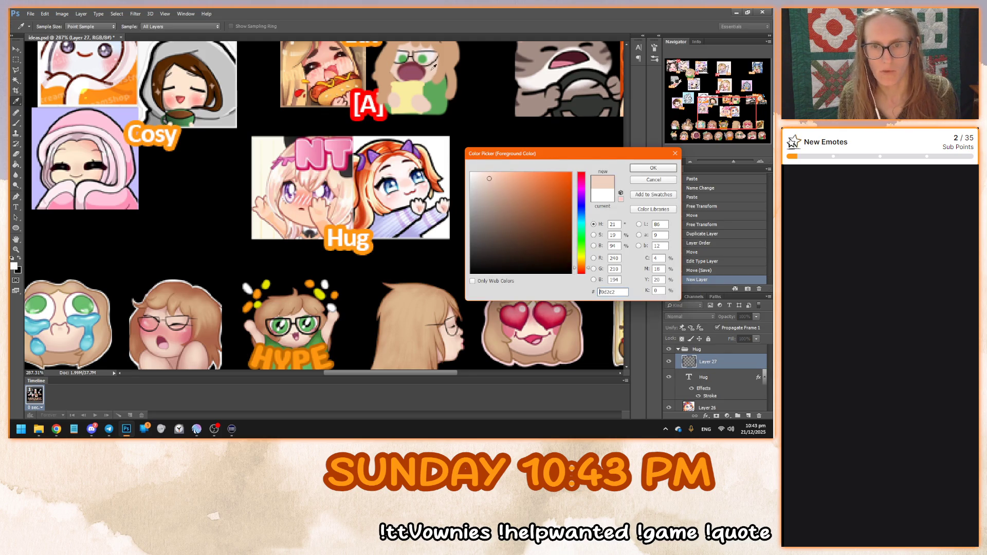
pyautogui.click(653, 168)
# Paint skin colour over the hair strand beside the left girl's eye
pyautogui.moveTo(717, 116)
pyautogui.mouseDown()
pyautogui.moveTo(710, 91)
pyautogui.moveTo(726, 80)
pyautogui.moveTo(719, 111)
pyautogui.mouseUp()
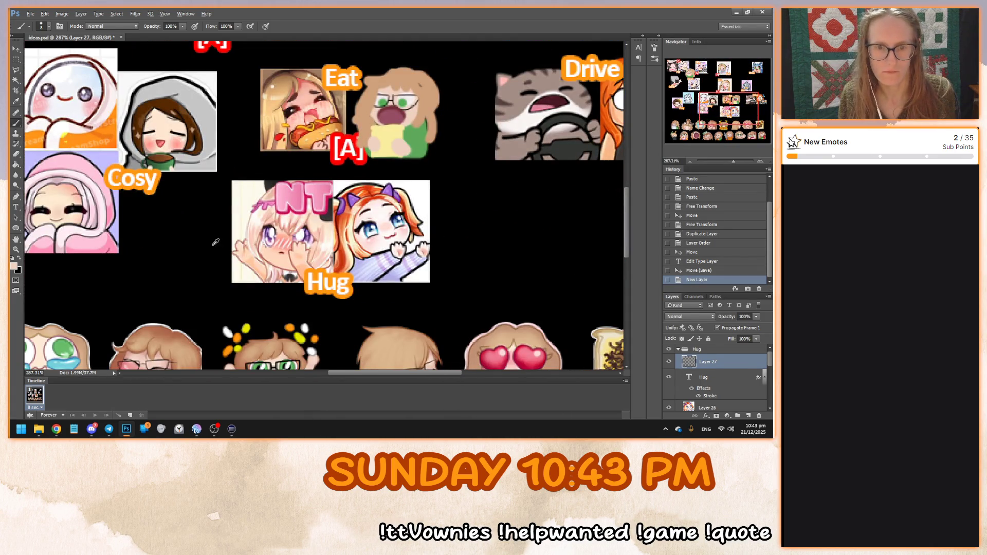
pyautogui.scroll(5, 307, 246)
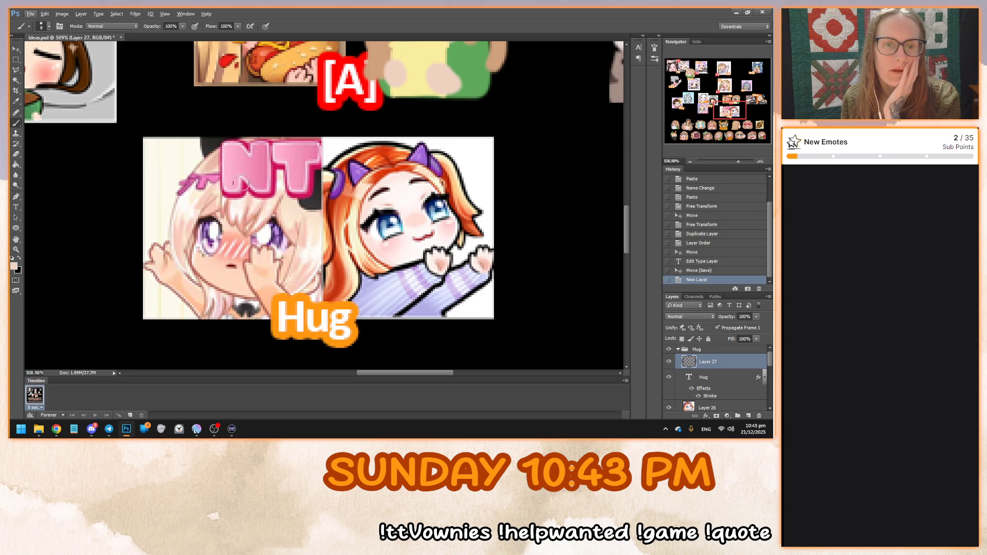
pyautogui.moveTo(254, 162)
pyautogui.mouseDown()
pyautogui.moveTo(244, 157)
pyautogui.moveTo(186, 205)
pyautogui.moveTo(188, 254)
pyautogui.moveTo(261, 294)
pyautogui.moveTo(296, 272)
pyautogui.moveTo(310, 232)
pyautogui.moveTo(274, 161)
pyautogui.moveTo(249, 175)
pyautogui.mouseUp()
pyautogui.hotkey('ctrl', 'z')
pyautogui.hotkey('ctrl', 'z')
pyautogui.moveTo(250, 211)
pyautogui.mouseDown()
pyautogui.moveTo(236, 227)
pyautogui.moveTo(244, 229)
pyautogui.mouseUp()
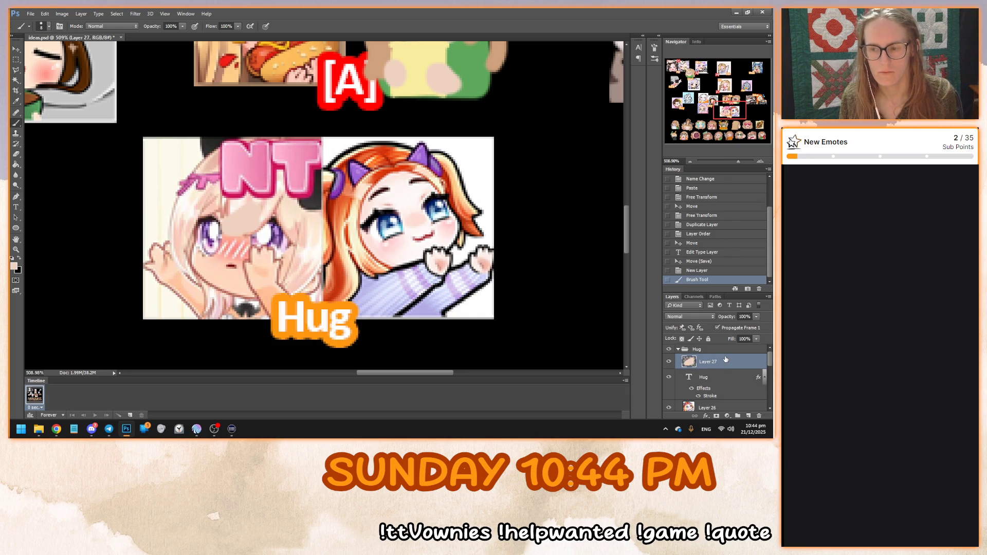
# Give Layer 27 a red Color Overlay layer style
pyautogui.doubleClick(725, 359)
pyautogui.click(407, 278)
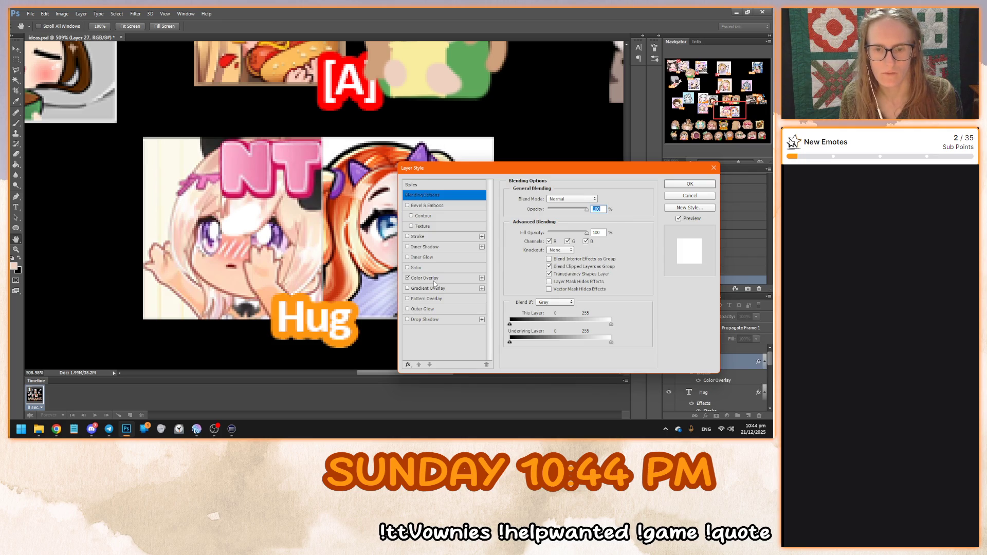
pyautogui.click(424, 278)
pyautogui.click(605, 198)
pyautogui.press('Return')
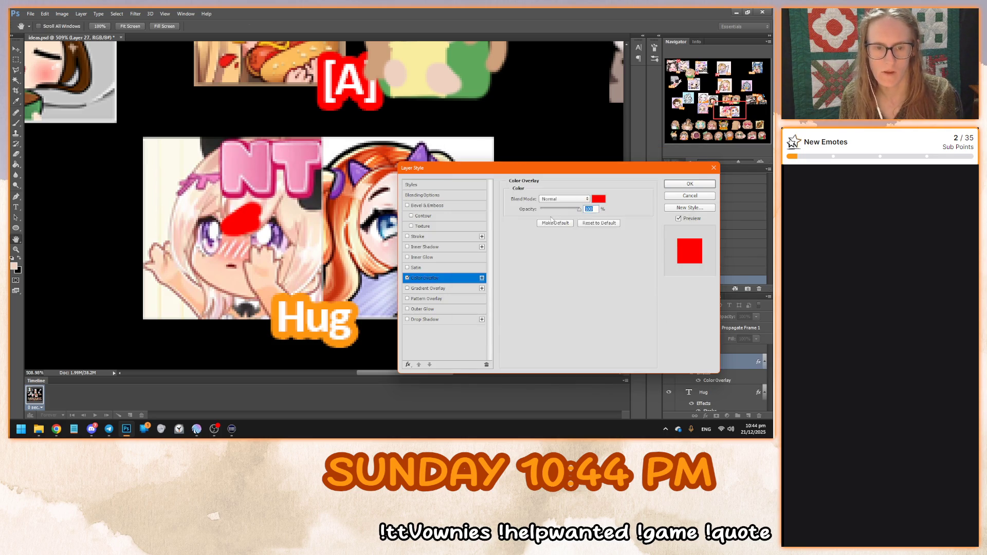
pyautogui.press('Return')
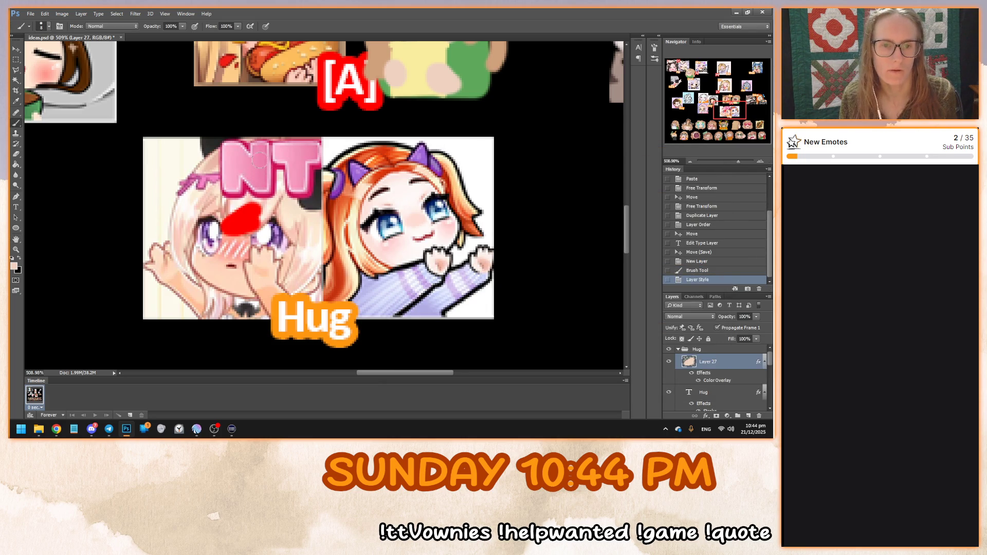
# Fill the face circle solid with Paint Bucket and brush, then disable the overlay
pyautogui.moveTo(261, 160)
pyautogui.mouseDown()
pyautogui.moveTo(230, 168)
pyautogui.moveTo(245, 168)
pyautogui.moveTo(199, 196)
pyautogui.moveTo(181, 236)
pyautogui.moveTo(208, 273)
pyautogui.moveTo(259, 292)
pyautogui.moveTo(311, 263)
pyautogui.moveTo(315, 234)
pyautogui.moveTo(311, 195)
pyautogui.moveTo(285, 167)
pyautogui.moveTo(253, 163)
pyautogui.mouseUp()
pyautogui.hotkey('ctrl', 'z')
pyautogui.rightClick(242, 181)
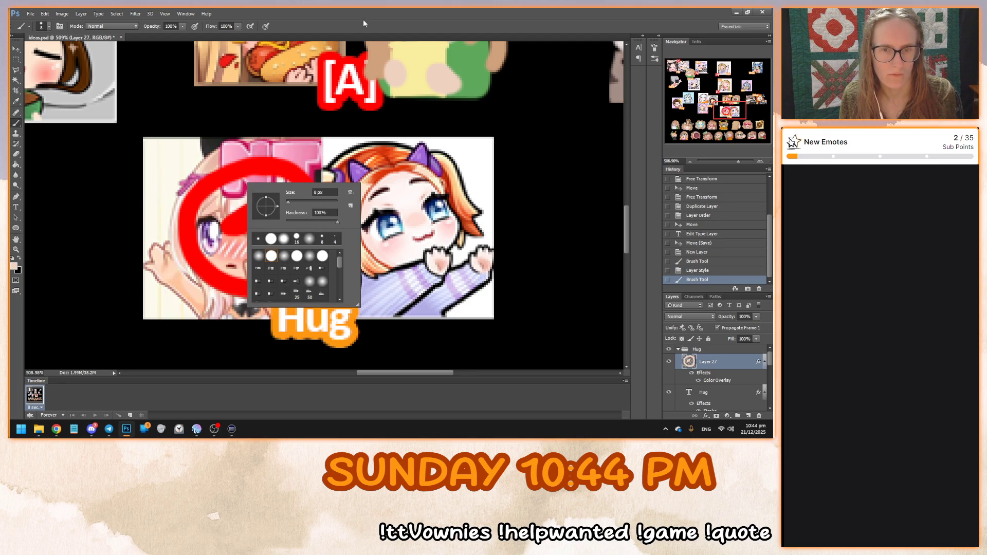
pyautogui.click(247, 203)
pyautogui.press('g')
pyautogui.click(253, 189)
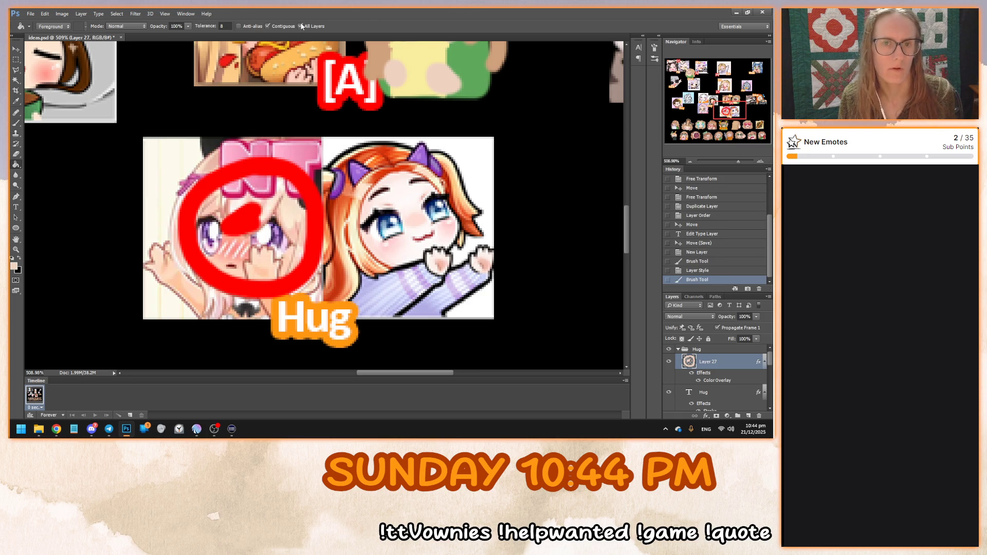
pyautogui.click(272, 204)
pyautogui.press('b')
pyautogui.moveTo(249, 205)
pyautogui.mouseDown()
pyautogui.moveTo(220, 236)
pyautogui.moveTo(256, 207)
pyautogui.moveTo(199, 208)
pyautogui.moveTo(200, 238)
pyautogui.moveTo(230, 273)
pyautogui.moveTo(282, 276)
pyautogui.moveTo(304, 237)
pyautogui.moveTo(294, 191)
pyautogui.moveTo(260, 178)
pyautogui.moveTo(231, 190)
pyautogui.mouseUp()
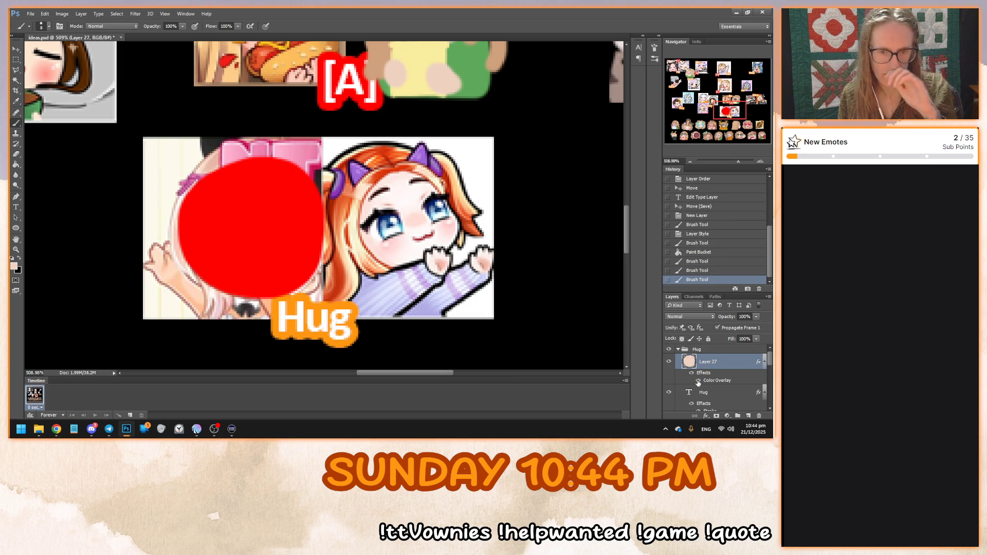
pyautogui.click(698, 382)
# Check the emote sheet zoomed out, then add empty Layer 28 above the Hug face circle
pyautogui.scroll(-5, 396, 194)
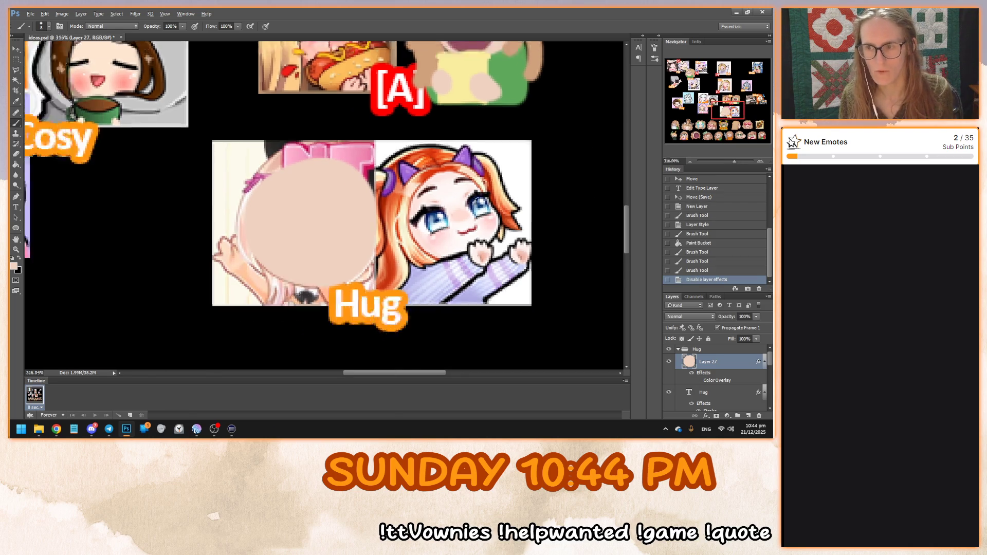
pyautogui.scroll(-3, 396, 194)
pyautogui.scroll(4, 395, 206)
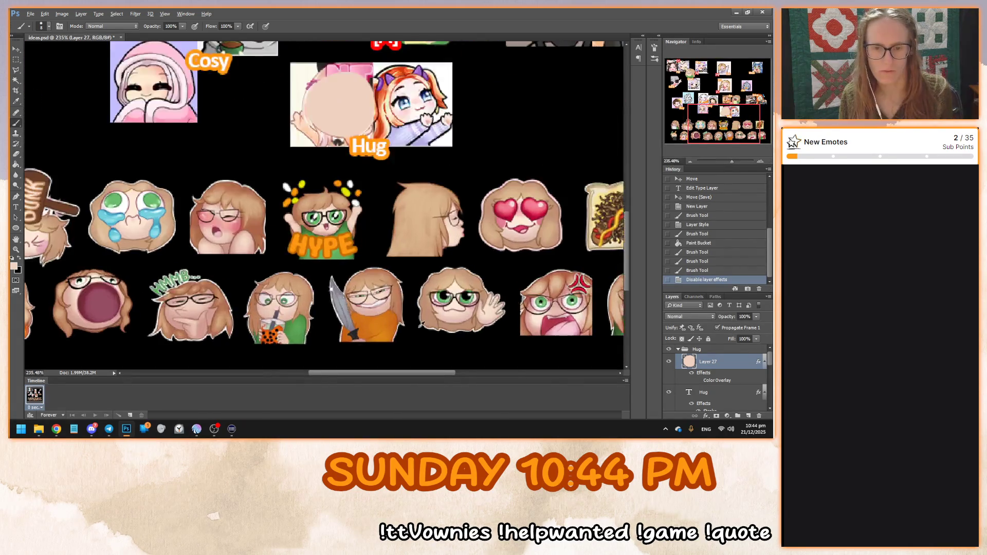
pyautogui.scroll(-1, 420, 321)
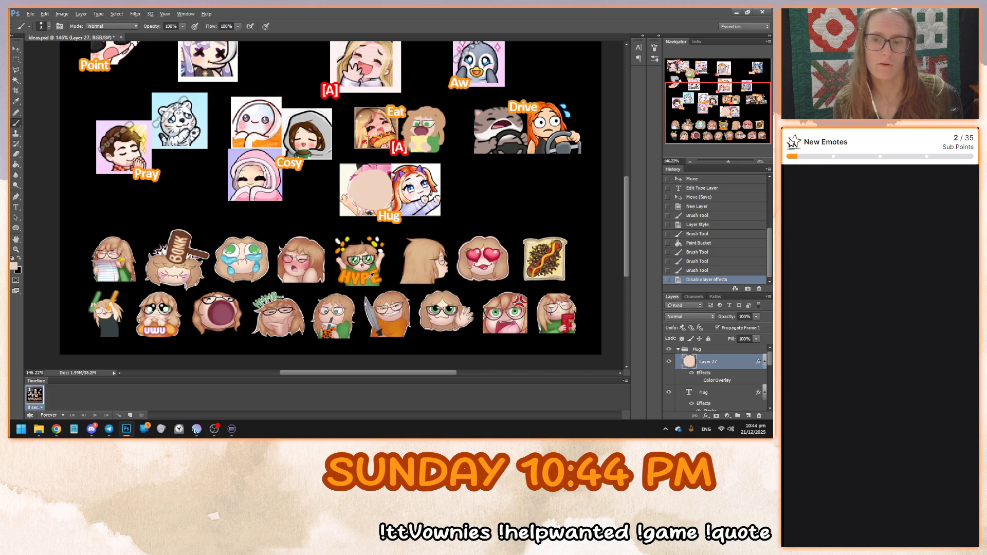
pyautogui.scroll(-1, 383, 255)
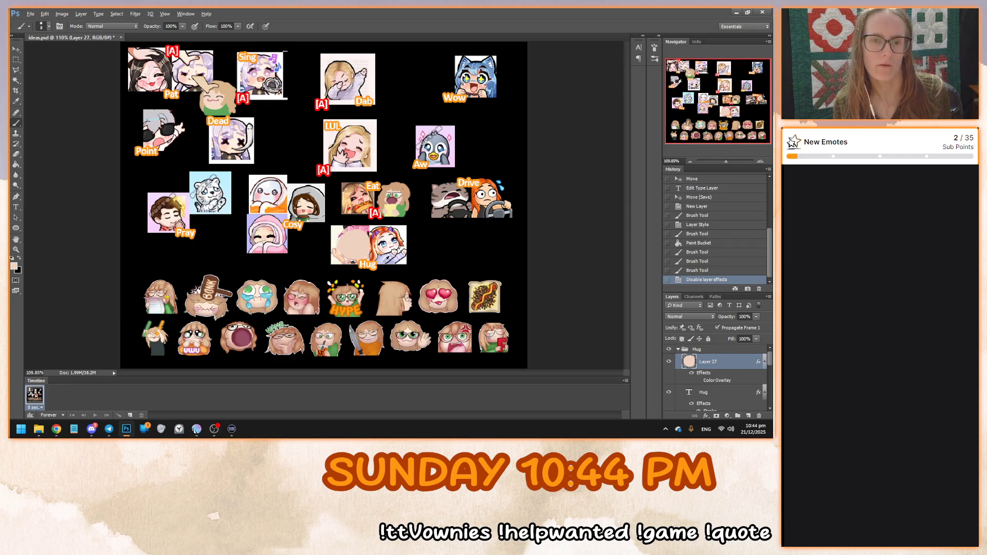
pyautogui.scroll(2, 386, 258)
pyautogui.scroll(2, 370, 251)
pyautogui.scroll(2, 310, 235)
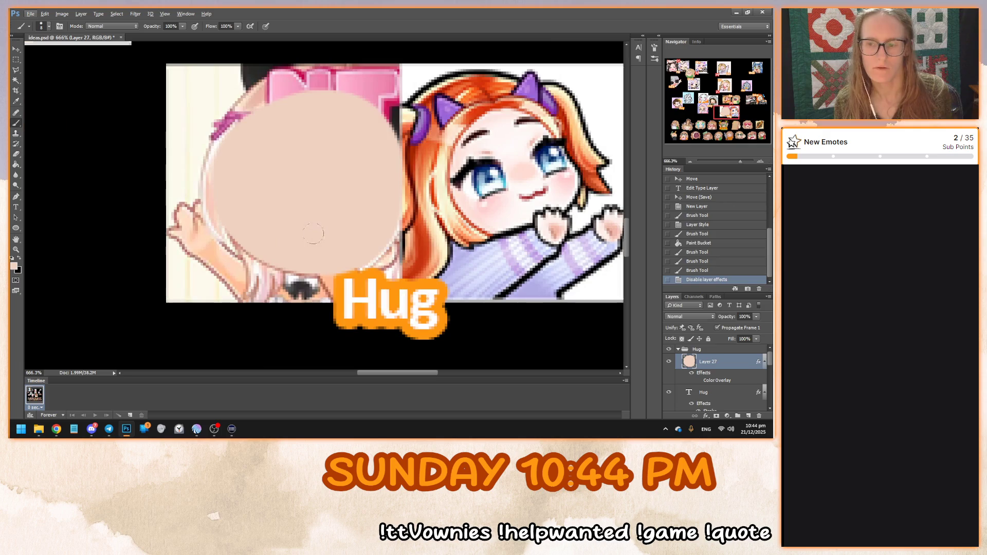
pyautogui.click(748, 417)
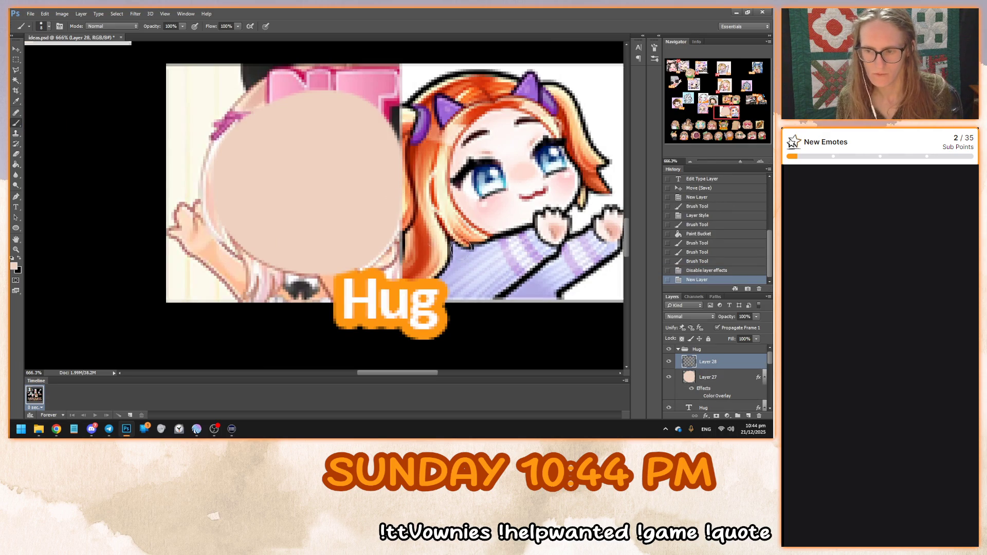
# Hide the Layer 27 face circle and frame the Hug emote
pyautogui.scroll(-6, 362, 266)
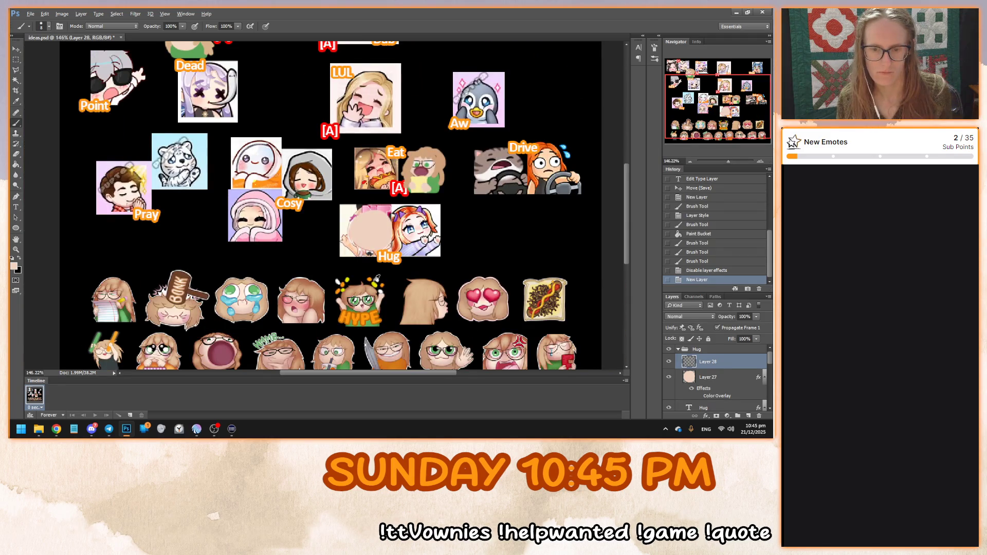
pyautogui.scroll(3, 378, 251)
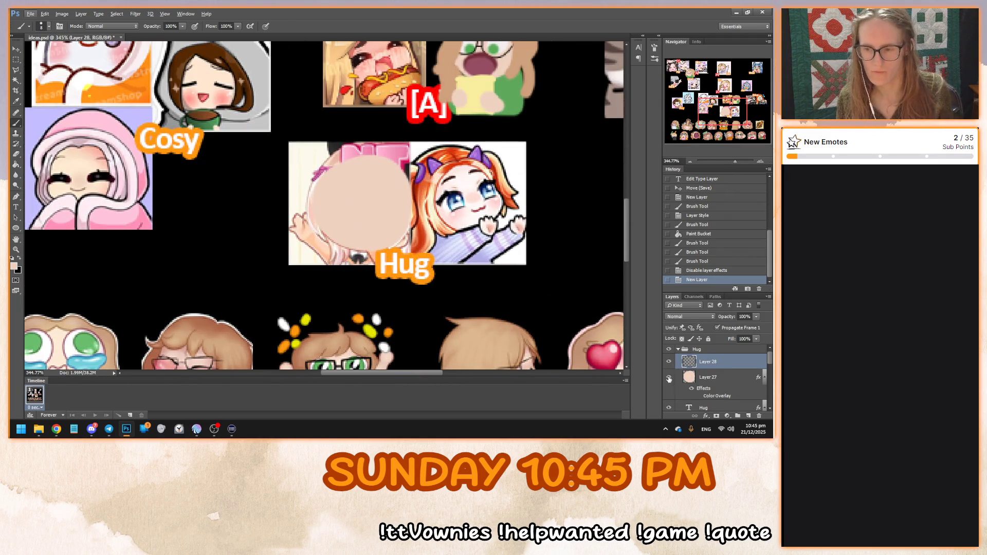
pyautogui.click(669, 378)
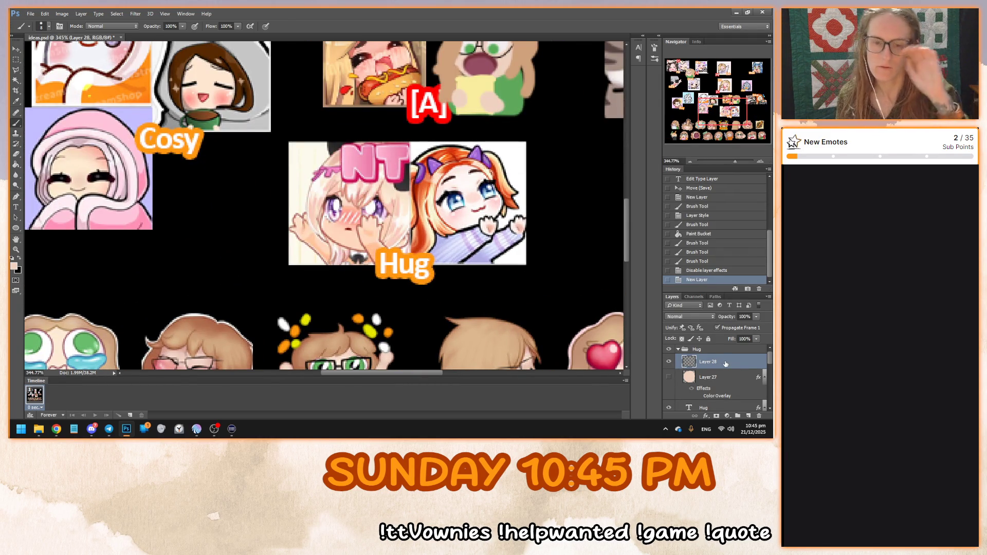
pyautogui.moveTo(717, 109)
pyautogui.mouseDown()
pyautogui.moveTo(712, 127)
pyautogui.moveTo(713, 108)
pyautogui.mouseUp()
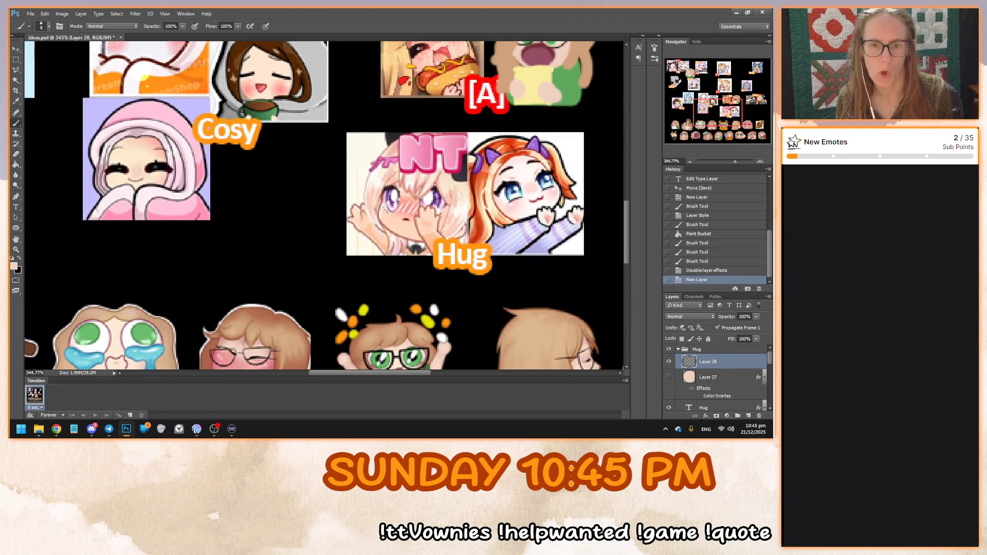
pyautogui.scroll(3, 405, 232)
pyautogui.scroll(-4, 404, 233)
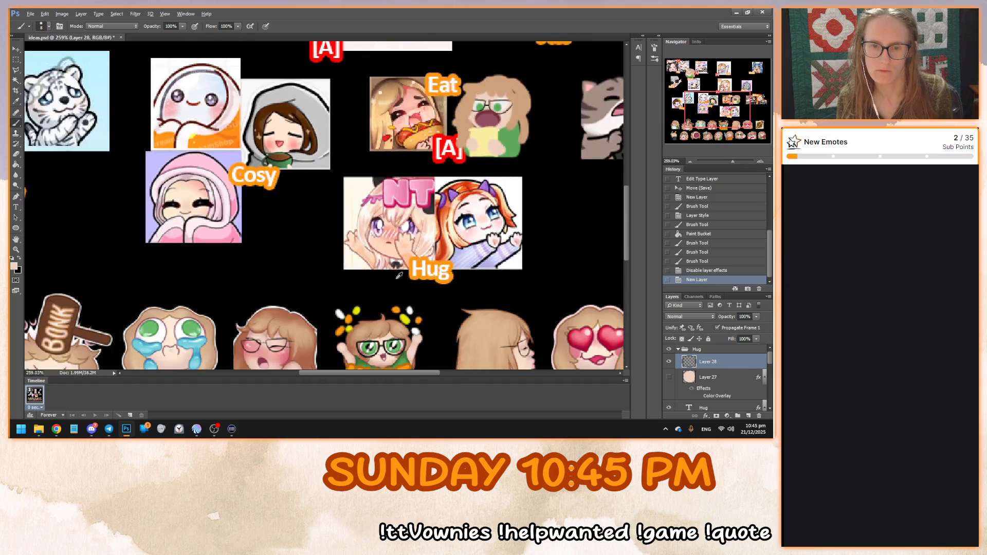
pyautogui.scroll(4, 404, 233)
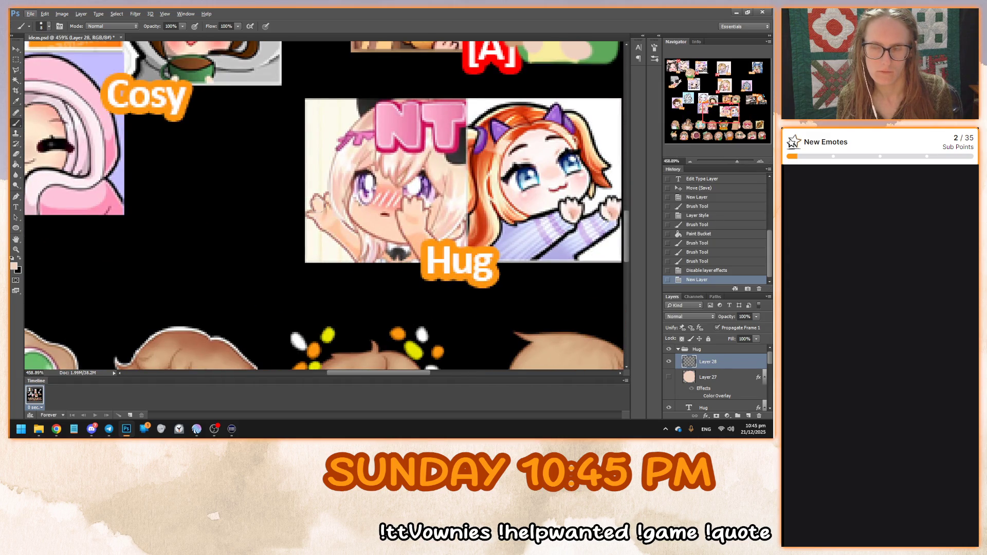
pyautogui.scroll(3, 420, 211)
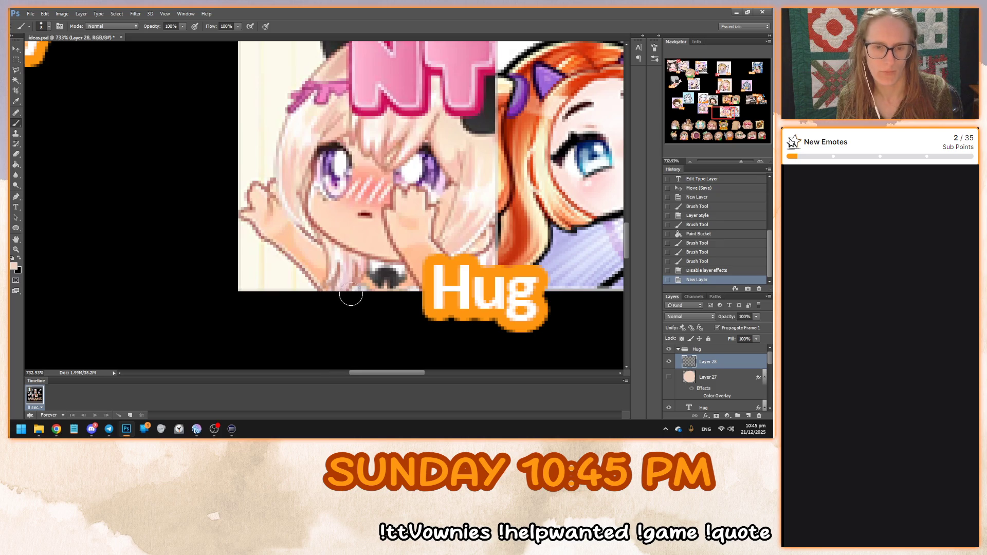
# Paint a thick peach arm on Layer 28 reaching up to the left face
pyautogui.click(365, 311)
pyautogui.moveTo(365, 310)
pyautogui.mouseDown()
pyautogui.moveTo(254, 225)
pyautogui.moveTo(252, 191)
pyautogui.moveTo(278, 191)
pyautogui.mouseUp()
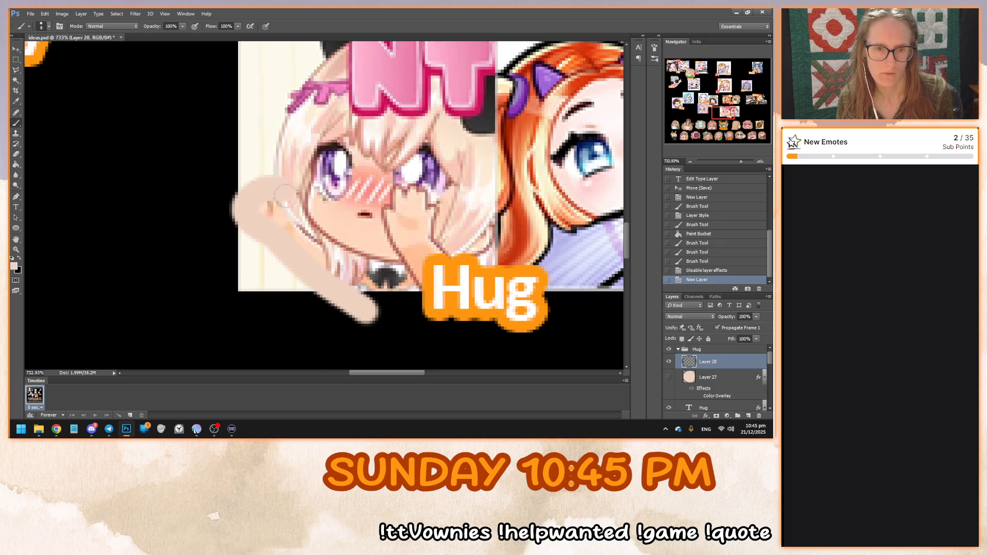
pyautogui.moveTo(306, 252)
pyautogui.mouseDown()
pyautogui.moveTo(383, 307)
pyautogui.moveTo(309, 250)
pyautogui.mouseUp()
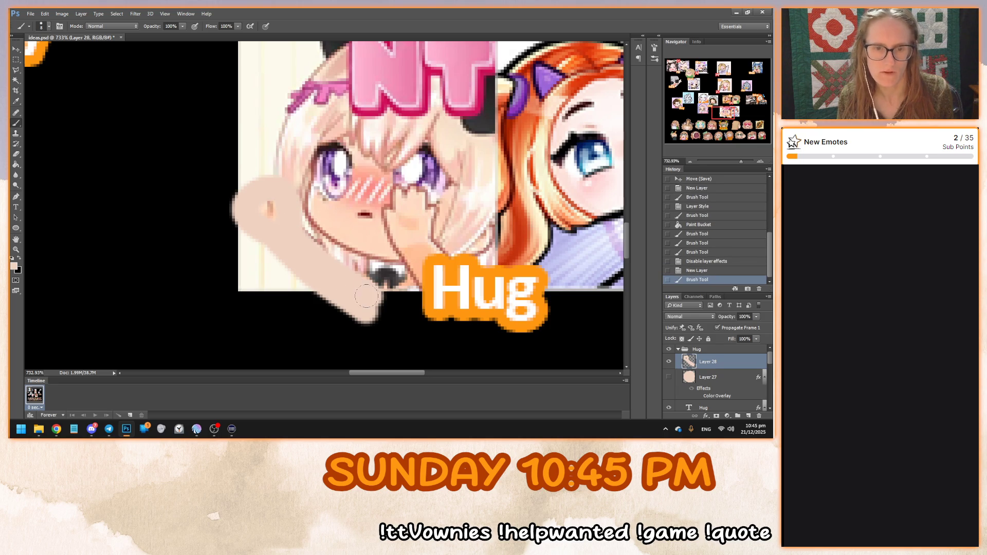
pyautogui.moveTo(366, 300); pyautogui.dragTo(278, 221)
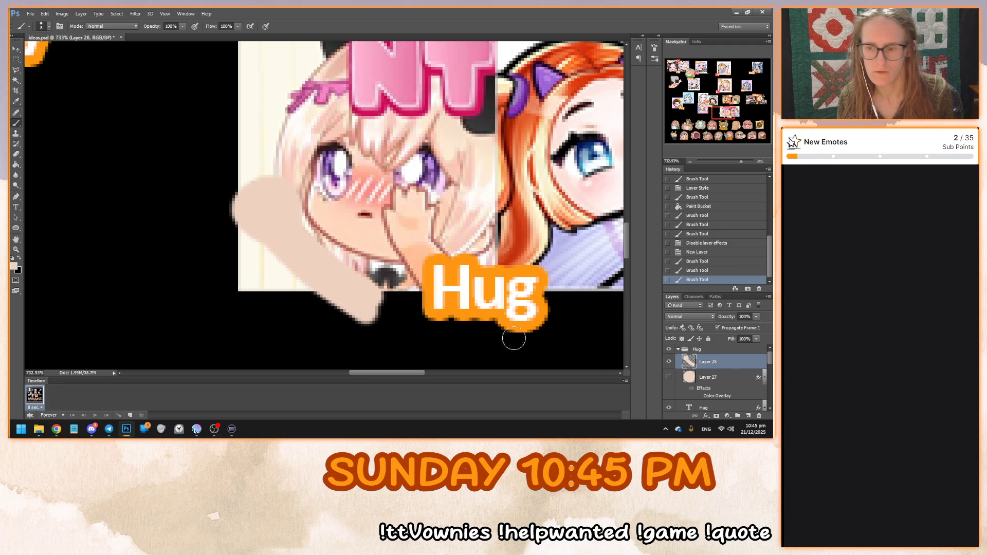
pyautogui.scroll(-3, 191, 236)
pyautogui.scroll(2, 323, 267)
# On new Layer 29, paint a second peach arm stroke down over the Hug label
pyautogui.click(748, 415)
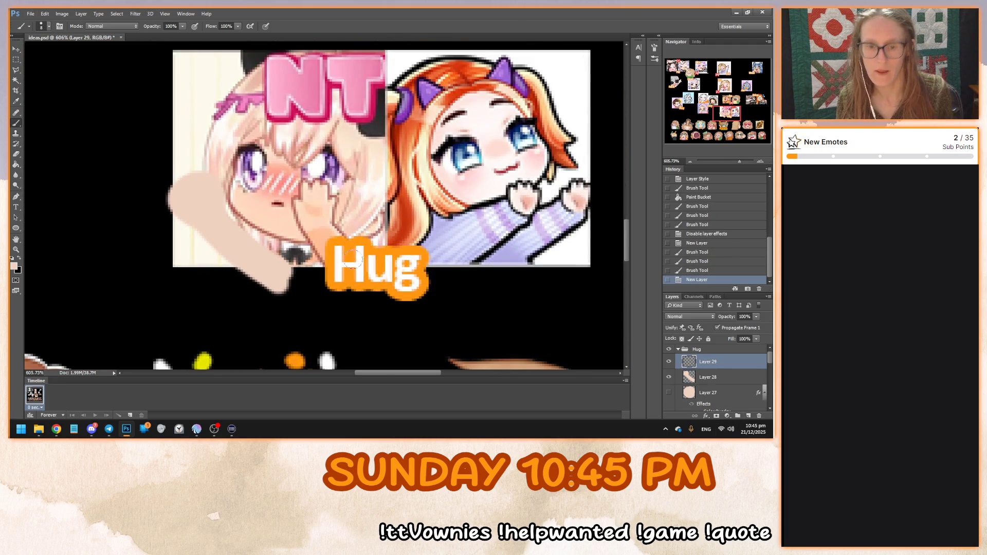
pyautogui.moveTo(354, 296)
pyautogui.mouseDown()
pyautogui.moveTo(290, 203)
pyautogui.moveTo(359, 297)
pyautogui.moveTo(300, 221)
pyautogui.moveTo(292, 202)
pyautogui.moveTo(311, 191)
pyautogui.mouseUp()
pyautogui.hotkey('ctrl', 'z')
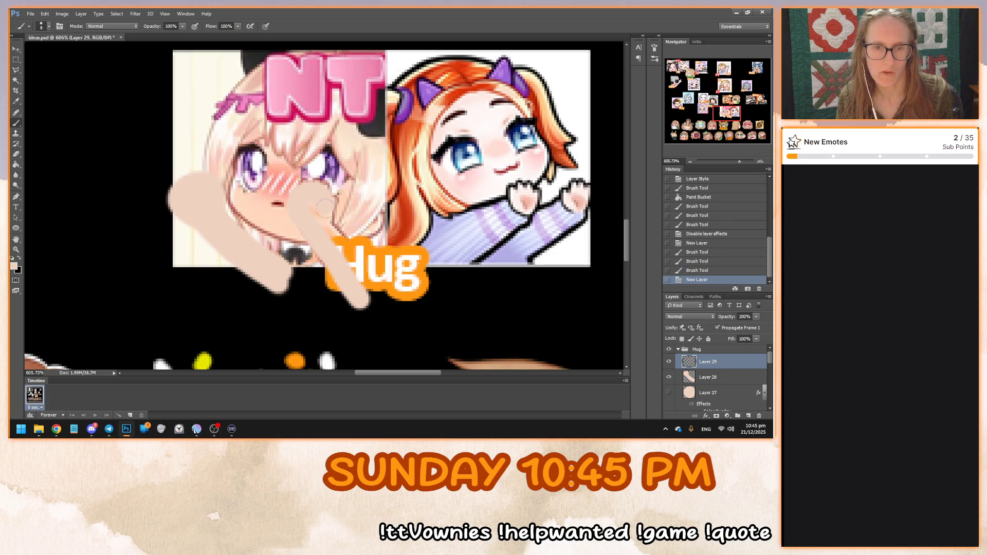
pyautogui.moveTo(325, 236)
pyautogui.mouseDown()
pyautogui.moveTo(368, 305)
pyautogui.moveTo(358, 290)
pyautogui.mouseUp()
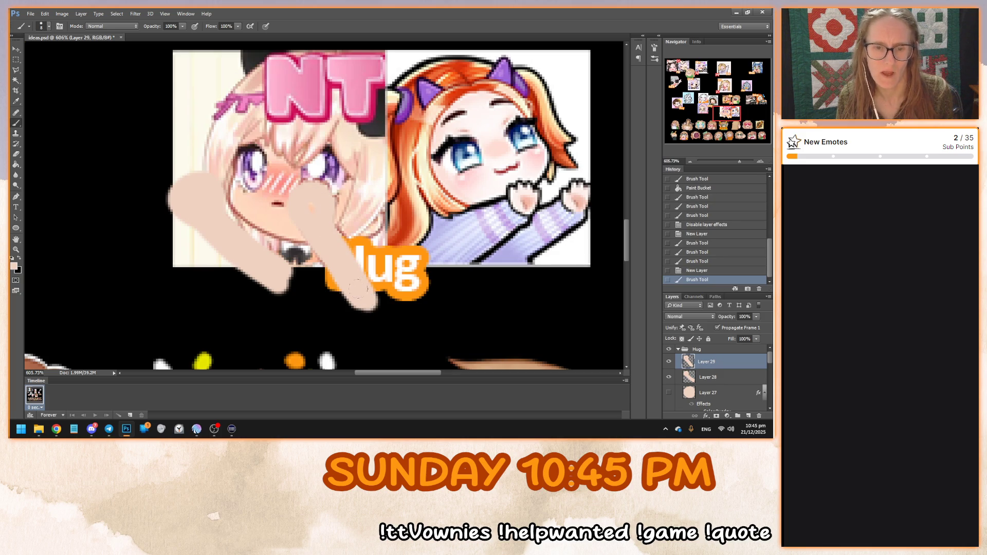
pyautogui.scroll(-2, 237, 301)
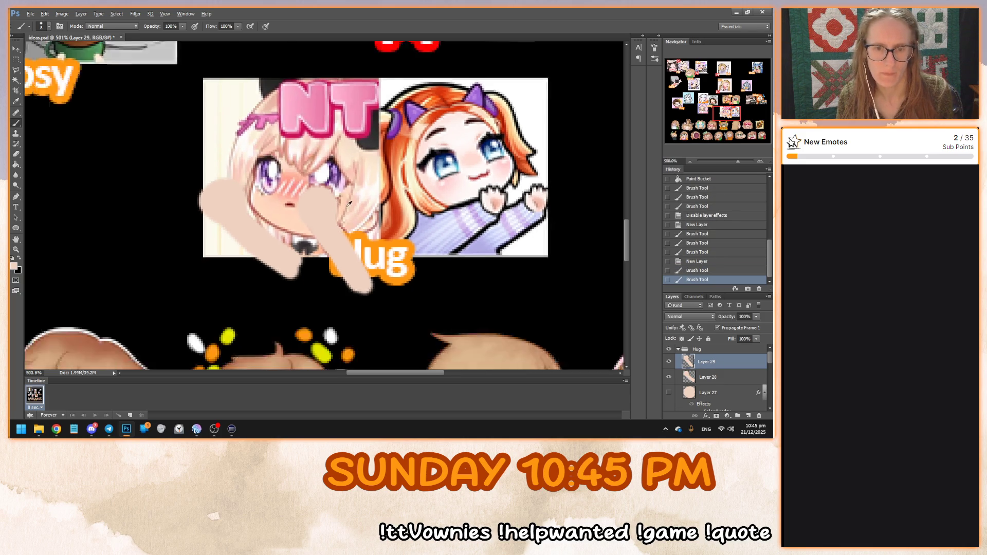
pyautogui.scroll(3, 237, 300)
pyautogui.click(16, 49)
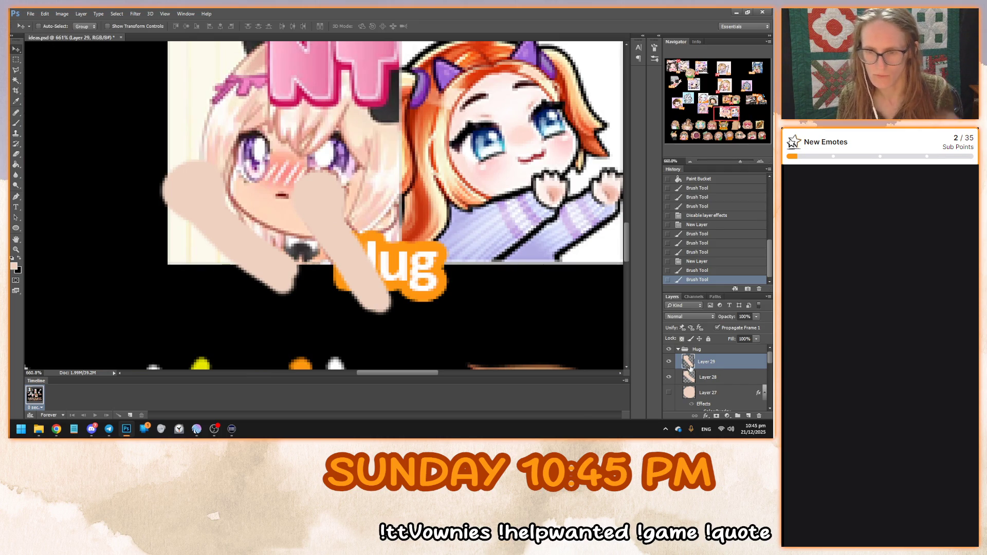
pyautogui.click(16, 60)
# Erase the ends of both arms hanging below the Hug emote
pyautogui.moveTo(146, 348)
pyautogui.mouseDown()
pyautogui.moveTo(494, 264)
pyautogui.moveTo(486, 269)
pyautogui.mouseUp()
pyautogui.press('Delete')
pyautogui.click(689, 377)
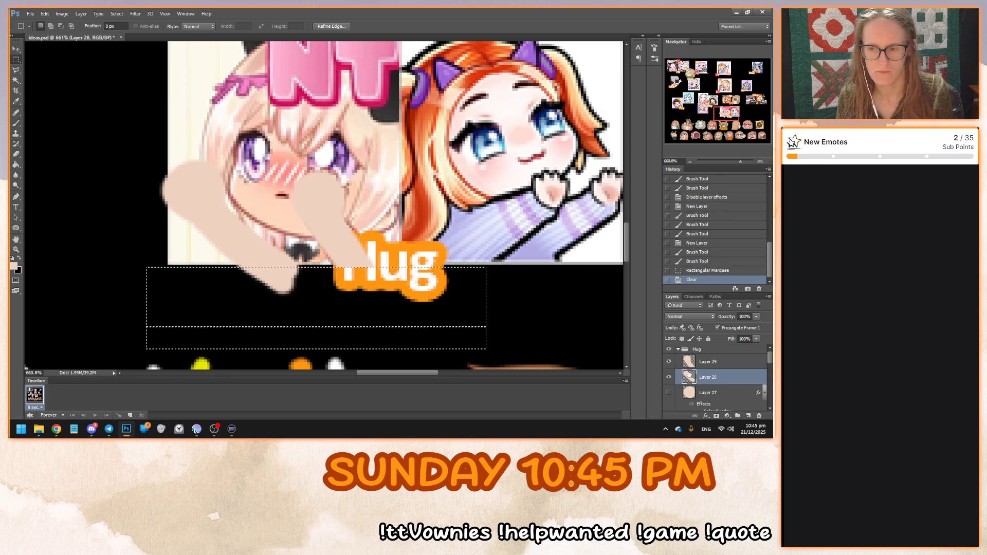
pyautogui.press('Delete')
pyautogui.hotkey('ctrl', 'd')
pyautogui.scroll(-2, 324, 206)
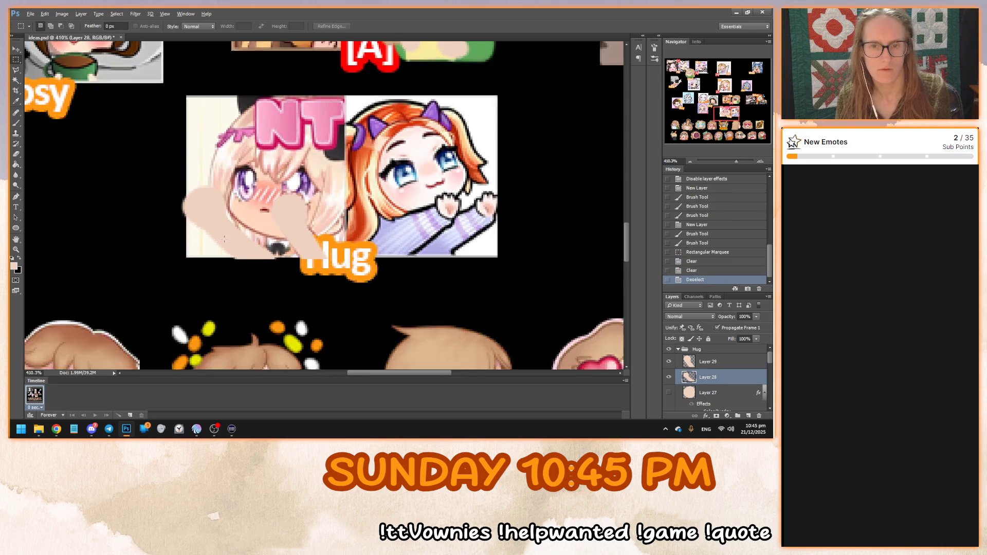
pyautogui.scroll(2, 324, 205)
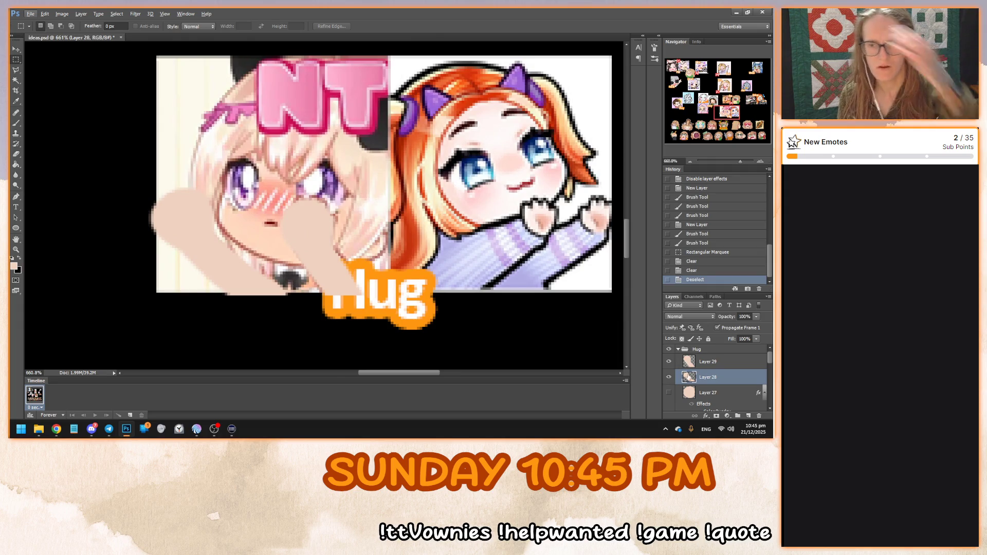
# Rename the layers to front arm, back arm and head
pyautogui.doubleClick(707, 362)
pyautogui.write('fro')
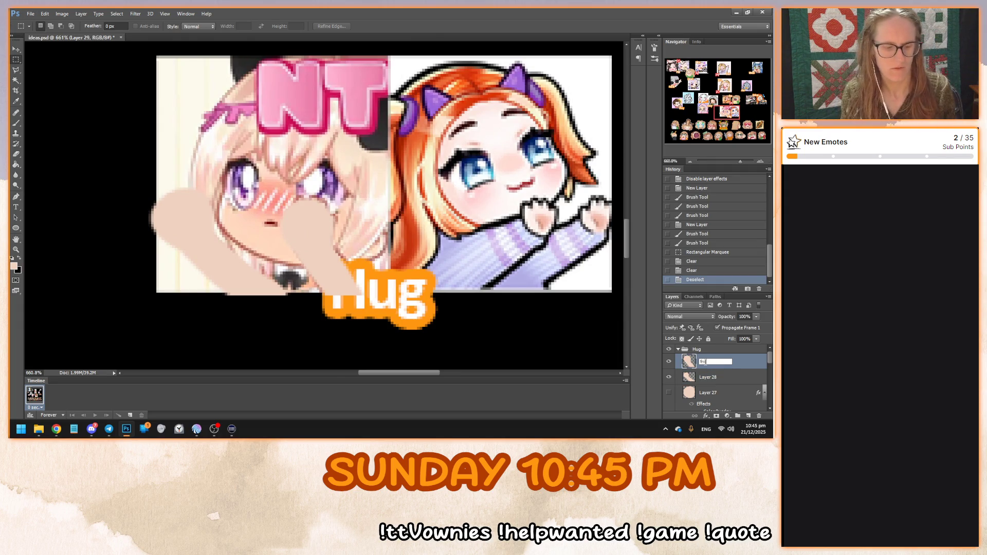
pyautogui.press('Return')
pyautogui.doubleClick(708, 377)
pyautogui.write('ba')
pyautogui.press('Return')
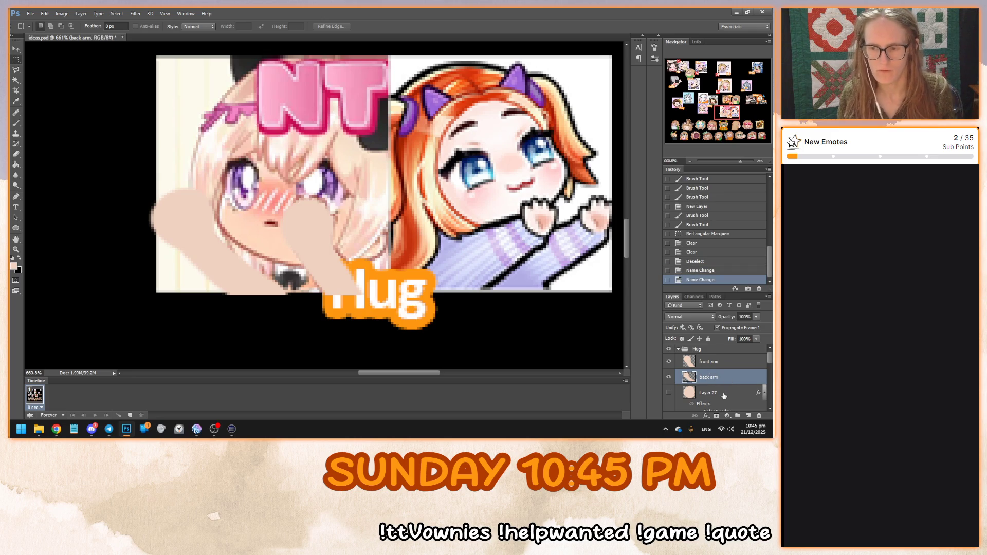
pyautogui.doubleClick(709, 392)
pyautogui.write('head')
pyautogui.press('Return')
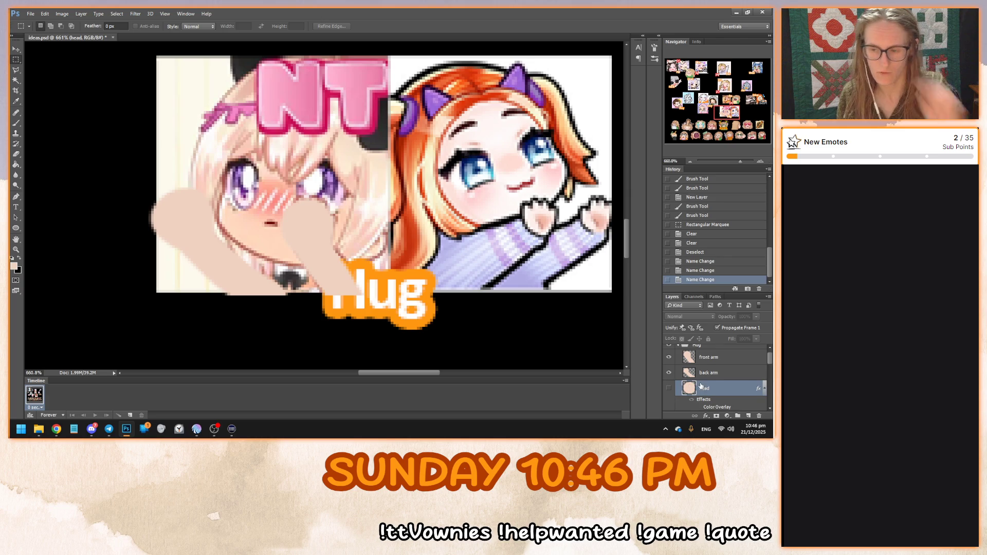
# Hide the front arm and back arm layers and add an empty layer above back arm
pyautogui.scroll(1, 701, 386)
pyautogui.click(708, 363)
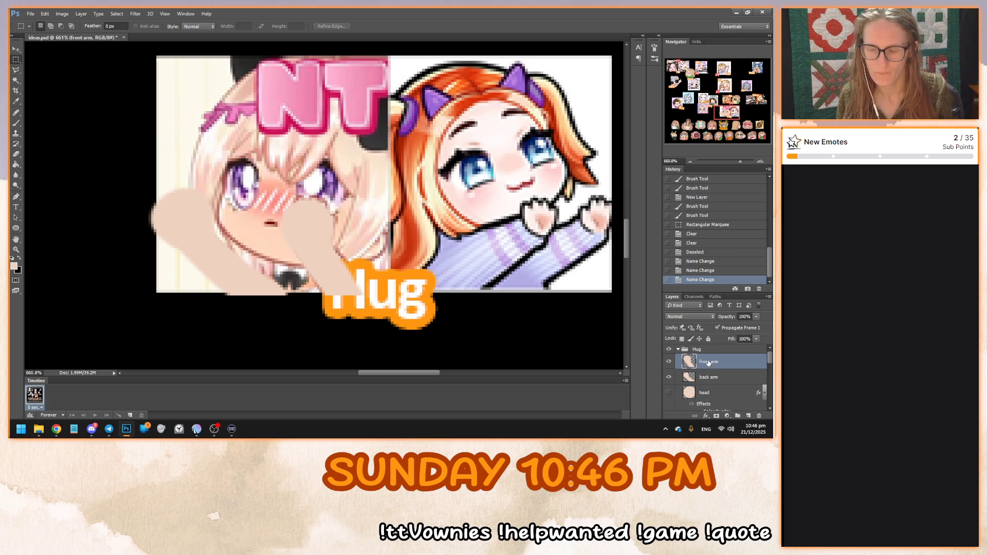
pyautogui.scroll(-2, 348, 256)
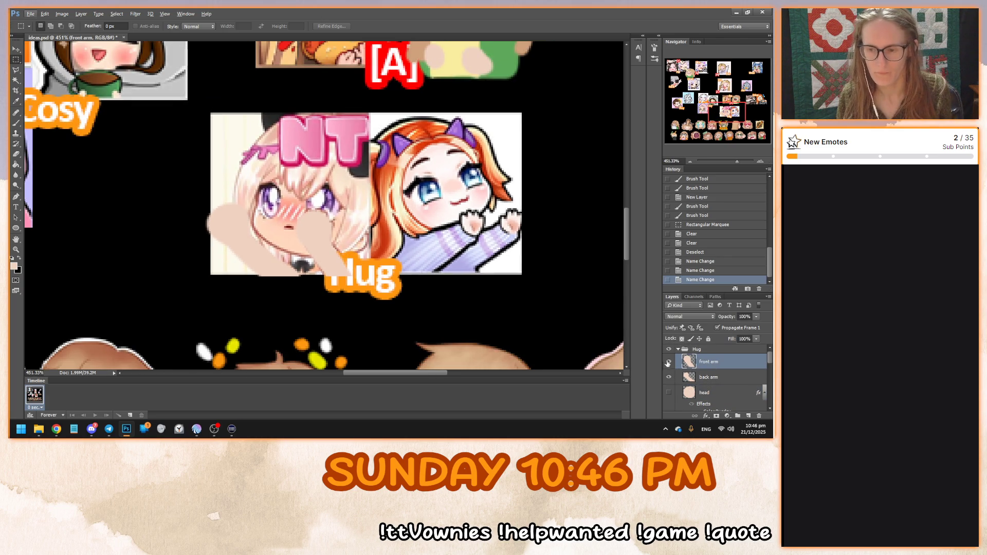
pyautogui.moveTo(668, 363); pyautogui.dragTo(669, 378)
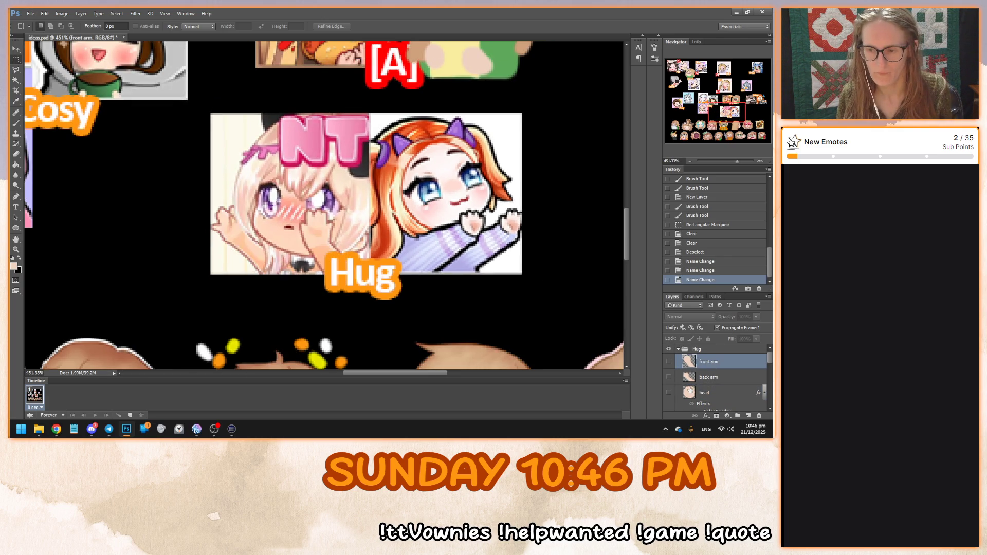
pyautogui.click(746, 416)
pyautogui.press('b')
pyautogui.scroll(-1, 354, 271)
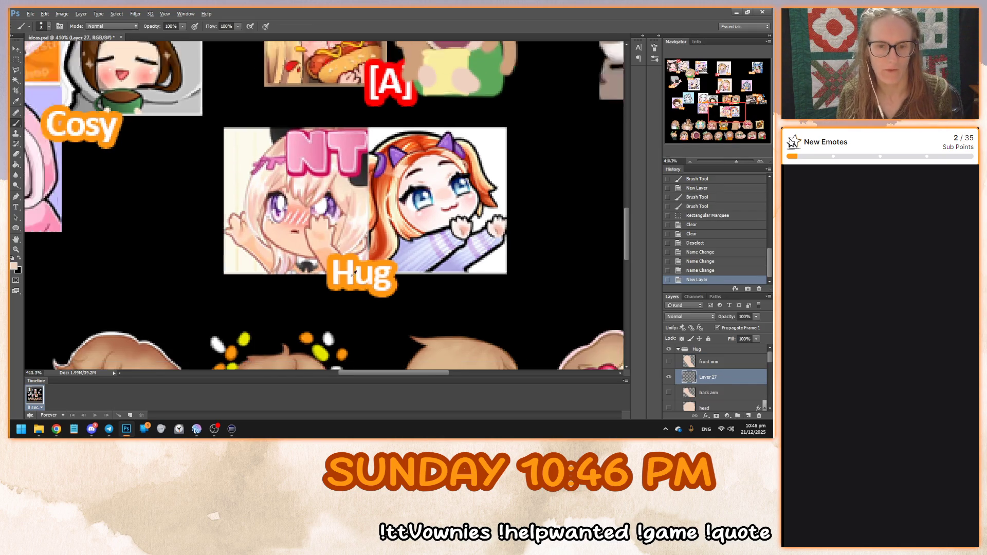
# Paint an orange shirt shape below the Hug face on the new layer
pyautogui.scroll(-4, 354, 272)
pyautogui.scroll(-3, 353, 308)
pyautogui.scroll(4, 354, 309)
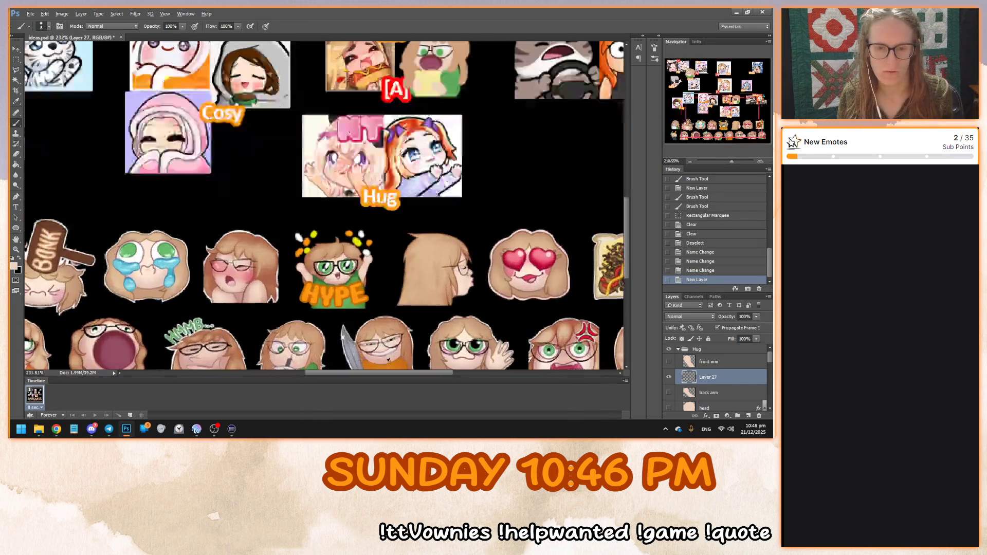
pyautogui.scroll(-2, 354, 309)
pyautogui.scroll(4, 380, 348)
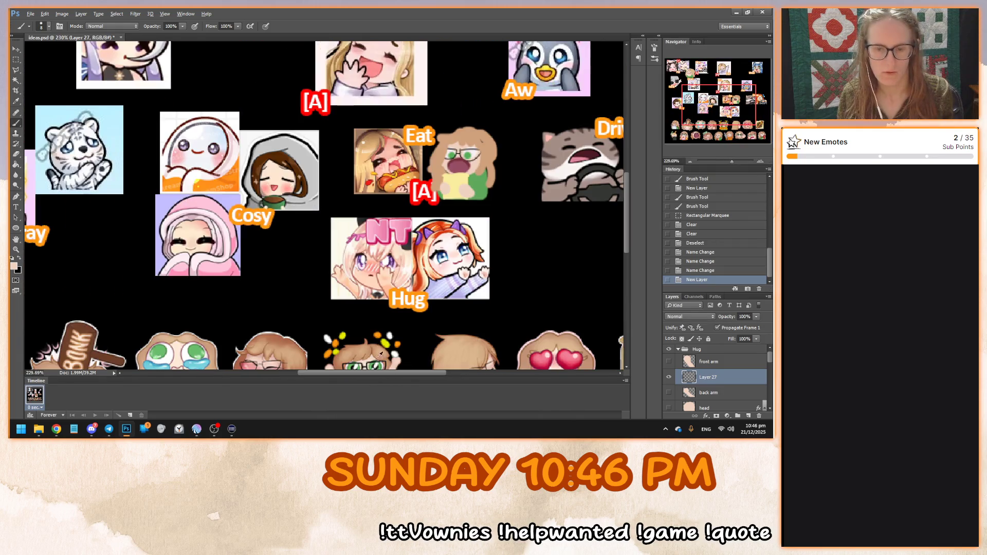
pyautogui.scroll(-4, 353, 336)
pyautogui.scroll(6, 365, 350)
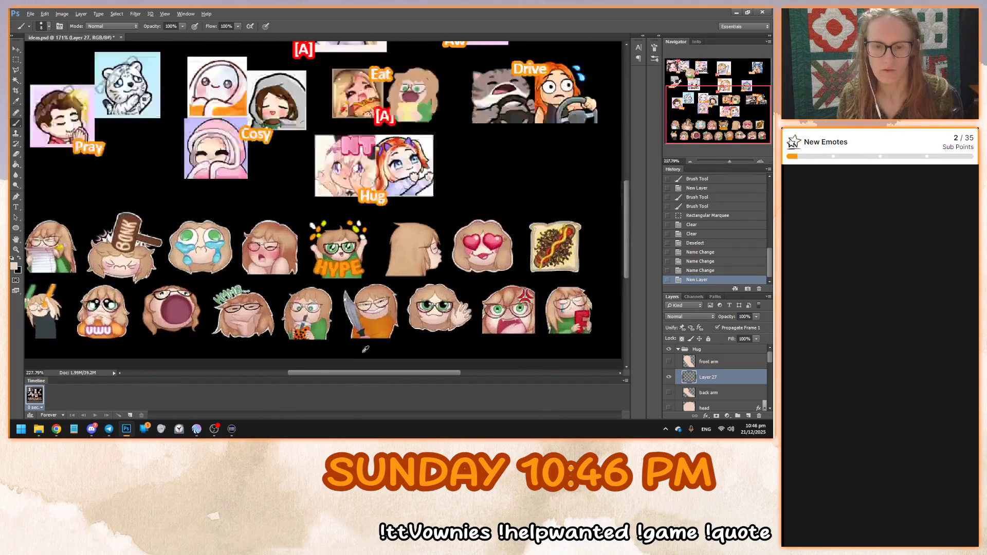
pyautogui.scroll(6, 391, 353)
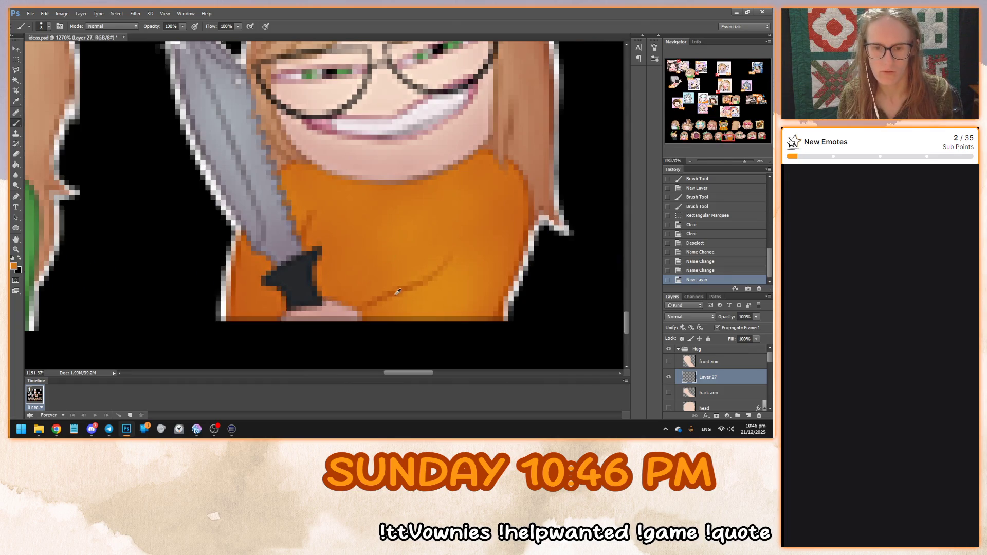
pyautogui.scroll(-8, 398, 291)
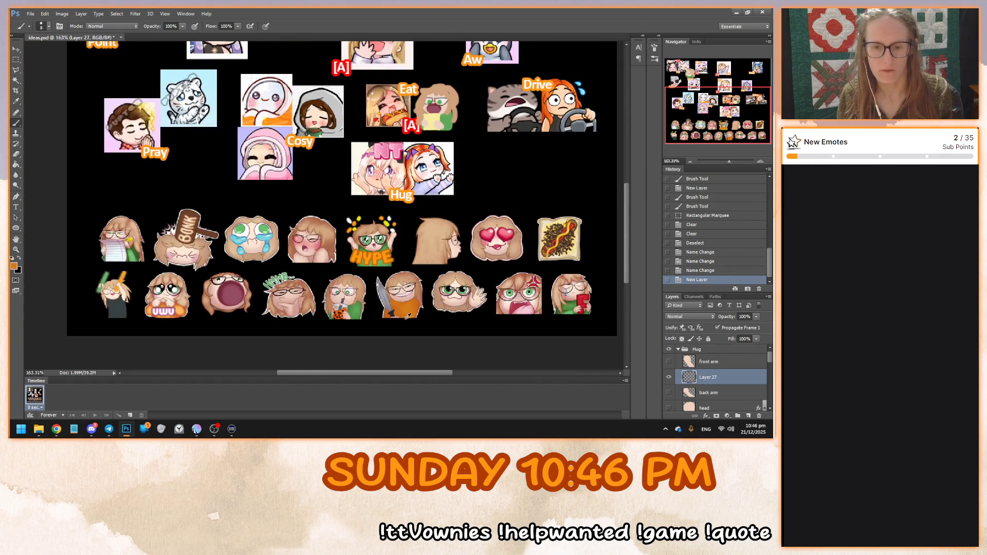
pyautogui.scroll(3, 406, 315)
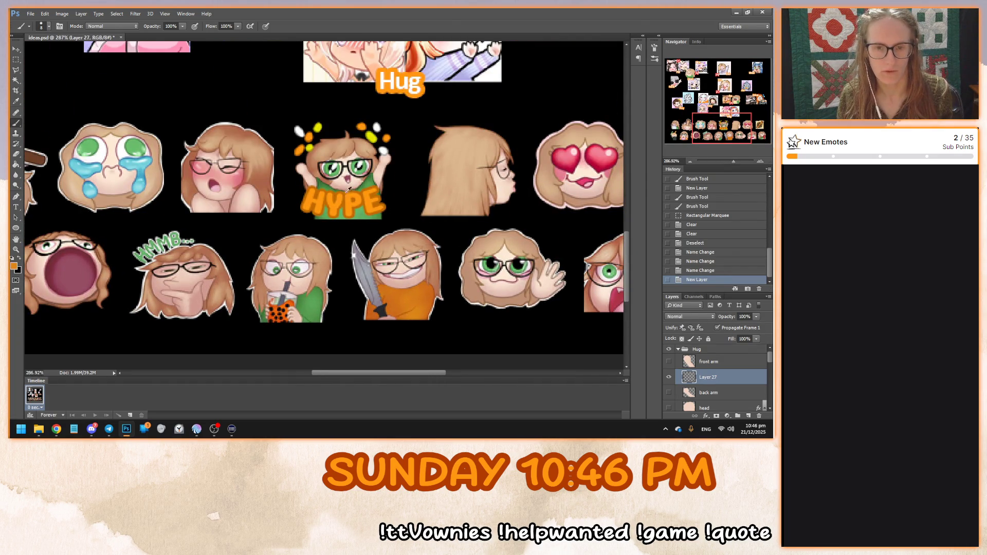
pyautogui.scroll(-2, 348, 191)
pyautogui.scroll(5, 362, 193)
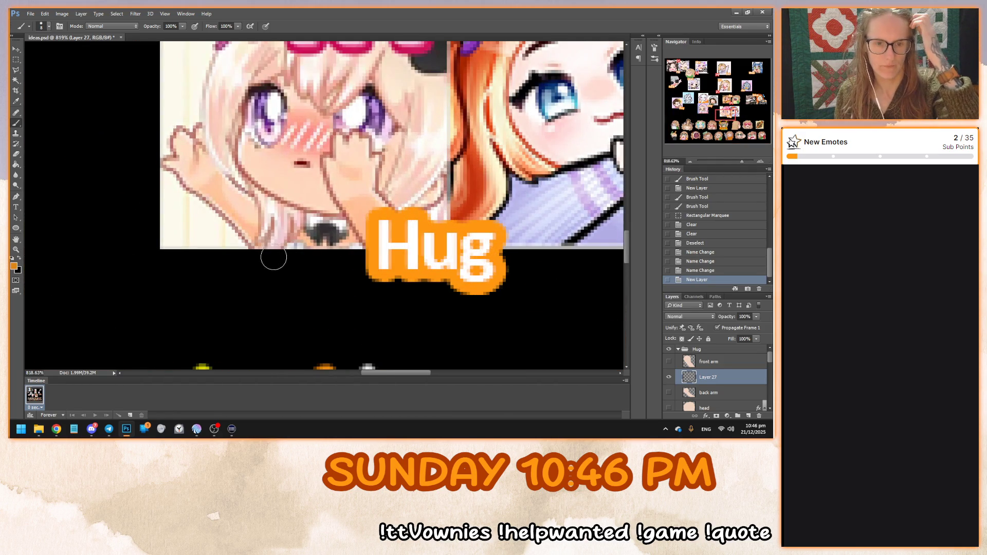
pyautogui.moveTo(273, 262)
pyautogui.mouseDown()
pyautogui.moveTo(287, 211)
pyautogui.moveTo(380, 210)
pyautogui.moveTo(397, 224)
pyautogui.moveTo(404, 267)
pyautogui.moveTo(388, 211)
pyautogui.moveTo(314, 217)
pyautogui.moveTo(288, 209)
pyautogui.moveTo(274, 268)
pyautogui.moveTo(391, 270)
pyautogui.moveTo(365, 246)
pyautogui.moveTo(308, 233)
pyautogui.moveTo(283, 246)
pyautogui.moveTo(288, 252)
pyautogui.mouseUp()
pyautogui.hotkey('ctrl', 'z')
# Move the head layer to the top of the Hug group
pyautogui.moveTo(689, 407); pyautogui.dragTo(691, 360)
pyautogui.click(669, 362)
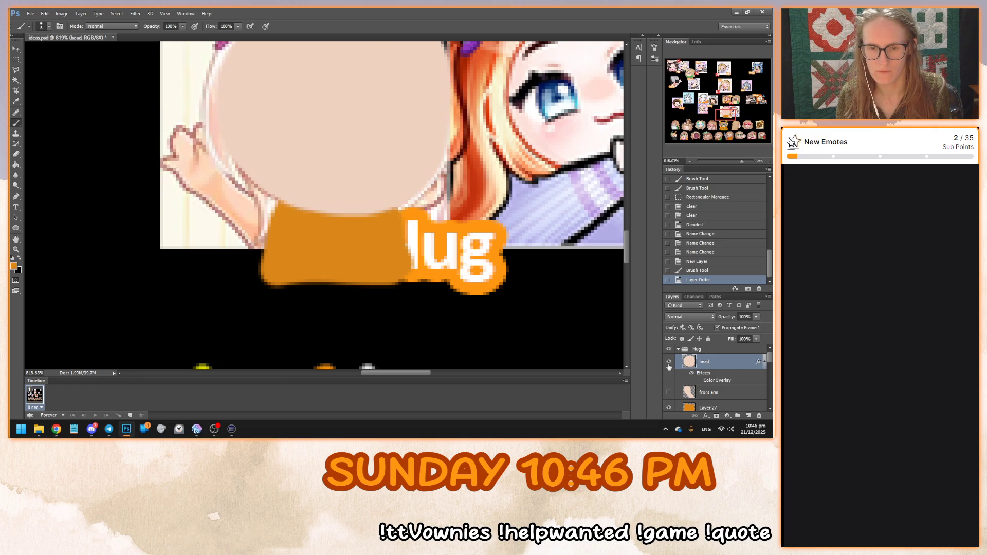
pyautogui.click(669, 363)
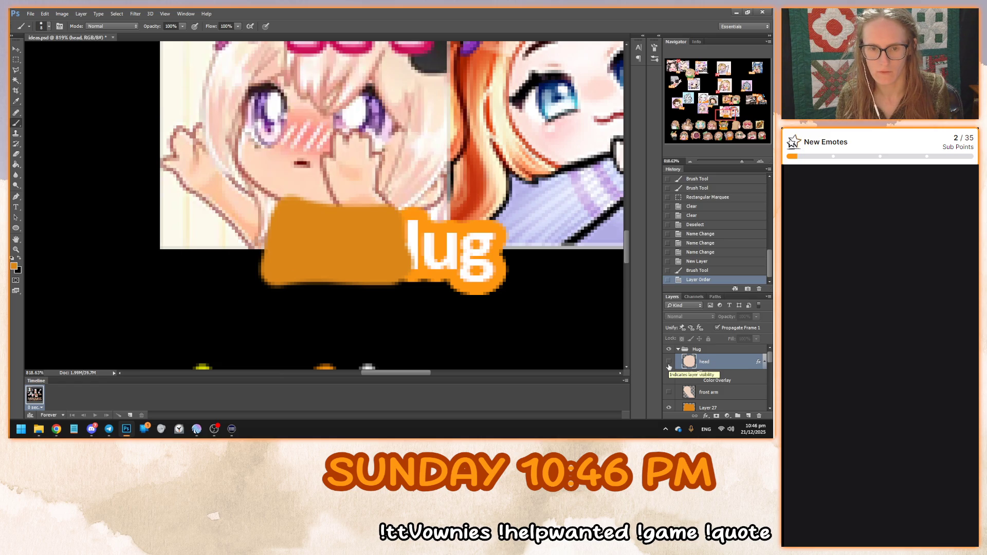
pyautogui.click(709, 408)
# Delete the orange overspill below the image and show the front arm layer
pyautogui.press('m')
pyautogui.moveTo(117, 330)
pyautogui.mouseDown()
pyautogui.moveTo(522, 262)
pyautogui.moveTo(529, 253)
pyautogui.mouseUp()
pyautogui.press('Delete')
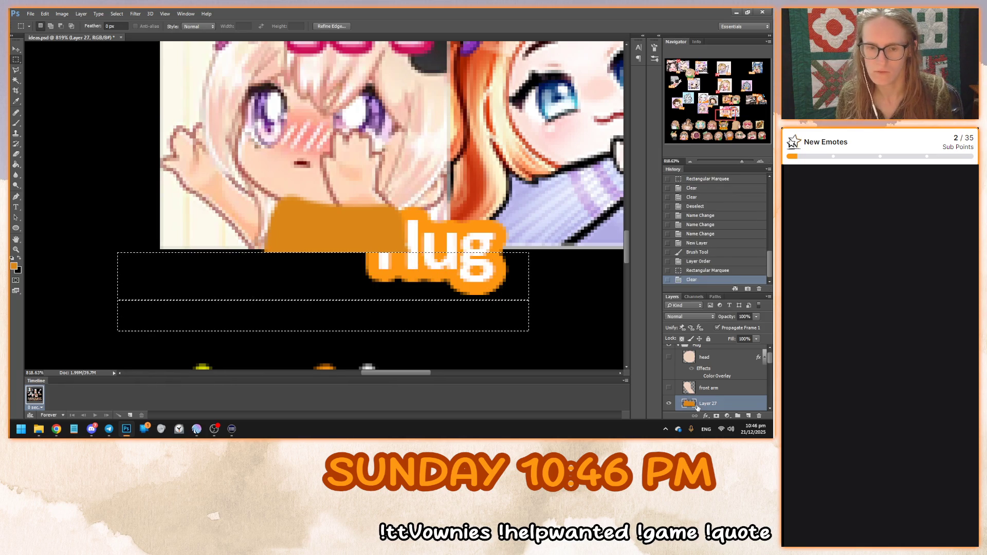
pyautogui.hotkey('ctrl', 'd')
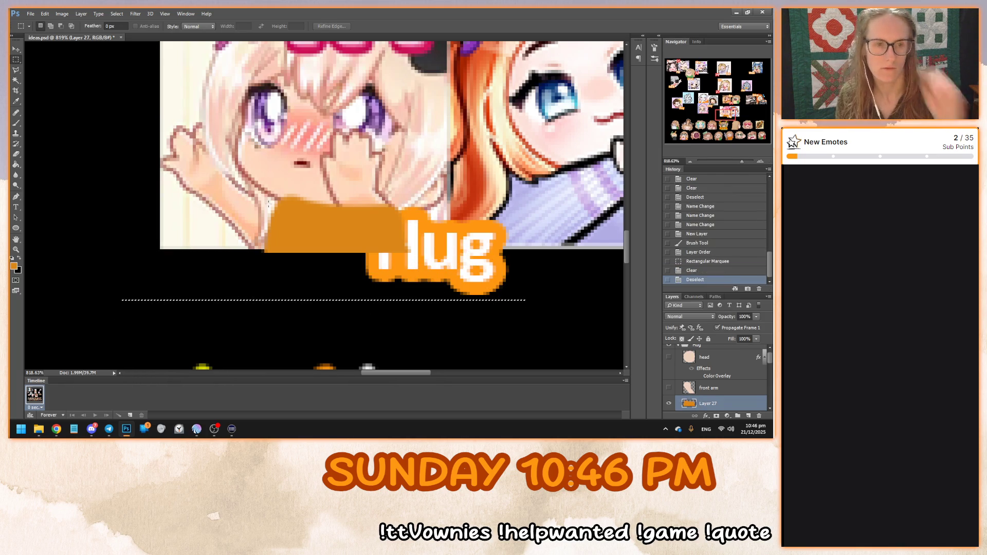
pyautogui.scroll(2, 287, 216)
pyautogui.click(669, 388)
pyautogui.scroll(-1, 671, 391)
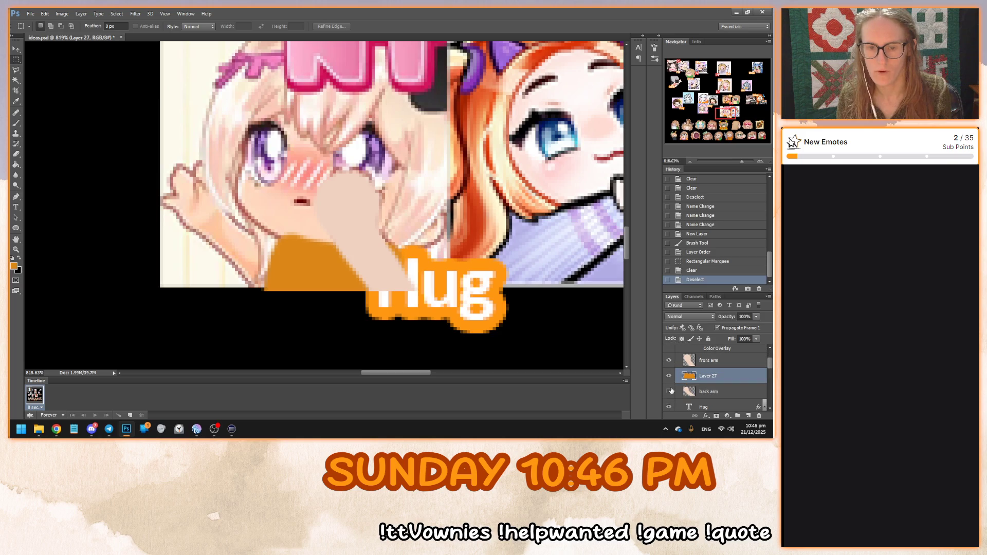
# Show back arm and head, stack front arm above head, and hide front arm
pyautogui.click(668, 391)
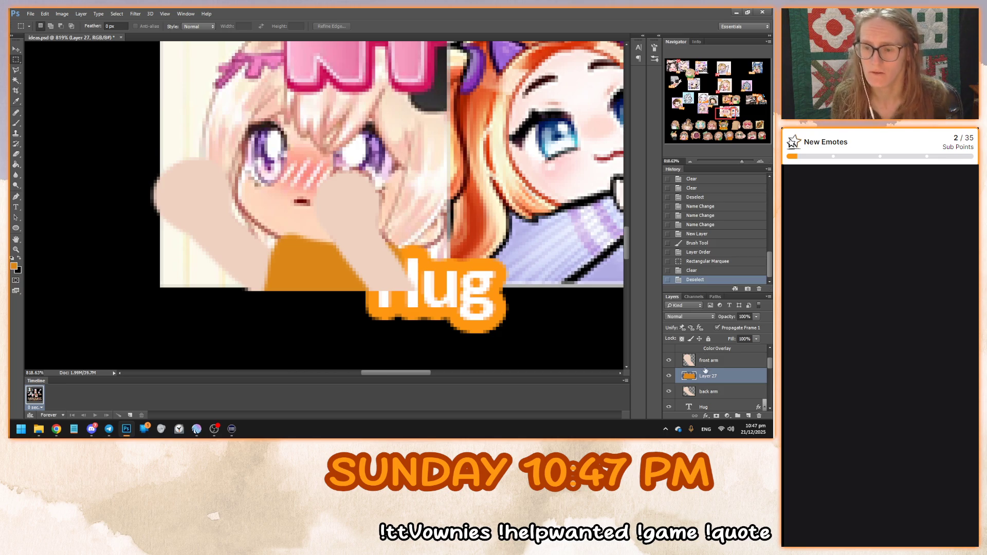
pyautogui.scroll(3, 705, 367)
pyautogui.click(670, 362)
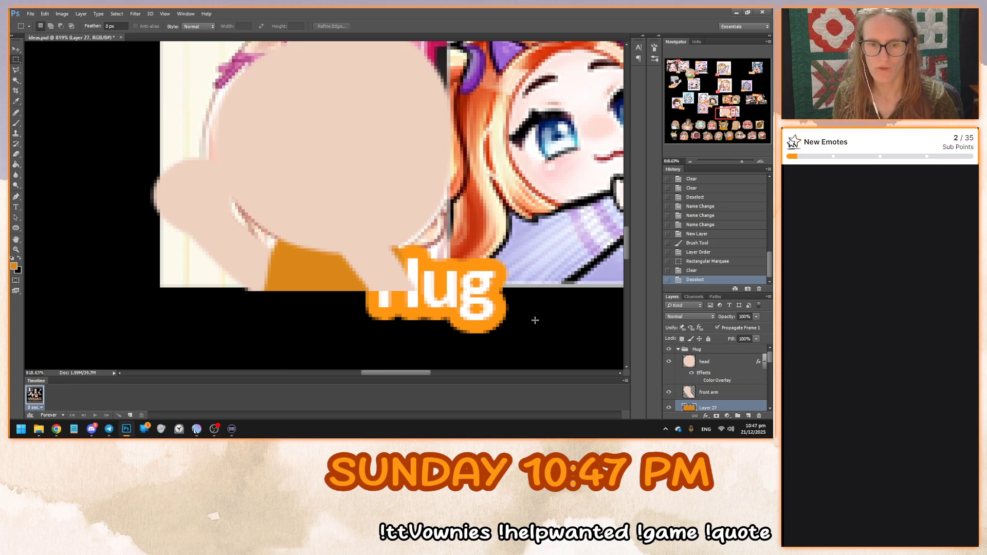
pyautogui.moveTo(702, 391); pyautogui.dragTo(711, 362)
pyautogui.click(703, 382)
pyautogui.click(669, 362)
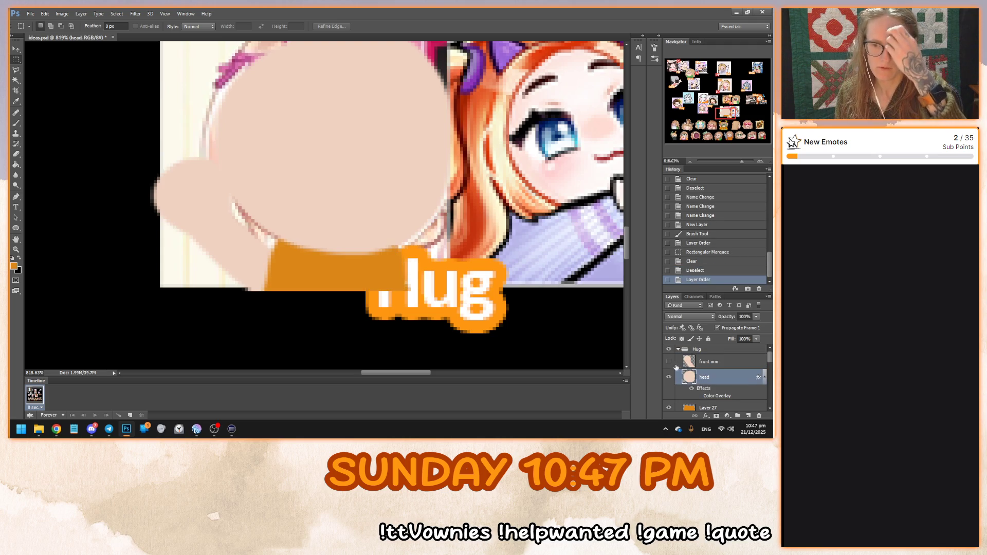
# Switch to the Move tool and inspect the head disc over the Hug face
pyautogui.scroll(-5, 459, 328)
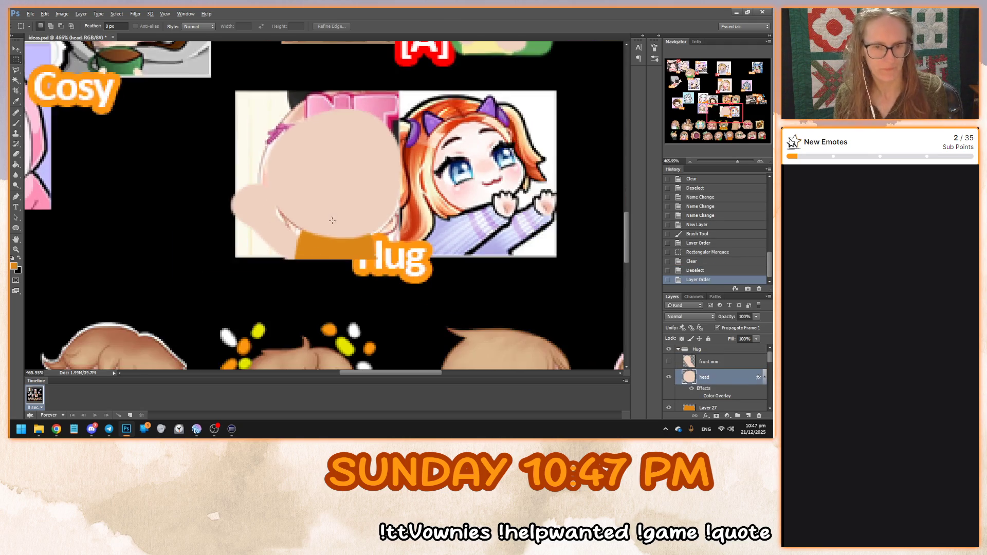
pyautogui.scroll(2, 346, 195)
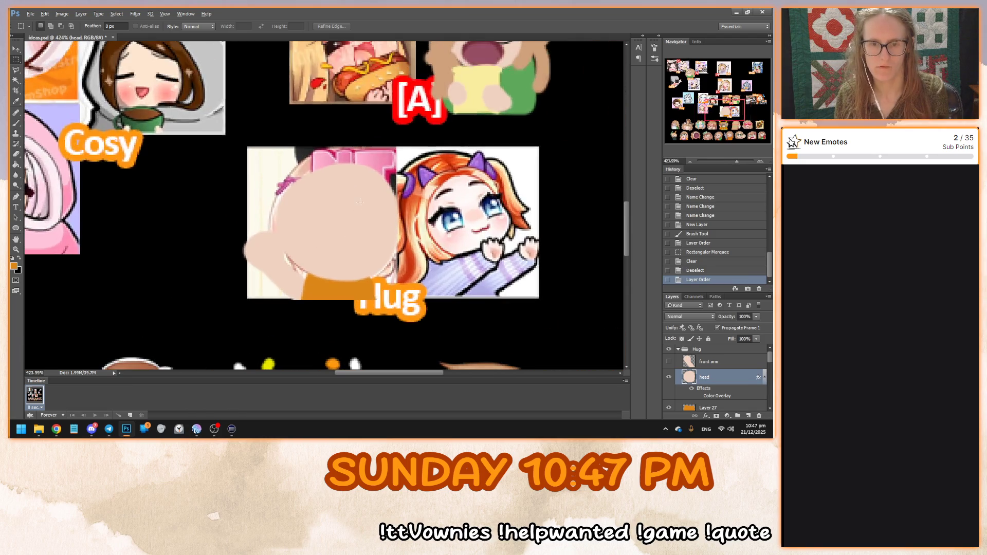
pyautogui.scroll(-1, 719, 358)
pyautogui.scroll(1, 719, 358)
pyautogui.scroll(-3, 418, 230)
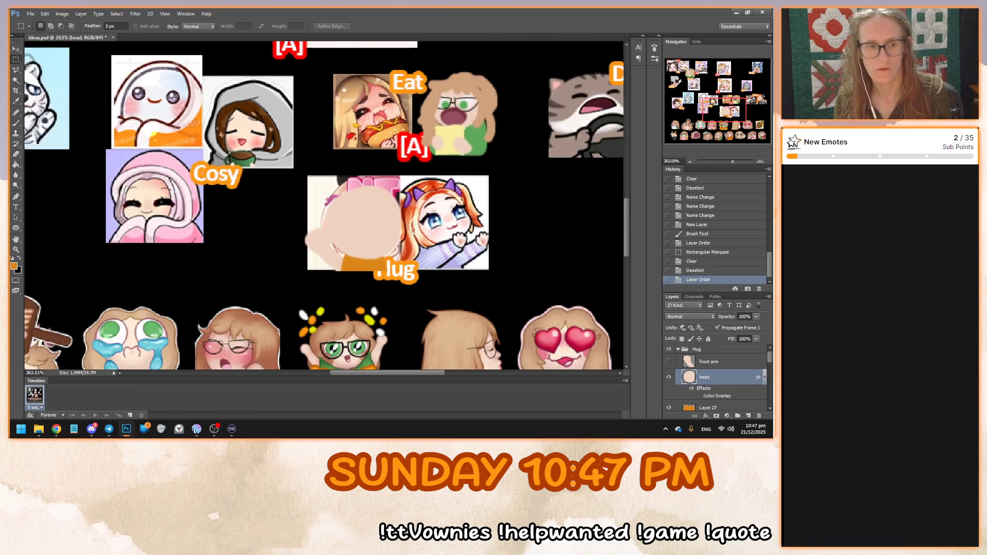
pyautogui.scroll(-3, 370, 287)
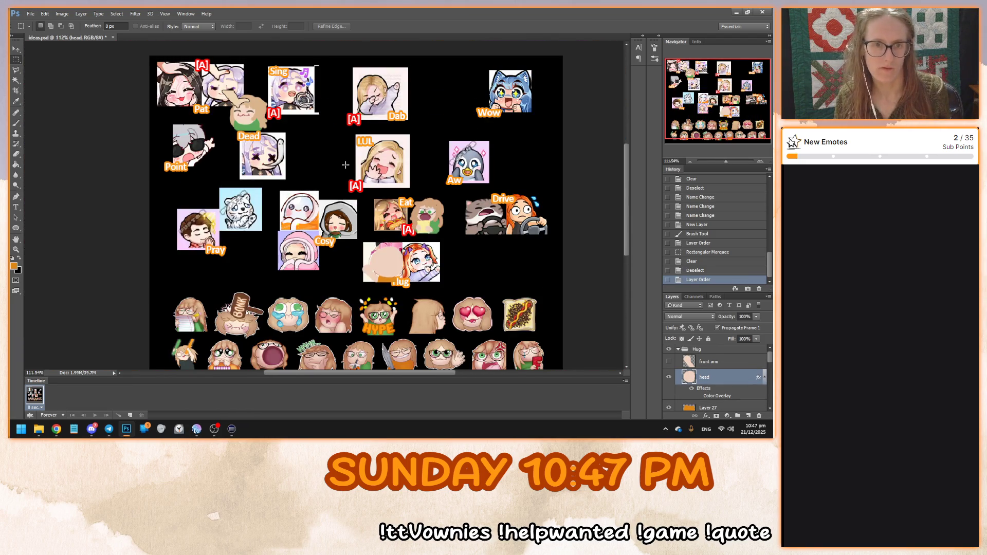
pyautogui.click(16, 49)
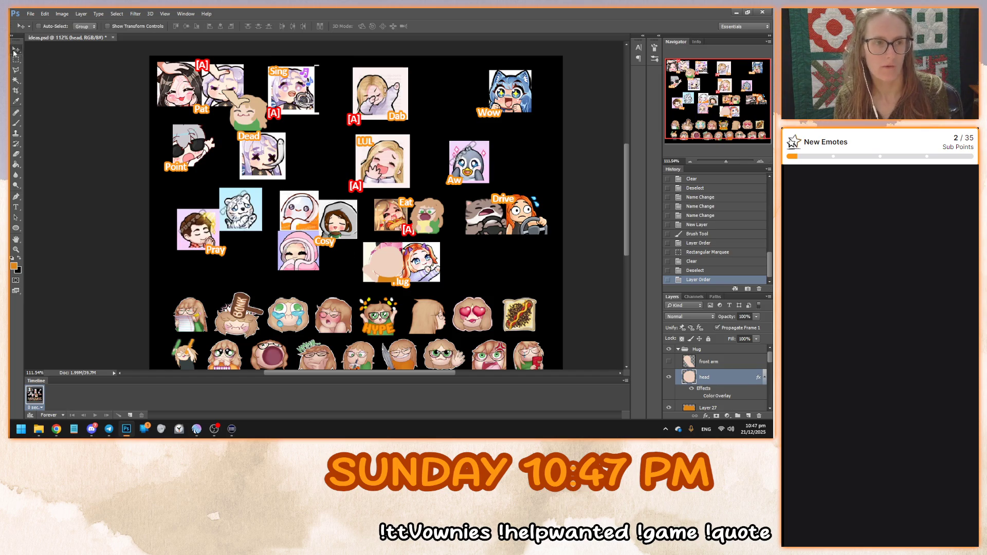
pyautogui.scroll(2, 243, 107)
pyautogui.scroll(-2, 242, 107)
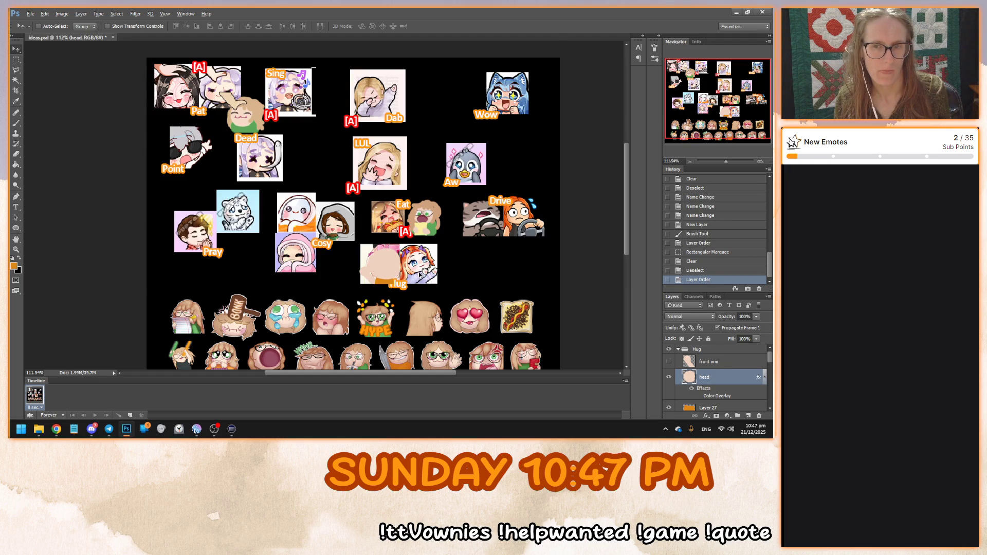
pyautogui.scroll(3, 452, 263)
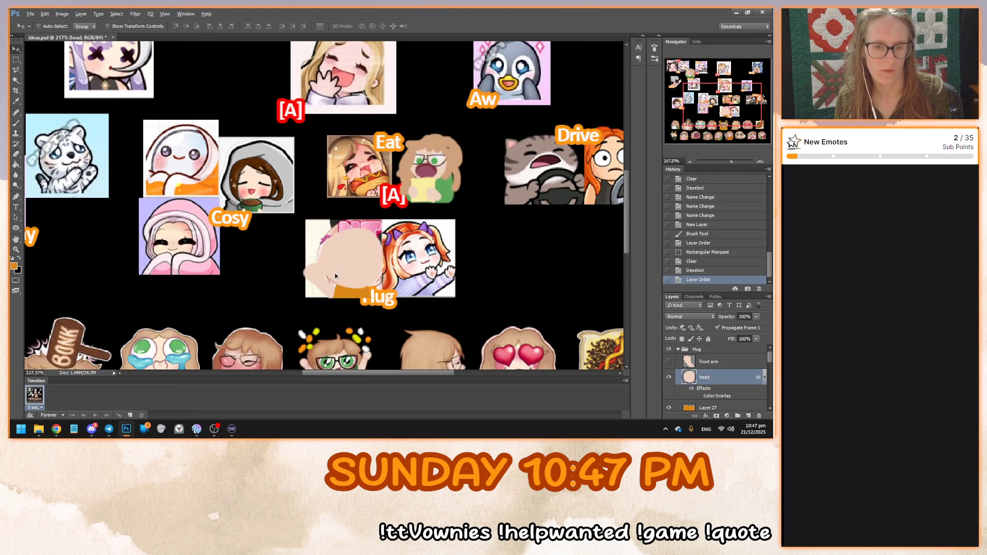
pyautogui.scroll(-1, 456, 261)
pyautogui.scroll(6, 456, 261)
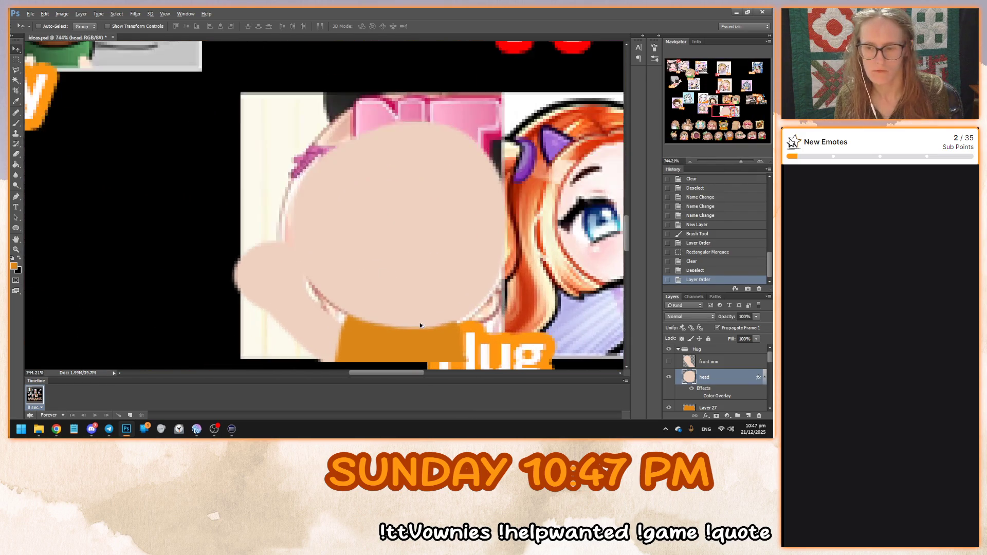
# Add a new layer above head and set the paint colour to white
pyautogui.click(748, 416)
pyautogui.scroll(-2, 331, 242)
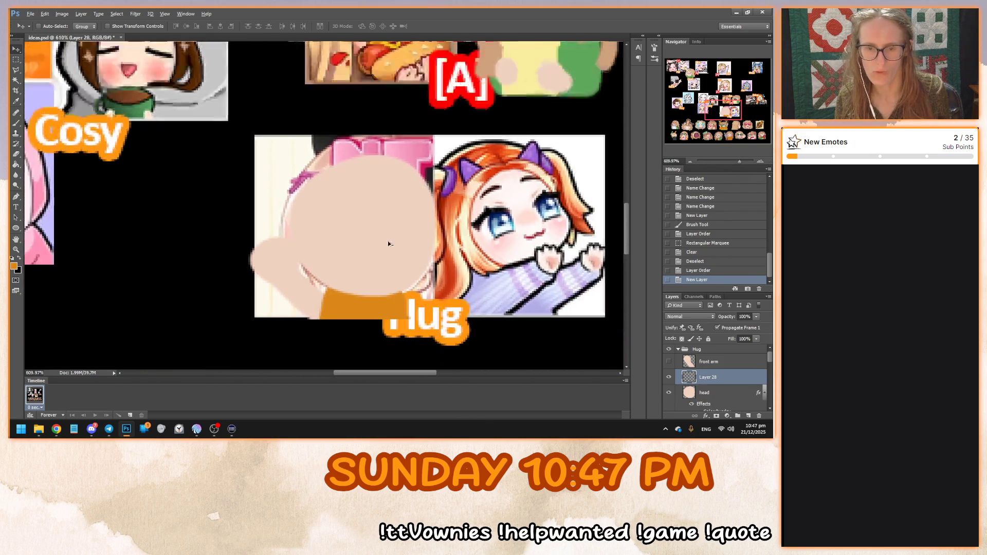
pyautogui.scroll(1, 324, 204)
pyautogui.press('i')
pyautogui.click(14, 265)
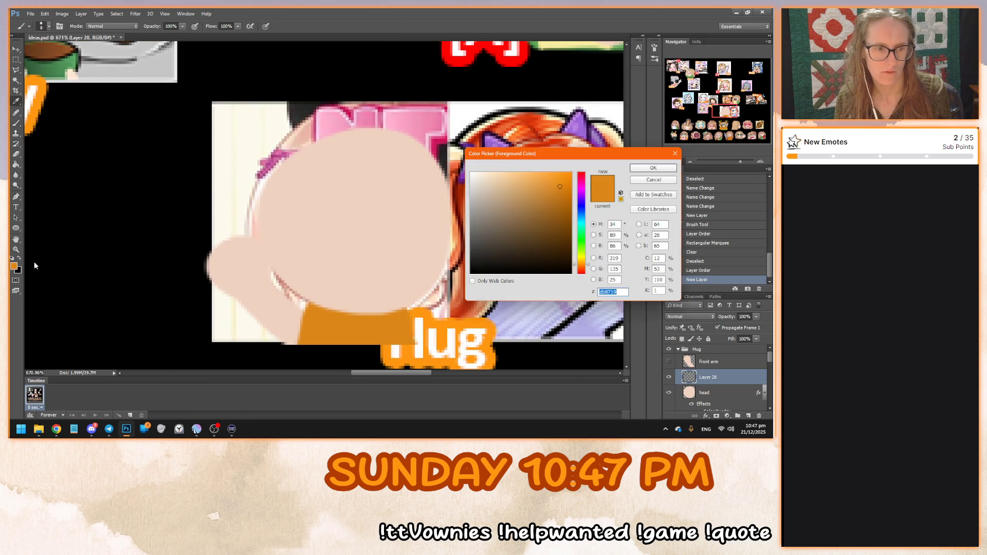
pyautogui.click(471, 173)
pyautogui.press('Return')
pyautogui.press('b')
# Paint the white eyes as a wide oval across the Hug face
pyautogui.moveTo(289, 194)
pyautogui.mouseDown()
pyautogui.moveTo(303, 205)
pyautogui.moveTo(297, 212)
pyautogui.moveTo(310, 211)
pyautogui.mouseUp()
pyautogui.hotkey('ctrl', 'z')
pyautogui.scroll(-5, 319, 216)
pyautogui.scroll(3, 346, 219)
pyautogui.scroll(-3, 346, 220)
pyautogui.scroll(5, 314, 245)
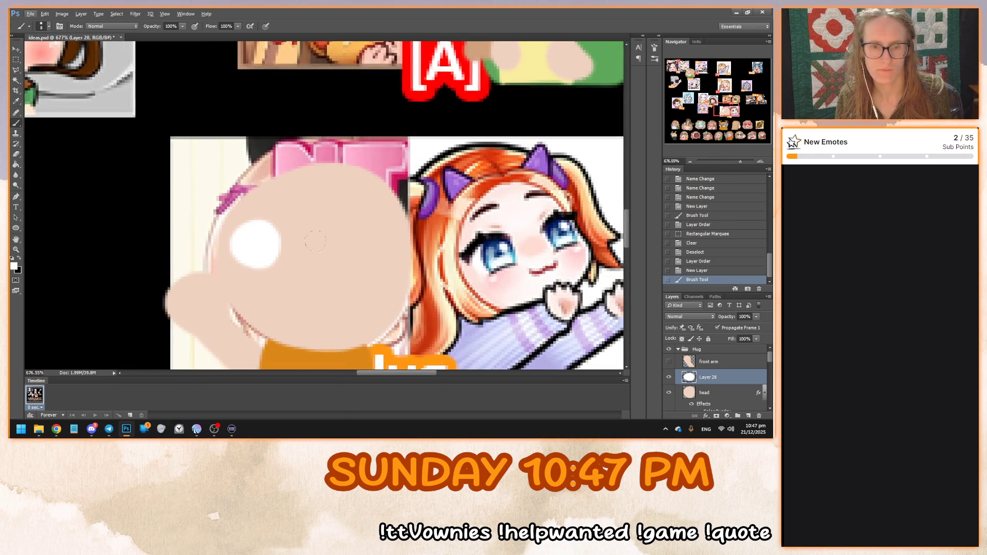
pyautogui.hotkey('ctrl', 'z')
pyautogui.moveTo(265, 234)
pyautogui.mouseDown()
pyautogui.moveTo(252, 228)
pyautogui.moveTo(239, 249)
pyautogui.moveTo(329, 229)
pyautogui.moveTo(347, 247)
pyautogui.moveTo(314, 241)
pyautogui.moveTo(329, 239)
pyautogui.mouseUp()
# Sample green from the glasses emote and paint pupils in both eyes
pyautogui.scroll(-2, 290, 291)
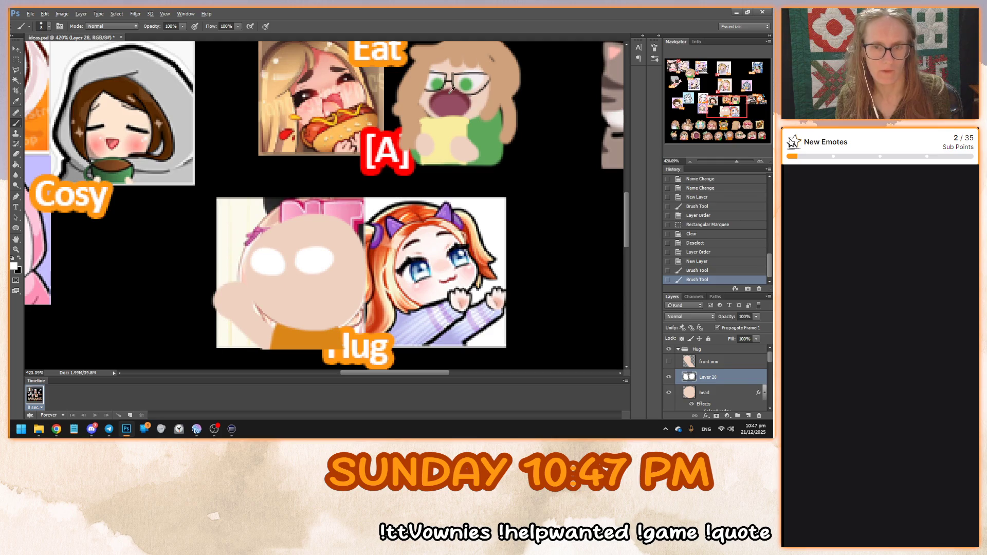
pyautogui.keyDown('alt'); pyautogui.click(440, 80); pyautogui.keyUp('alt')
pyautogui.scroll(2, 288, 299)
pyautogui.moveTo(253, 231); pyautogui.dragTo(245, 235)
pyautogui.hotkey('ctrl', 'z')
pyautogui.moveTo(310, 230); pyautogui.dragTo(317, 235)
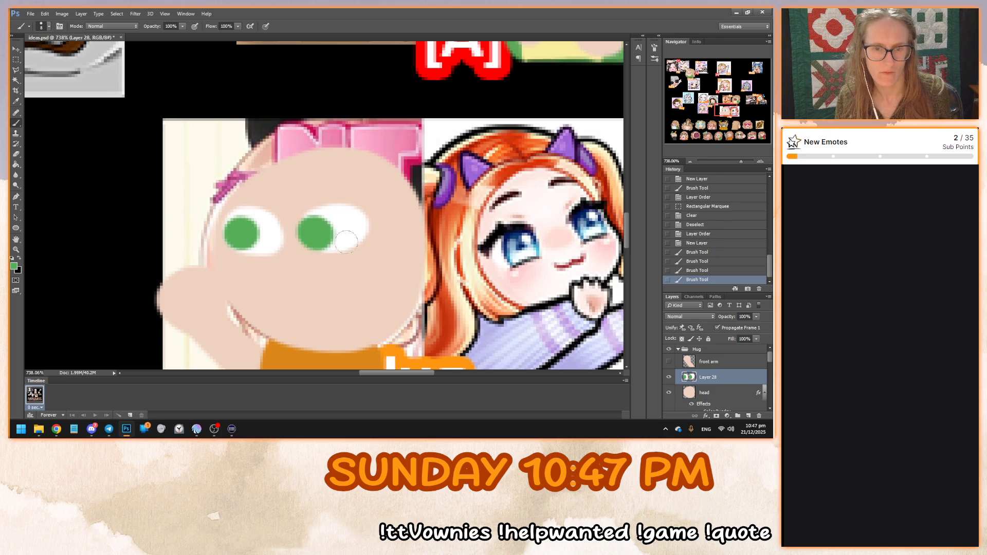
pyautogui.scroll(-2, 333, 261)
pyautogui.scroll(-2, 332, 261)
pyautogui.scroll(2, 390, 283)
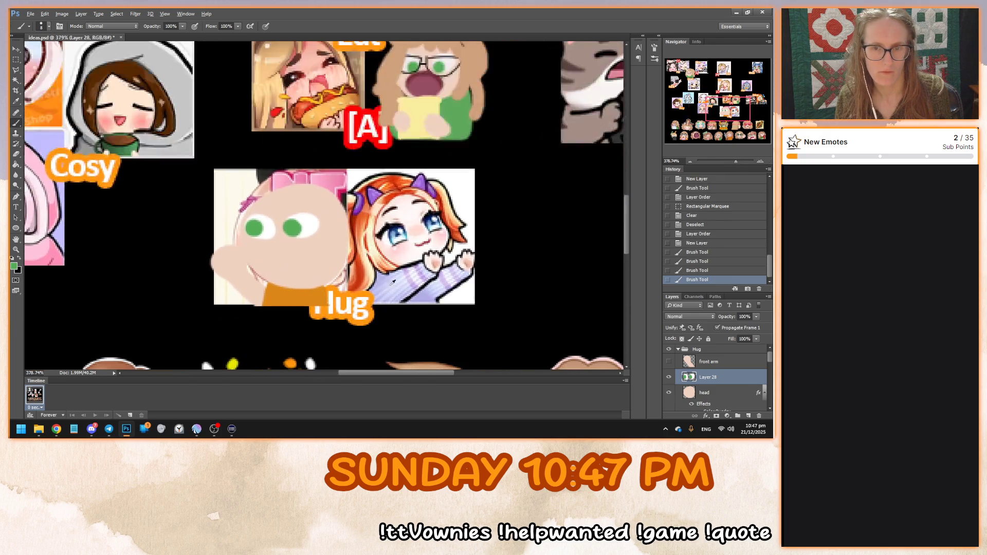
pyautogui.scroll(-2, 269, 284)
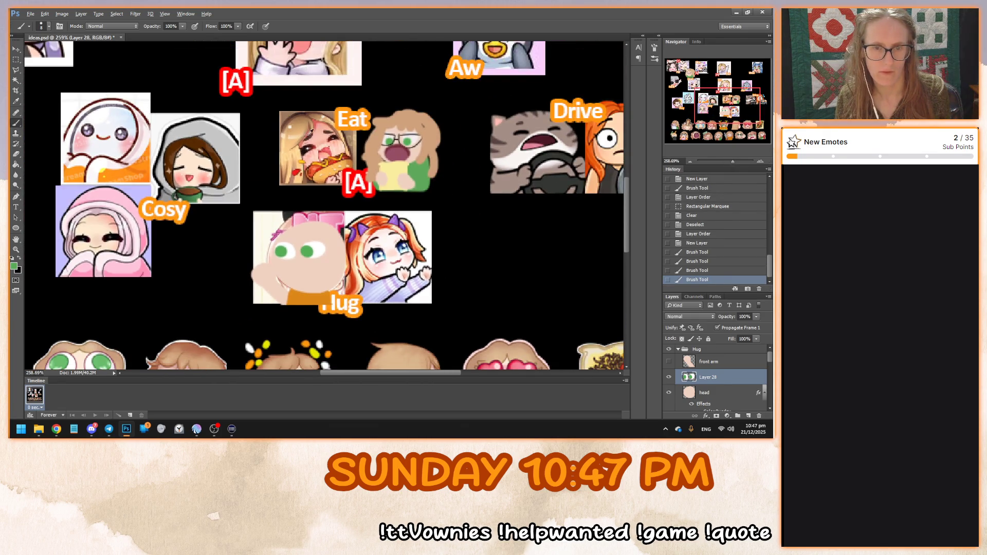
# Paint a black wavy mouth with brush size 4 and show the front arm again
pyautogui.keyDown('alt'); pyautogui.click(118, 232); pyautogui.keyUp('alt')
pyautogui.scroll(3, 282, 269)
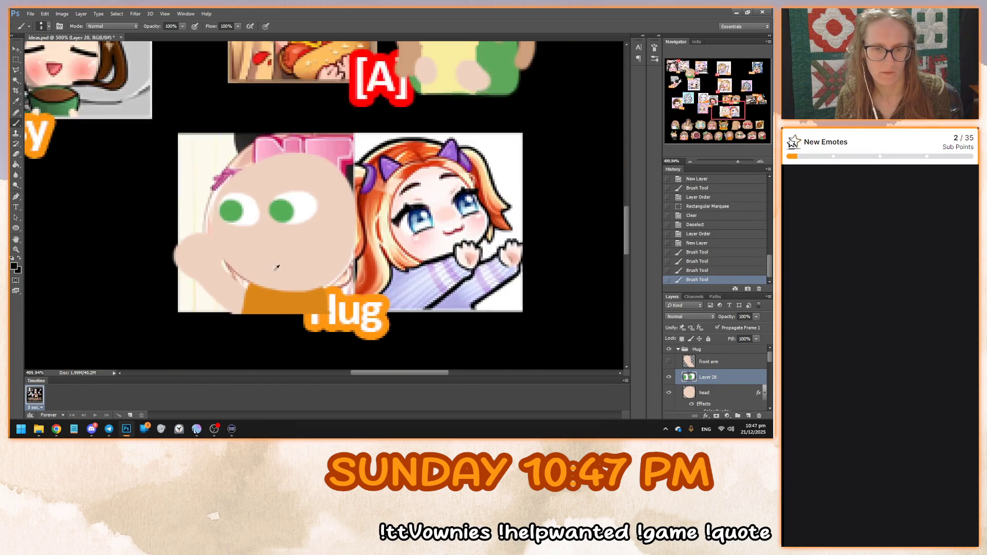
pyautogui.rightClick(234, 253)
pyautogui.write('4')
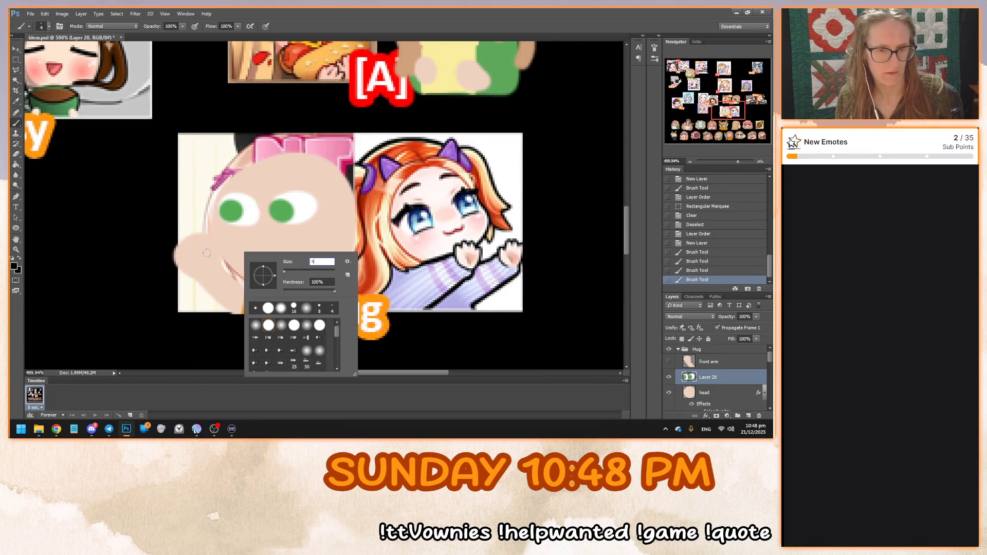
pyautogui.press('Return')
pyautogui.moveTo(239, 246)
pyautogui.mouseDown()
pyautogui.moveTo(251, 256)
pyautogui.moveTo(282, 242)
pyautogui.mouseUp()
pyautogui.hotkey('ctrl', 'z')
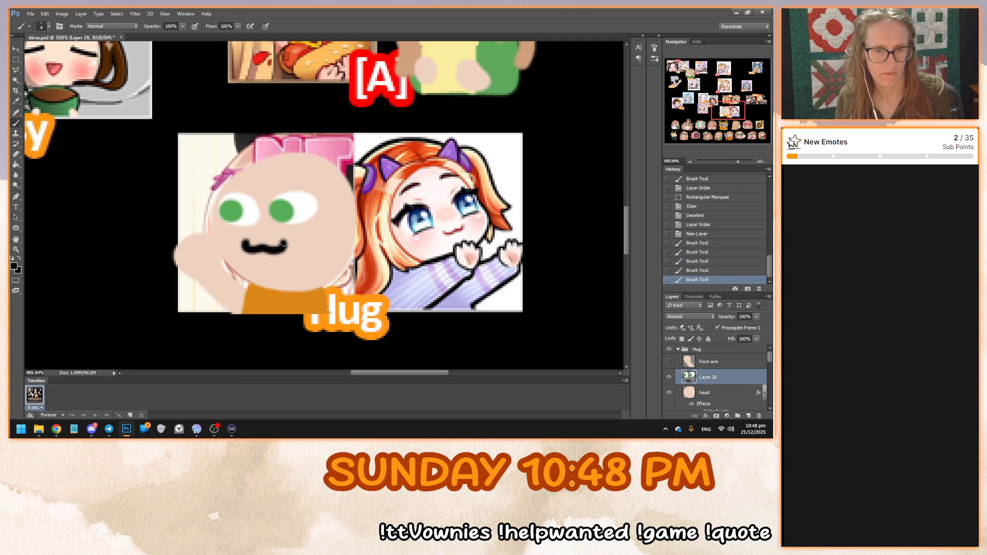
pyautogui.scroll(-5, 310, 259)
pyautogui.scroll(4, 306, 225)
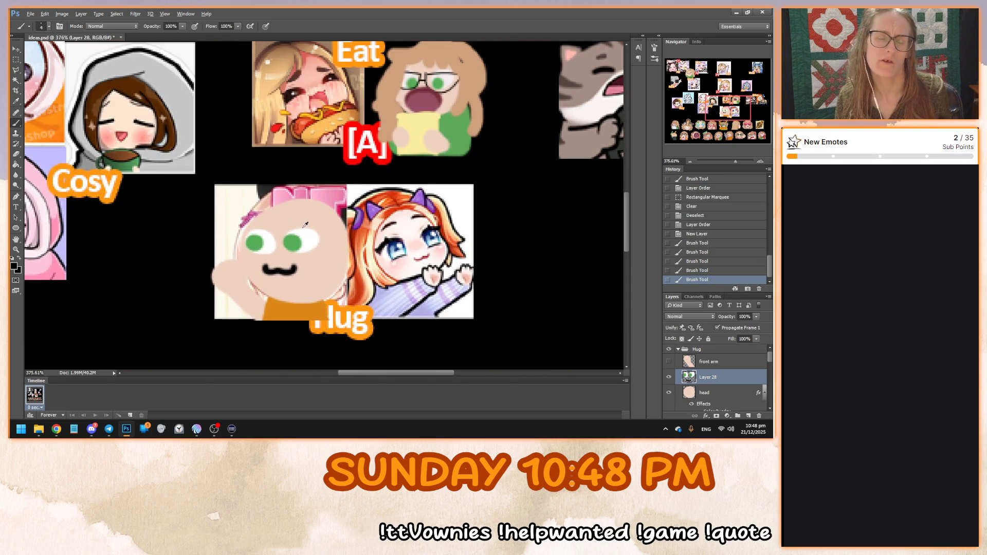
pyautogui.click(669, 362)
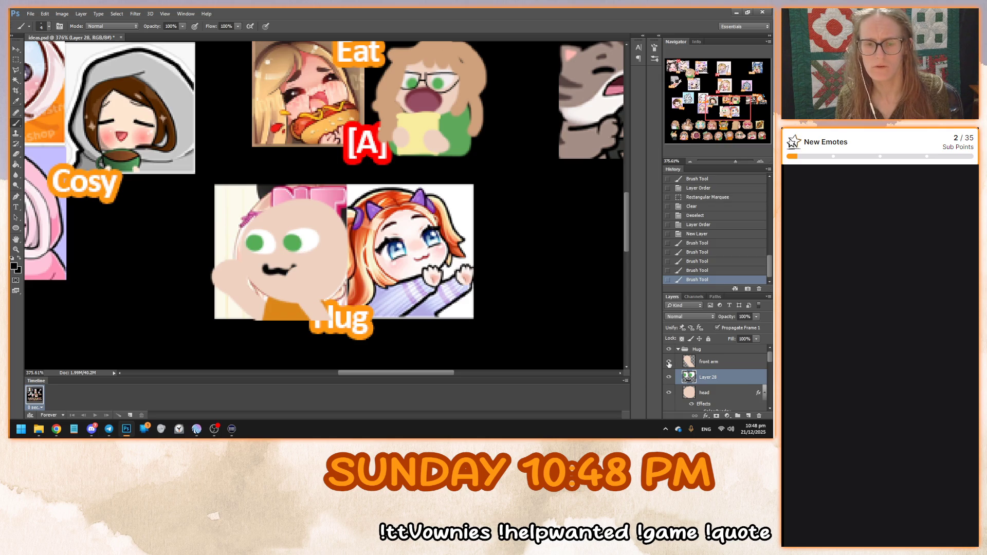
pyautogui.rightClick(726, 362)
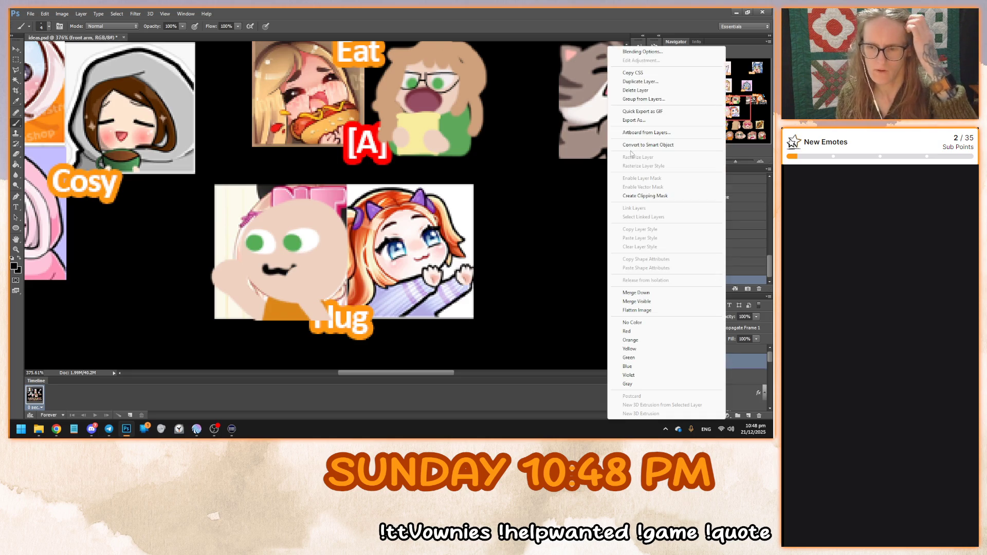
# Turn on a Drop Shadow for the front arm with knockout off and an angle of about -42
pyautogui.click(663, 52)
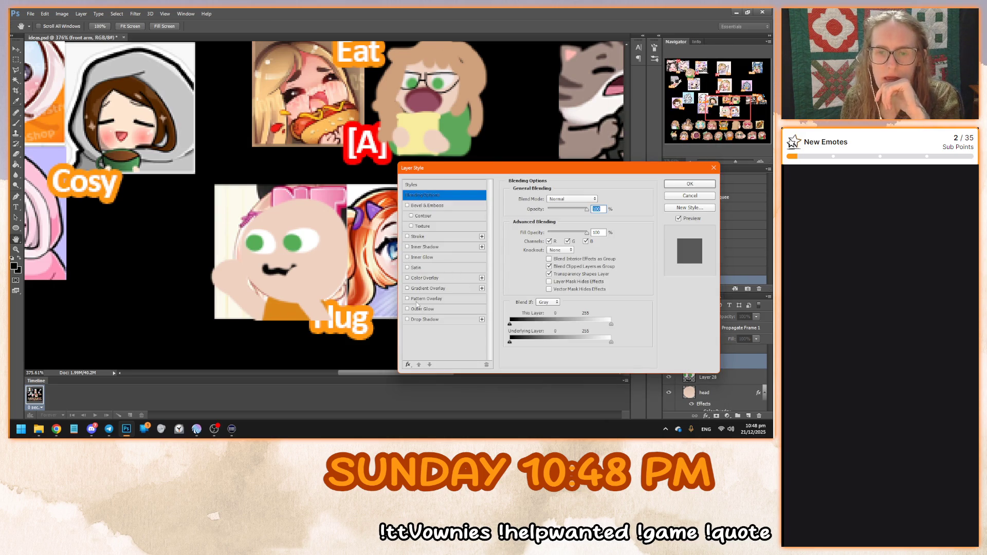
pyautogui.click(407, 320)
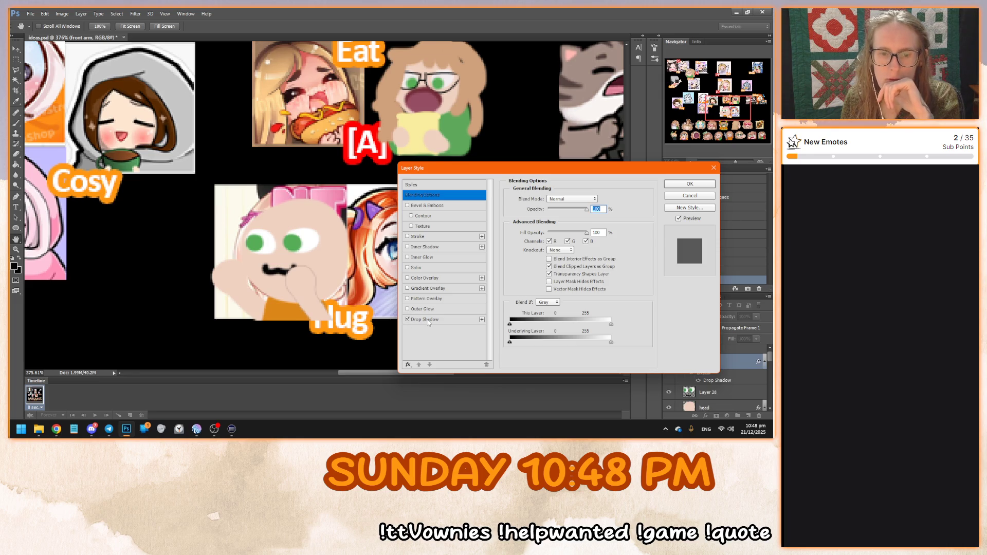
pyautogui.click(426, 319)
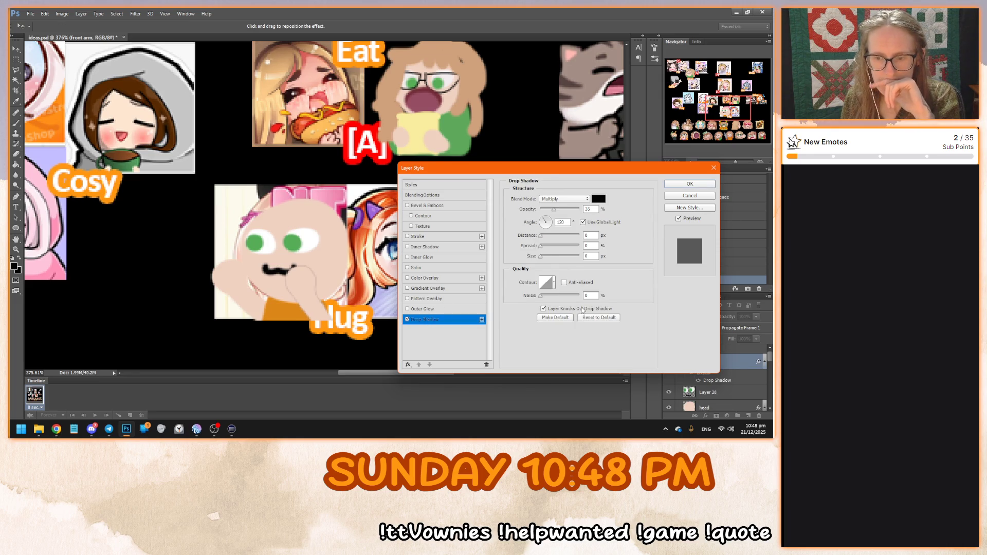
pyautogui.moveTo(581, 173); pyautogui.dragTo(512, 125)
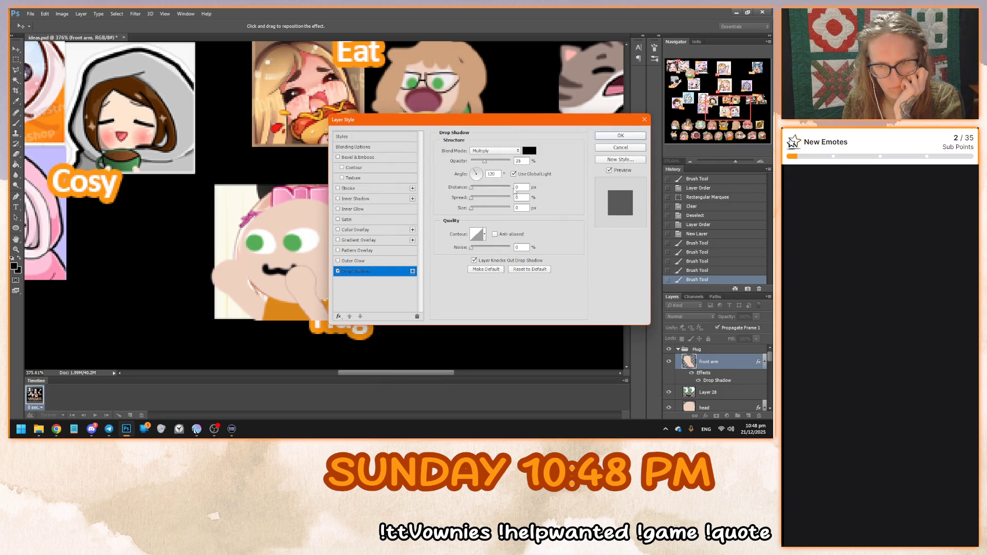
pyautogui.click(504, 262)
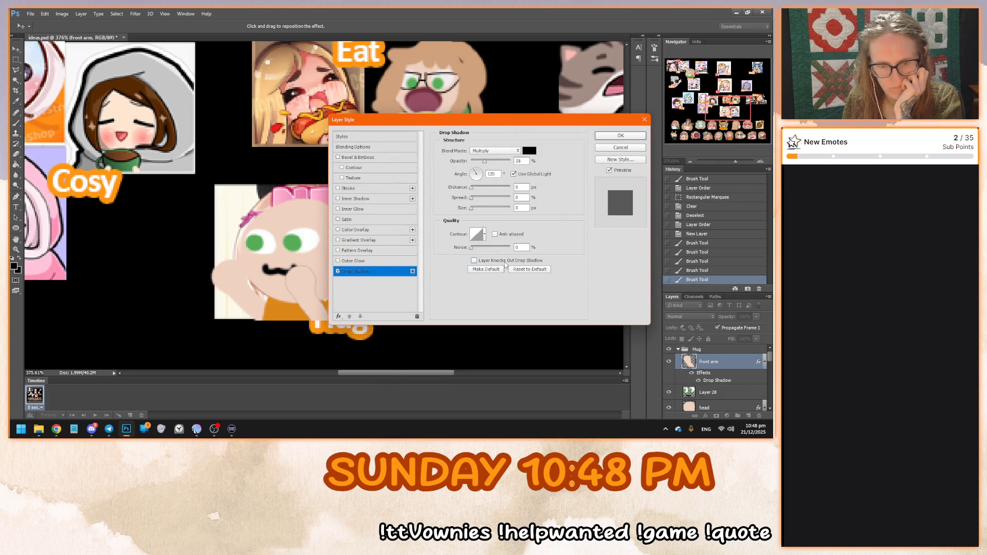
pyautogui.click(480, 179)
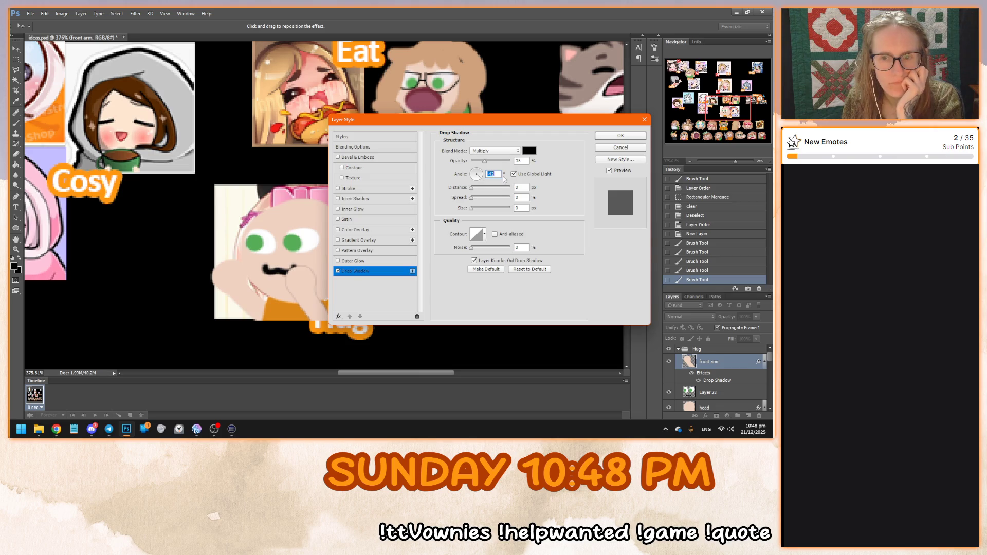
pyautogui.moveTo(472, 189); pyautogui.dragTo(474, 211)
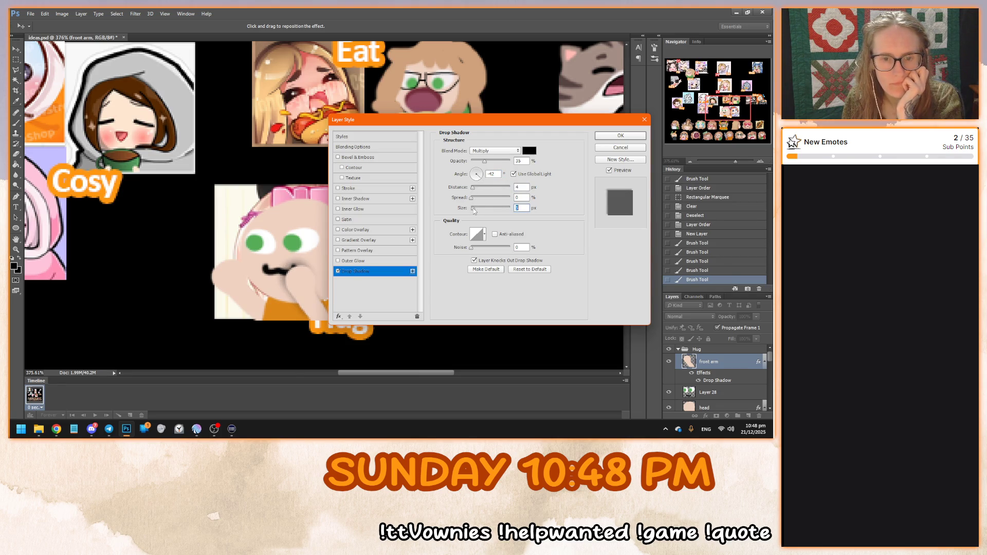
pyautogui.write('89')
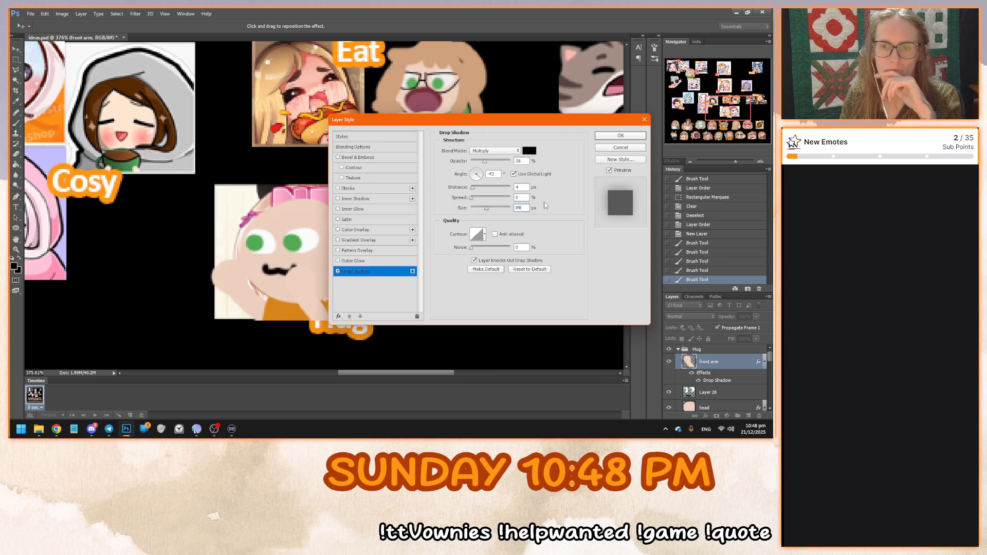
pyautogui.press('BackSpace')
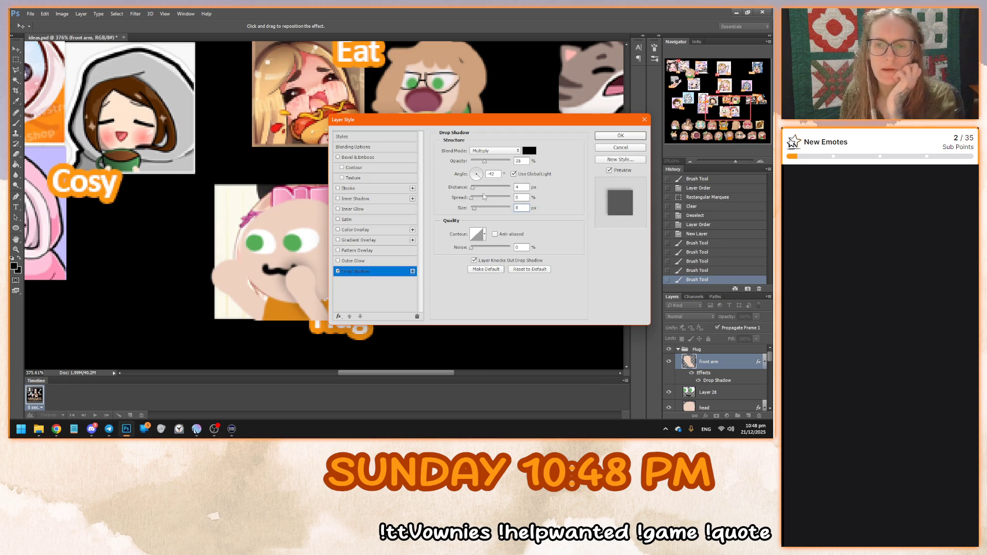
pyautogui.write('8')
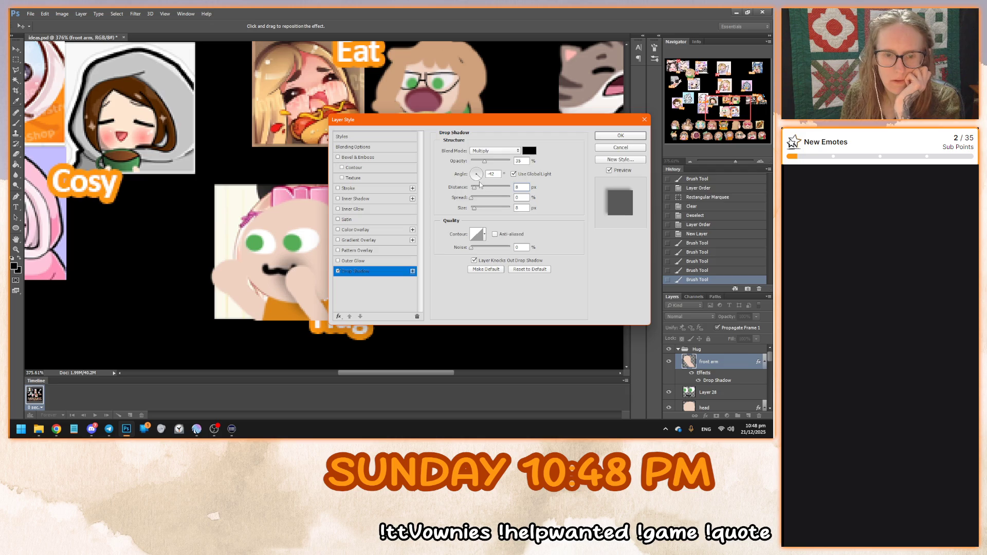
pyautogui.write('6')
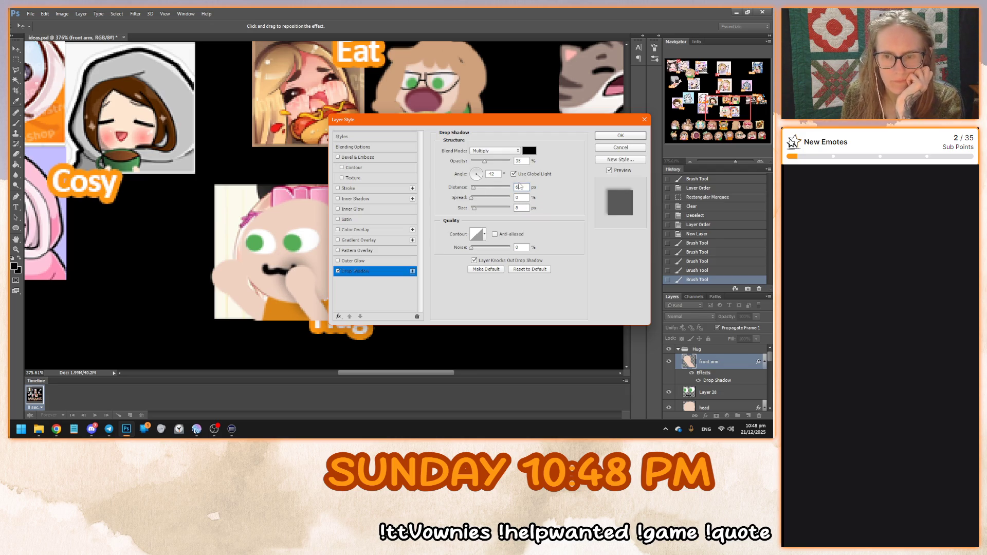
pyautogui.write('4')
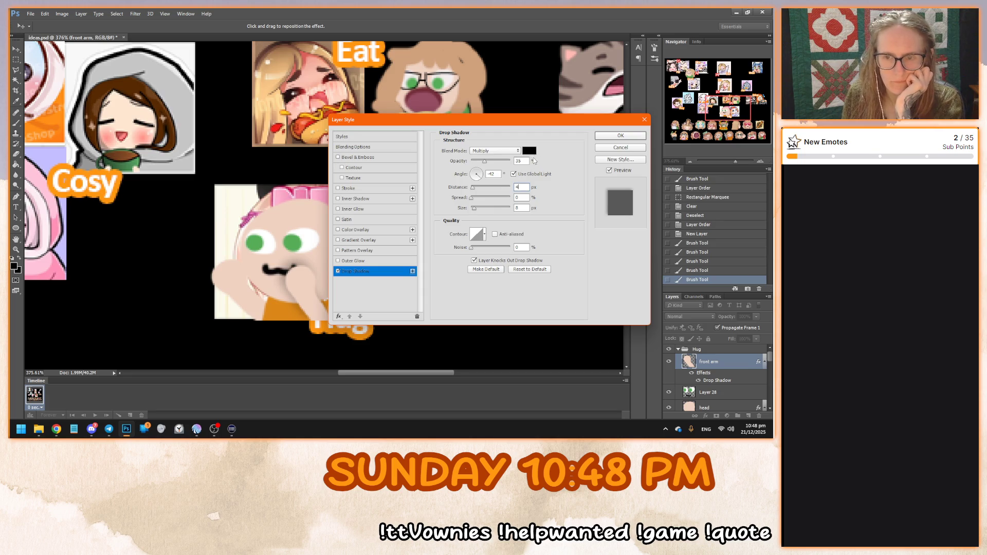
# Set the shadow colour to a pale peach skin tone (saturation 6, brightness 83) and apply the style
pyautogui.click(529, 151)
pyautogui.click(297, 212)
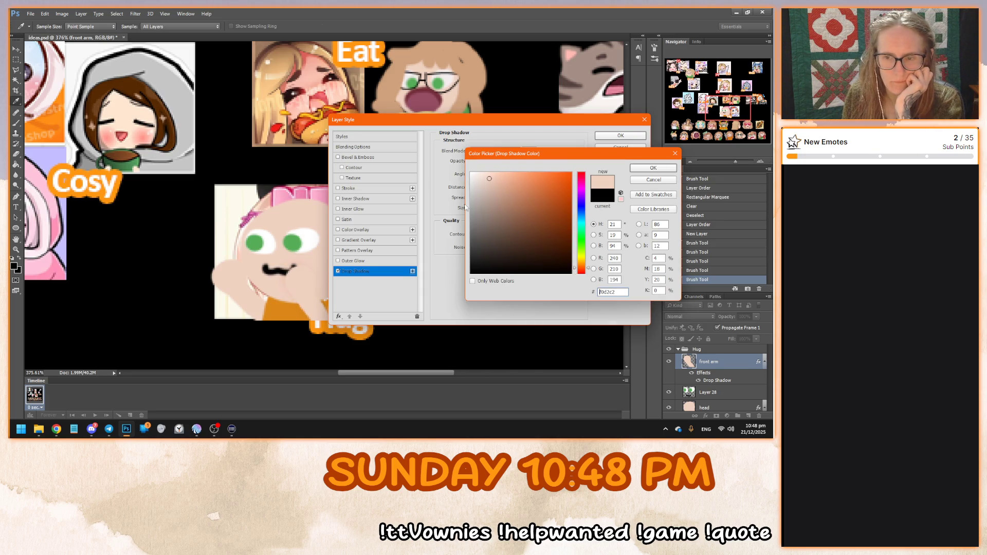
pyautogui.click(652, 168)
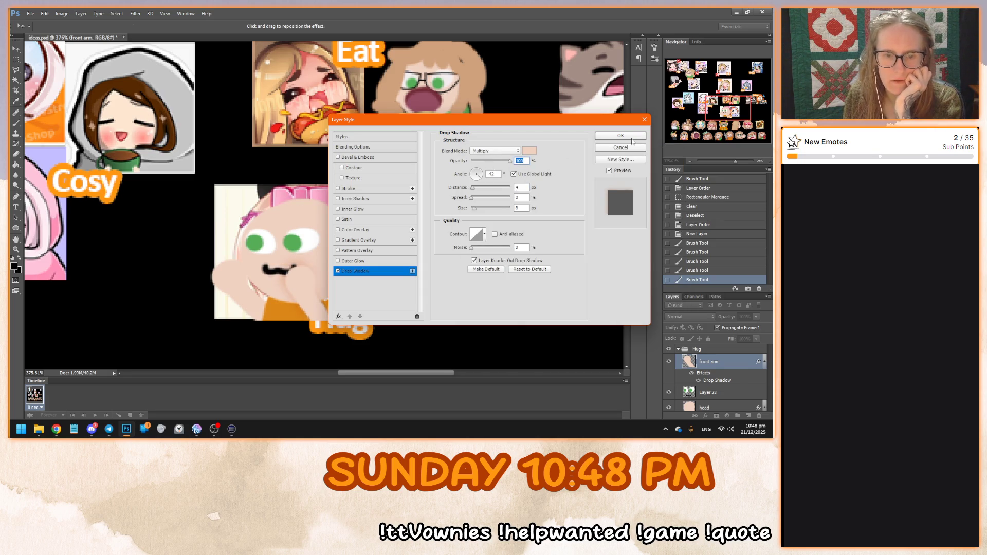
pyautogui.click(526, 152)
pyautogui.doubleClick(613, 236)
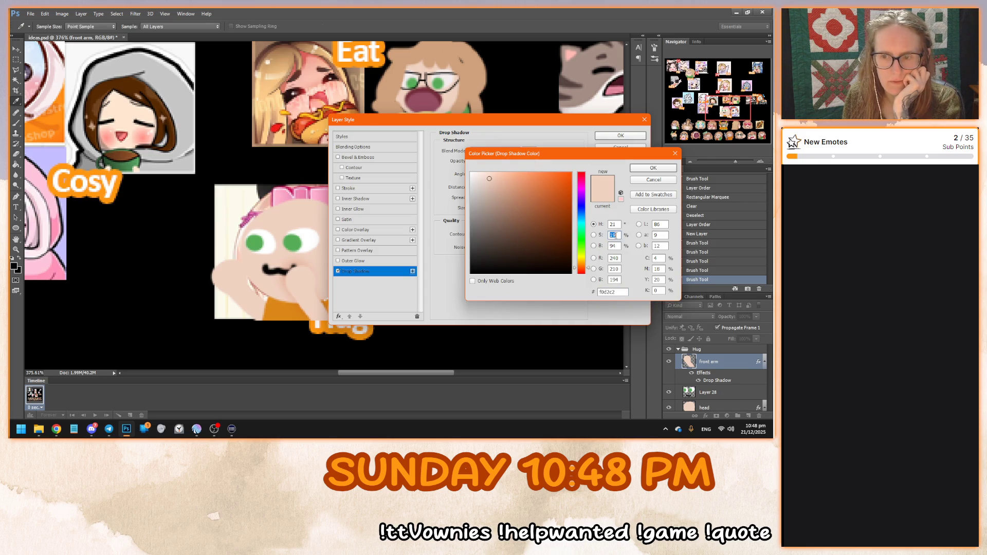
pyautogui.write('0')
pyautogui.press('Up')
pyautogui.press('Up')
pyautogui.press('Up')
pyautogui.click(653, 168)
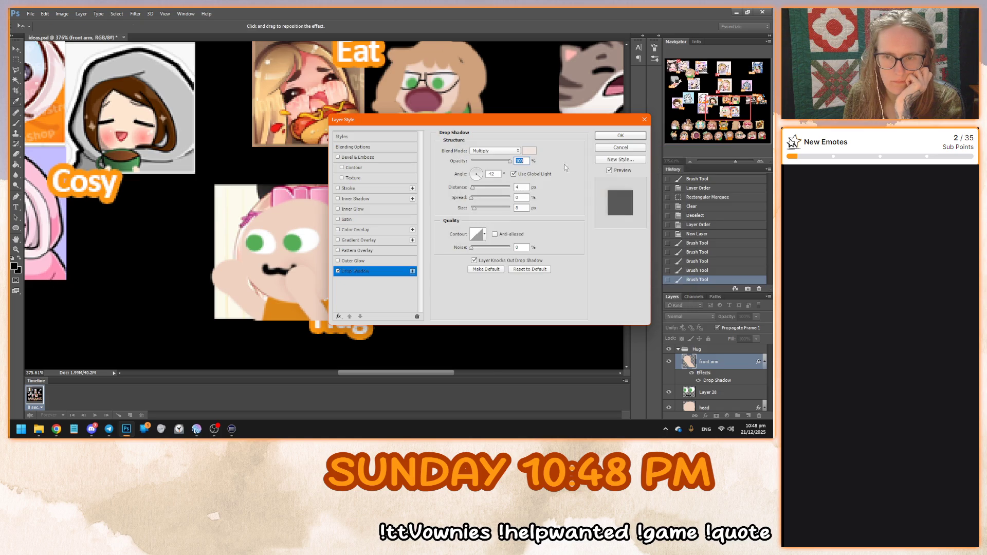
pyautogui.click(530, 152)
pyautogui.doubleClick(612, 245)
pyautogui.write('83')
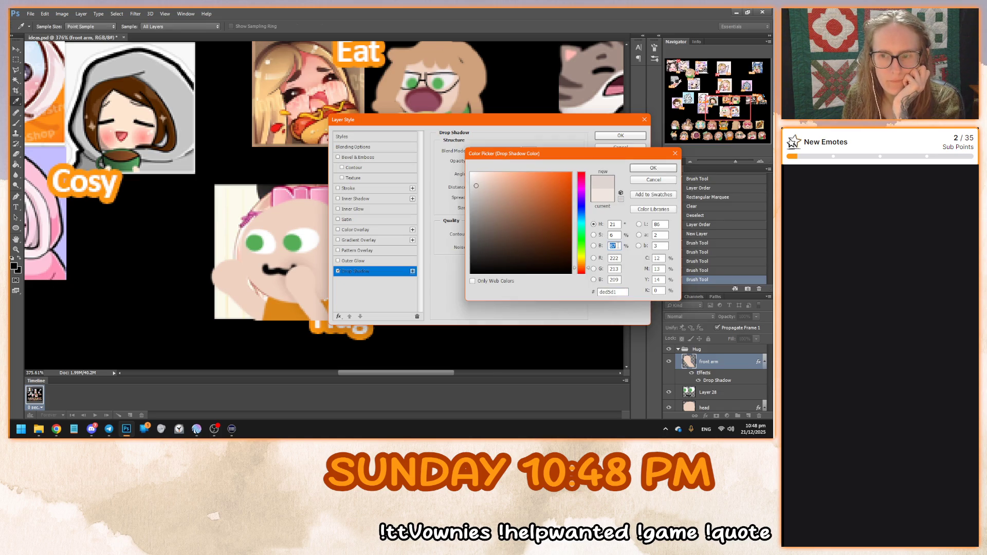
pyautogui.click(653, 168)
pyautogui.click(621, 135)
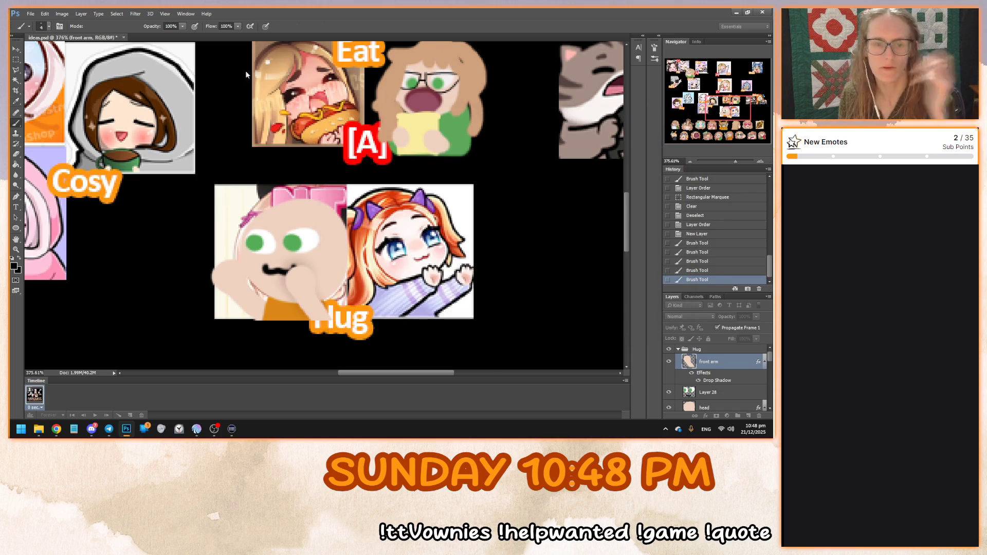
# Rename Layer 28 to 'face'
pyautogui.press('v')
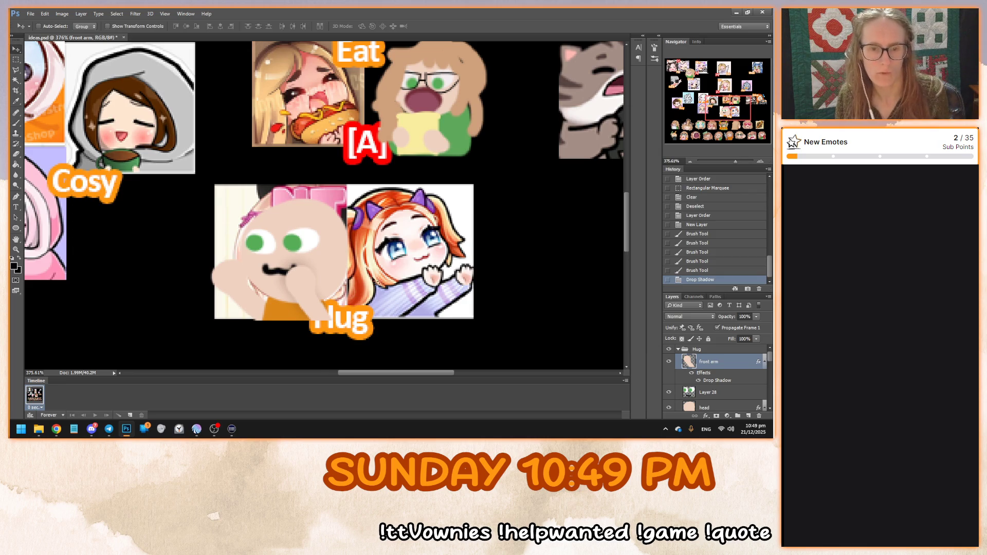
pyautogui.scroll(-1, 332, 302)
pyautogui.scroll(2, 331, 301)
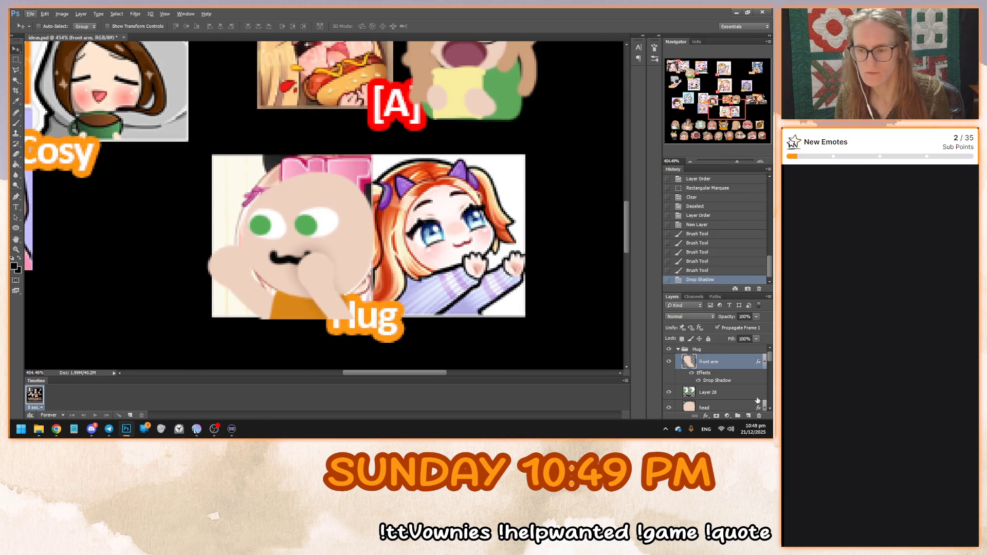
pyautogui.scroll(-1, 716, 375)
pyautogui.click(715, 375)
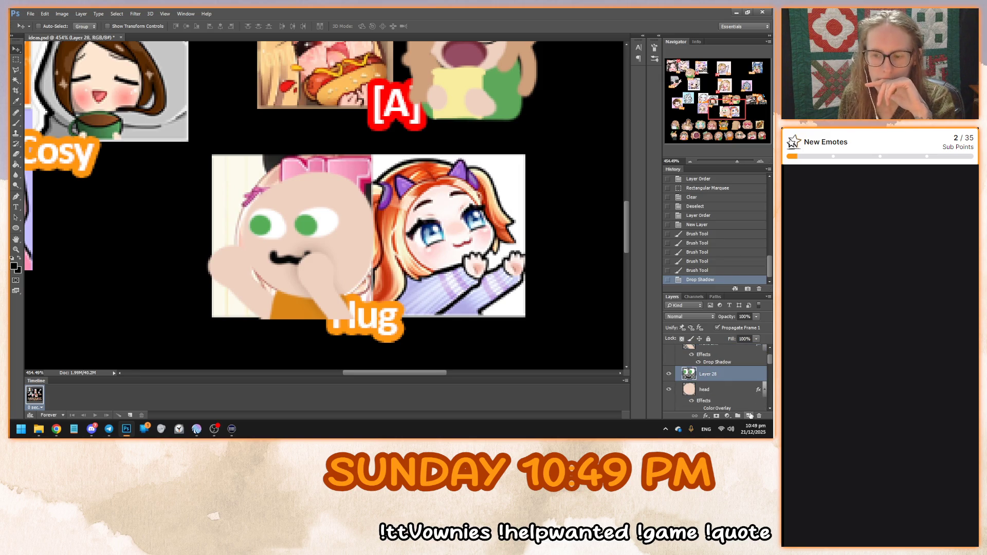
pyautogui.doubleClick(707, 375)
pyautogui.write('e')
pyautogui.press('Return')
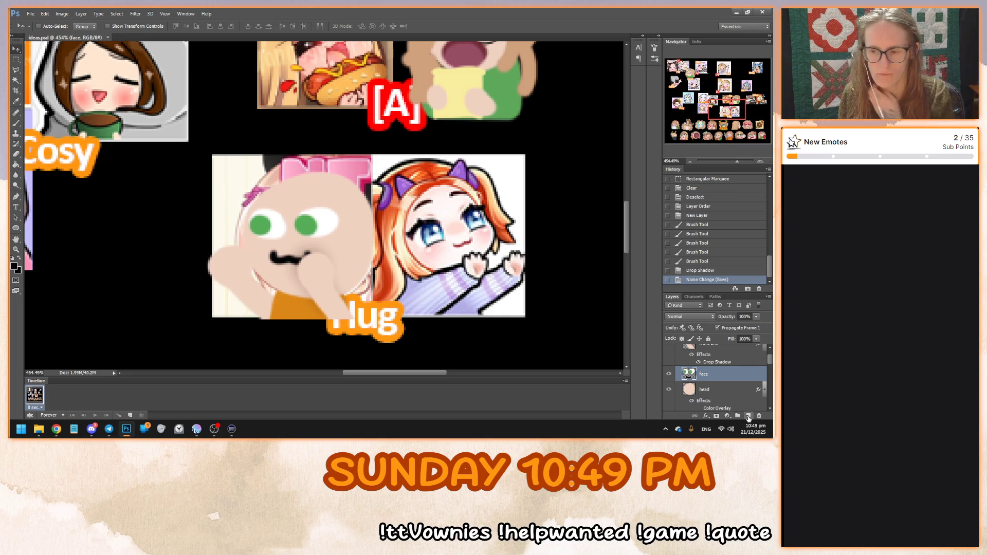
# On a new layer above face, paint brown hair over the head with an 8 px brush
pyautogui.click(749, 416)
pyautogui.scroll(1, 438, 298)
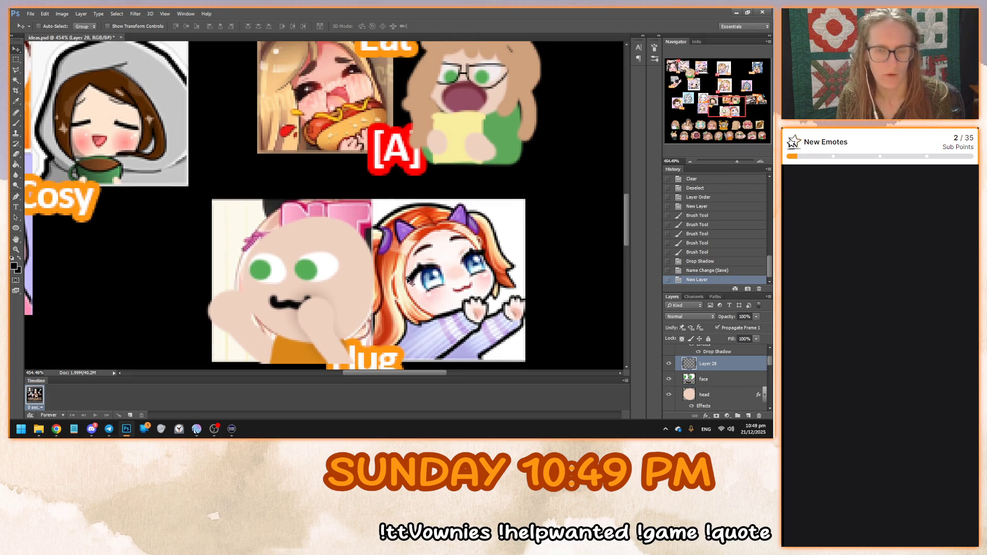
pyautogui.scroll(1, 415, 286)
pyautogui.press('b')
pyautogui.scroll(-1, 319, 278)
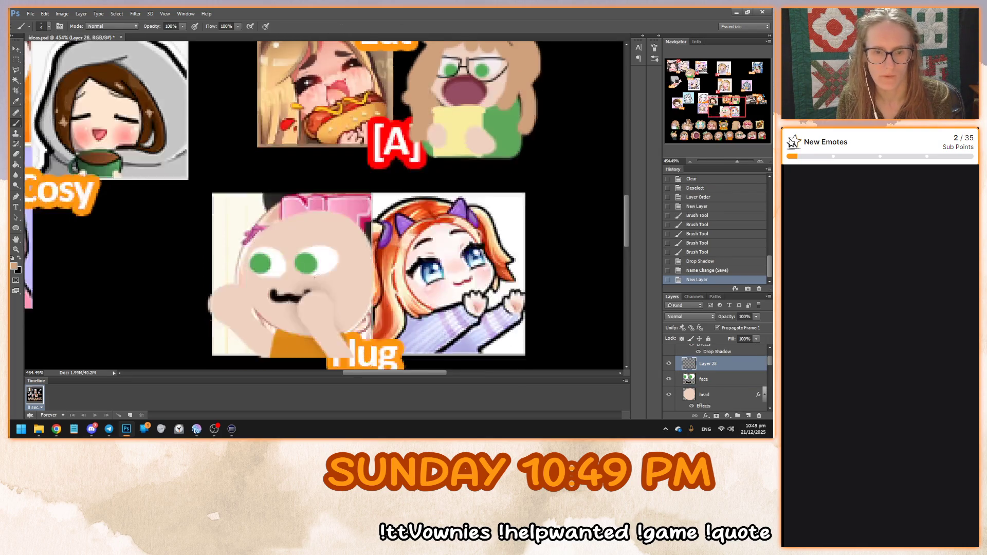
pyautogui.rightClick(304, 236)
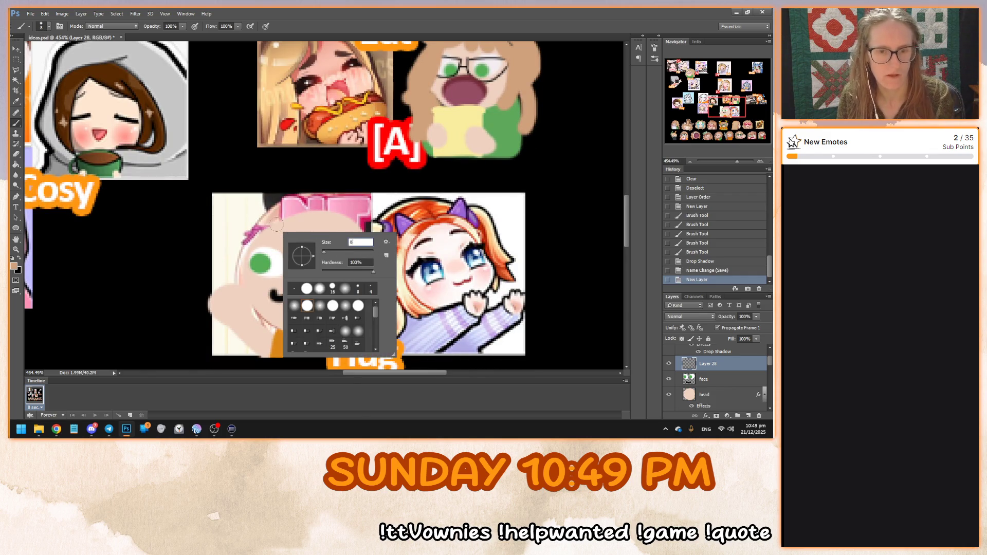
pyautogui.press('Return')
pyautogui.moveTo(269, 223)
pyautogui.mouseDown()
pyautogui.moveTo(243, 238)
pyautogui.moveTo(308, 232)
pyautogui.moveTo(355, 252)
pyautogui.moveTo(362, 231)
pyautogui.moveTo(330, 210)
pyautogui.moveTo(268, 224)
pyautogui.moveTo(312, 223)
pyautogui.moveTo(347, 237)
pyautogui.moveTo(345, 320)
pyautogui.moveTo(348, 311)
pyautogui.moveTo(335, 323)
pyautogui.moveTo(357, 339)
pyautogui.mouseUp()
pyautogui.moveTo(359, 275)
pyautogui.mouseDown()
pyautogui.moveTo(360, 313)
pyautogui.moveTo(370, 292)
pyautogui.moveTo(368, 312)
pyautogui.mouseUp()
pyautogui.moveTo(357, 221)
pyautogui.mouseDown()
pyautogui.moveTo(381, 285)
pyautogui.moveTo(374, 332)
pyautogui.mouseUp()
pyautogui.moveTo(385, 277)
pyautogui.mouseDown()
pyautogui.moveTo(384, 319)
pyautogui.moveTo(370, 339)
pyautogui.mouseUp()
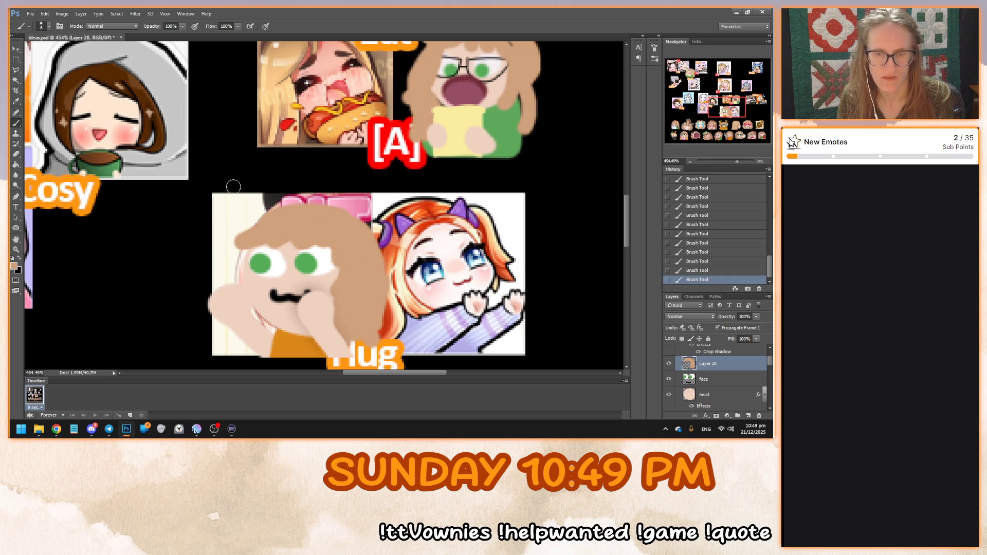
# Rename the hair layer to 'front hair'
pyautogui.scroll(1, 720, 395)
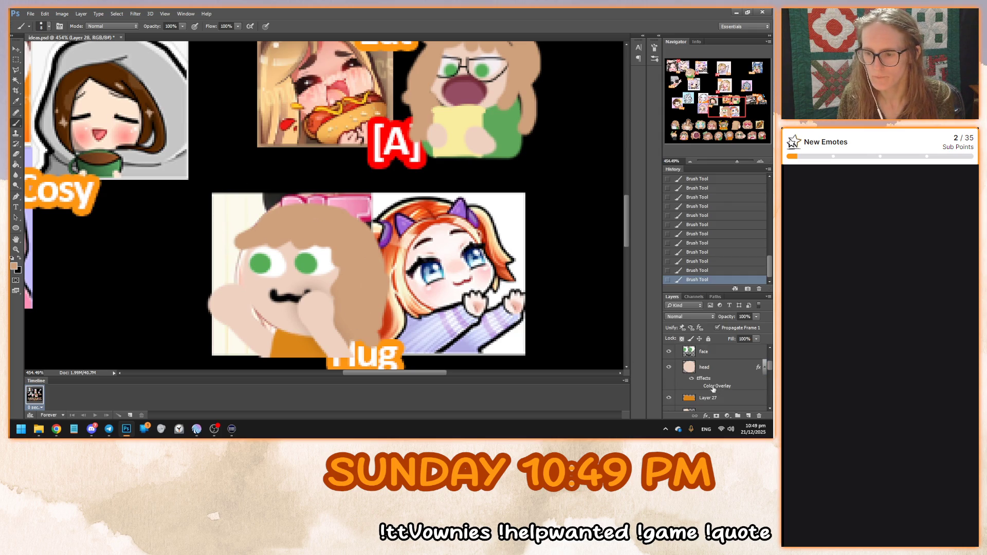
pyautogui.doubleClick(709, 372)
pyautogui.write('front hair')
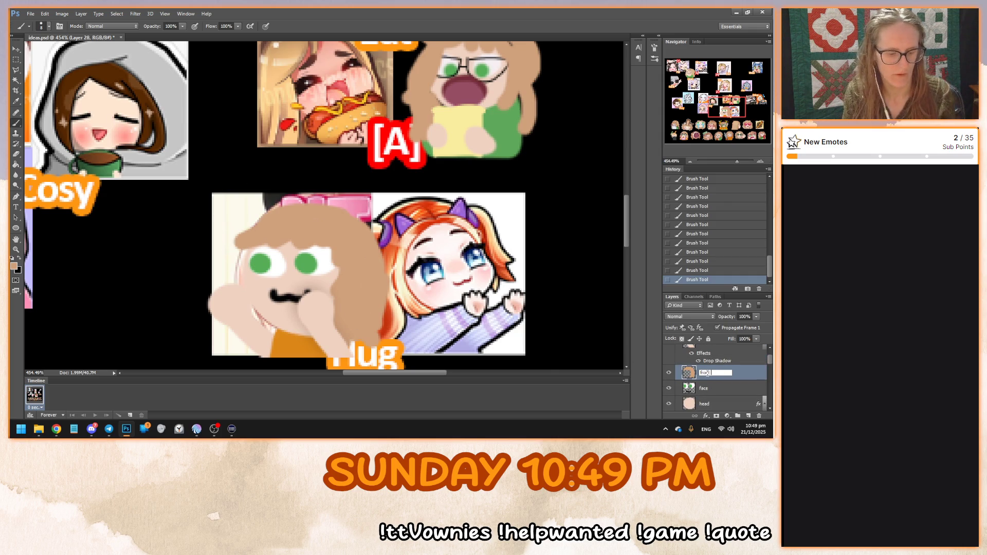
pyautogui.press('Return')
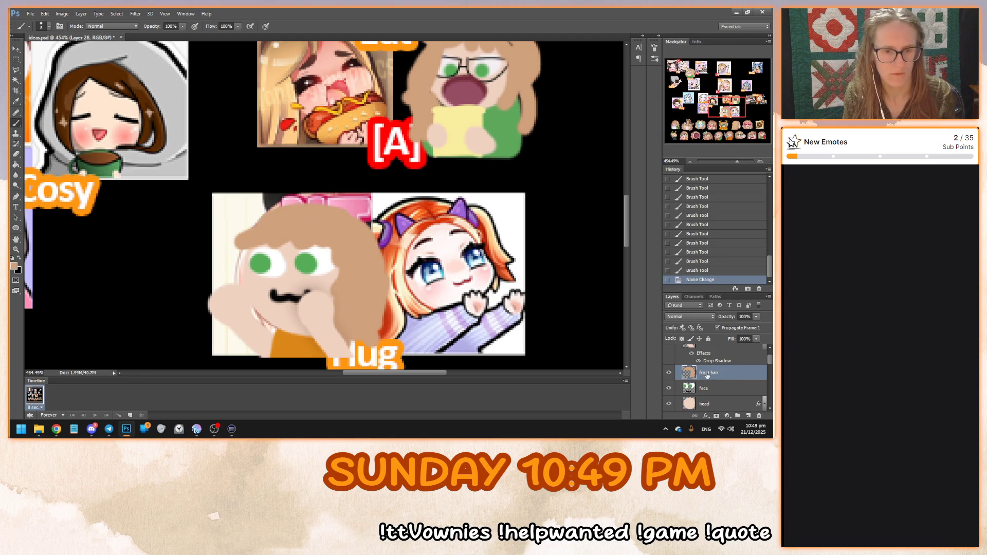
# Add a layer above back arm, paint hair down the face's left side, and name it 'back hair'
pyautogui.scroll(-3, 708, 383)
pyautogui.click(707, 389)
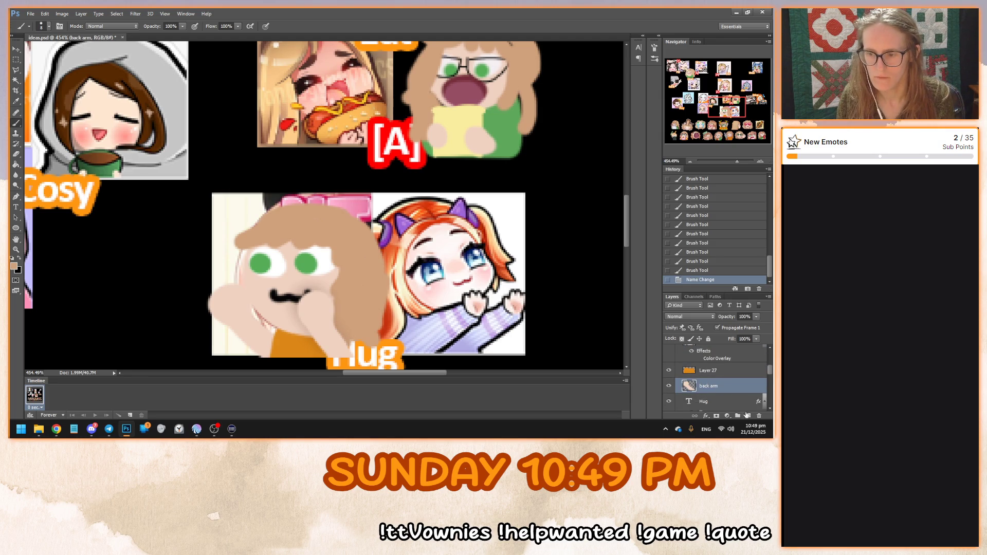
pyautogui.click(748, 415)
pyautogui.moveTo(256, 239)
pyautogui.mouseDown()
pyautogui.moveTo(237, 293)
pyautogui.moveTo(254, 329)
pyautogui.moveTo(276, 335)
pyautogui.moveTo(282, 360)
pyautogui.moveTo(262, 326)
pyautogui.mouseUp()
pyautogui.click(261, 344)
pyautogui.moveTo(708, 354)
pyautogui.mouseDown()
pyautogui.moveTo(712, 390)
pyautogui.moveTo(716, 380)
pyautogui.mouseUp()
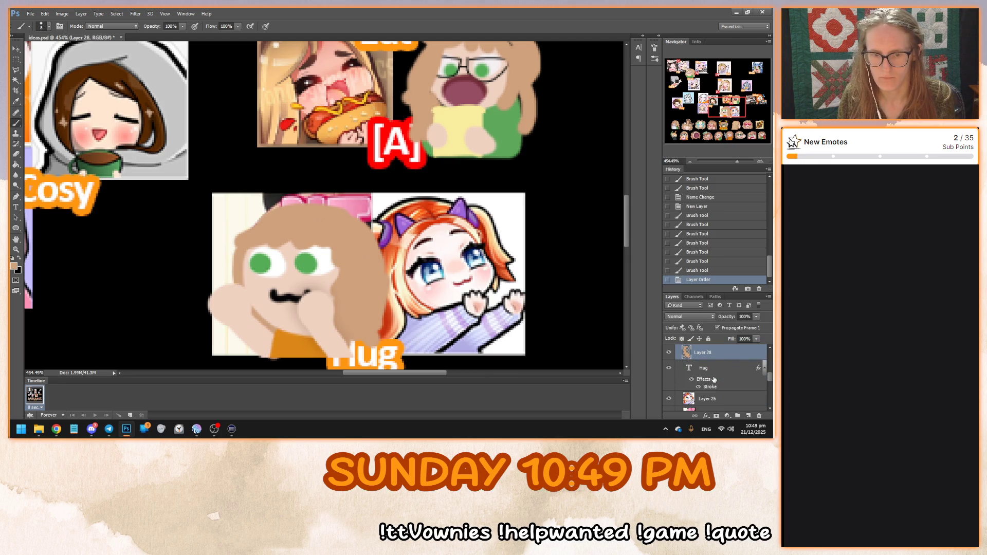
pyautogui.hotkey('ctrl', 'z')
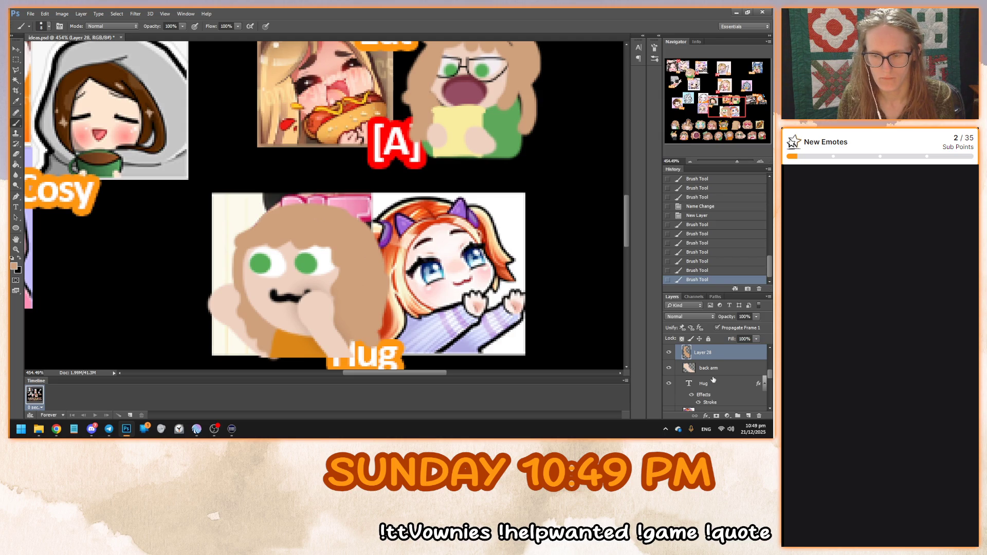
pyautogui.doubleClick(703, 352)
pyautogui.write('back hair')
pyautogui.press('Return')
# Add a new layer above front hair and set the brush size to 4 px
pyautogui.scroll(-3, 709, 363)
pyautogui.scroll(2, 710, 363)
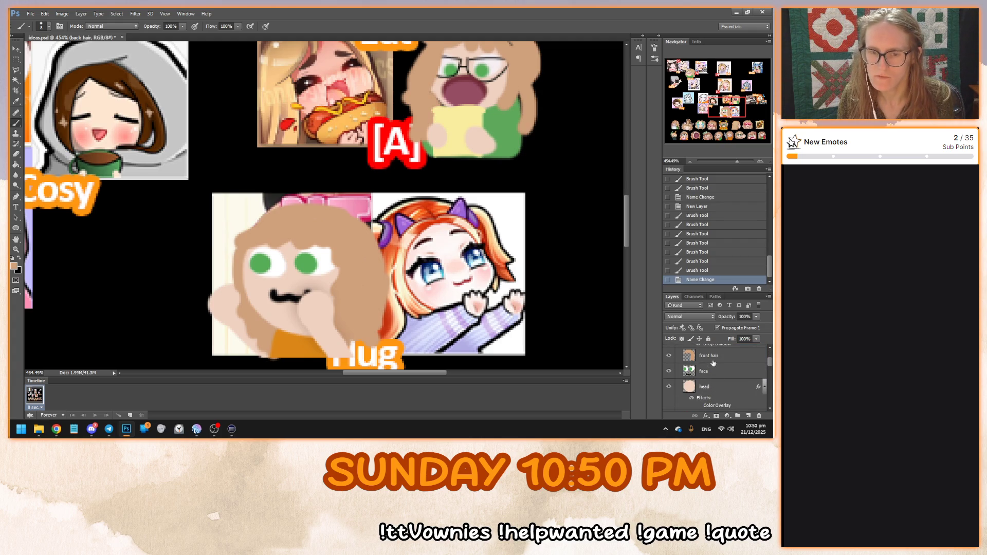
pyautogui.click(714, 355)
pyautogui.click(748, 415)
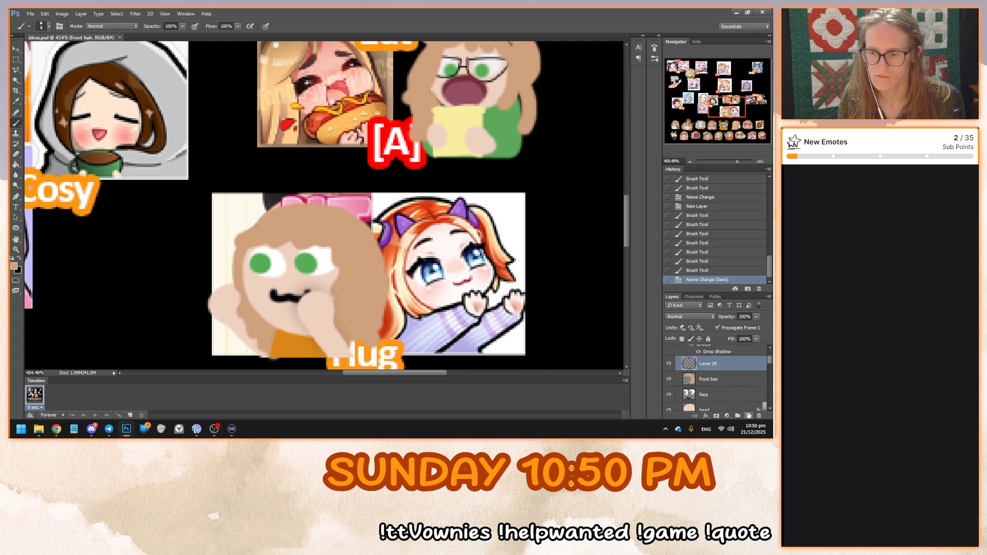
pyautogui.rightClick(332, 266)
pyautogui.doubleClick(409, 276)
pyautogui.write('4')
pyautogui.press('Return')
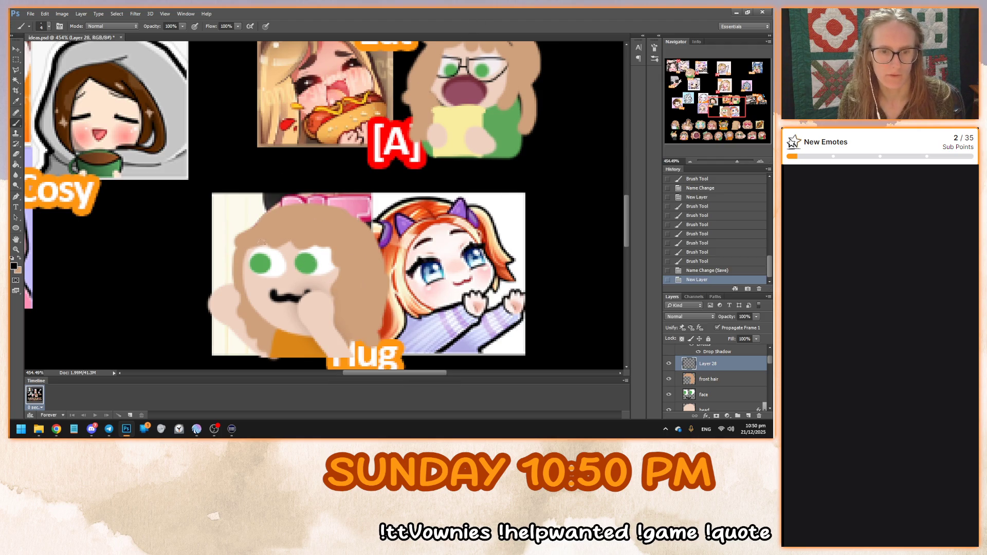
# Draw a black glasses frame around the left eye
pyautogui.moveTo(238, 246)
pyautogui.mouseDown()
pyautogui.moveTo(292, 242)
pyautogui.moveTo(296, 269)
pyautogui.moveTo(253, 283)
pyautogui.mouseUp()
pyautogui.hotkey('ctrl', 'z')
pyautogui.moveTo(239, 251)
pyautogui.mouseDown()
pyautogui.moveTo(292, 246)
pyautogui.moveTo(289, 273)
pyautogui.moveTo(244, 273)
pyautogui.moveTo(239, 252)
pyautogui.mouseUp()
pyautogui.moveTo(300, 247)
pyautogui.mouseDown()
pyautogui.moveTo(339, 247)
pyautogui.moveTo(314, 280)
pyautogui.moveTo(300, 249)
pyautogui.moveTo(269, 255)
pyautogui.moveTo(278, 261)
pyautogui.mouseUp()
# Remove the stray right lens and Alt-drag a copy of the left lens over the right eye
pyautogui.hotkey('ctrl', 'z')
pyautogui.press('v')
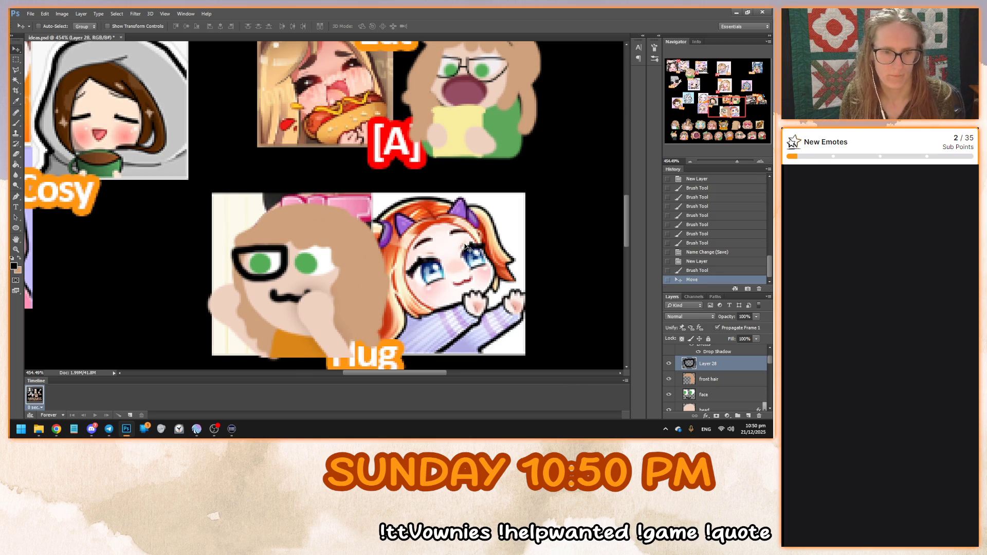
pyautogui.moveTo(290, 260); pyautogui.dragTo(337, 262)
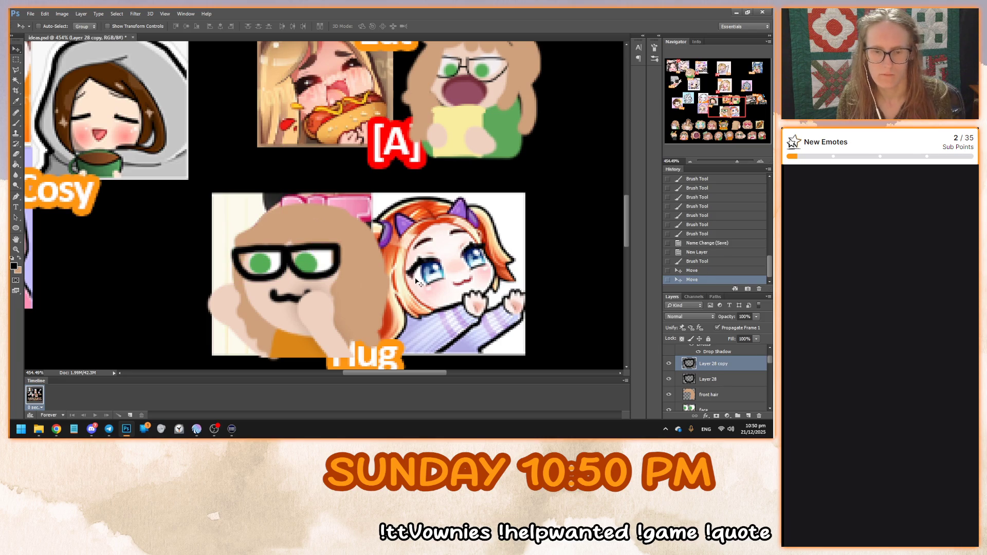
# Brush a temple arm extending right from the glasses frame
pyautogui.press('b')
pyautogui.click(287, 263)
pyautogui.moveTo(337, 263); pyautogui.dragTo(365, 256)
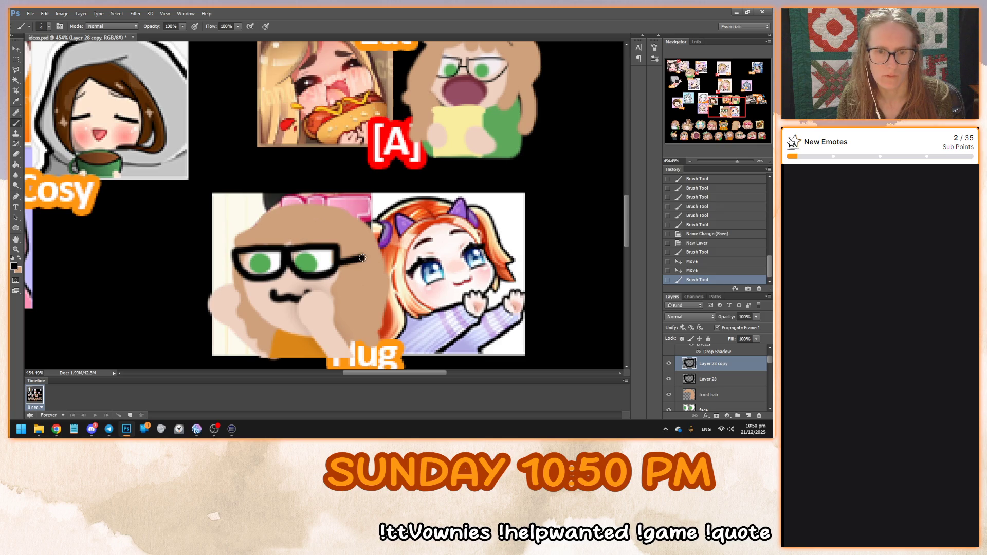
pyautogui.scroll(1, 395, 268)
pyautogui.moveTo(713, 113)
pyautogui.mouseDown()
pyautogui.moveTo(724, 82)
pyautogui.moveTo(736, 91)
pyautogui.moveTo(735, 107)
pyautogui.moveTo(662, 83)
pyautogui.moveTo(662, 71)
pyautogui.moveTo(712, 112)
pyautogui.mouseUp()
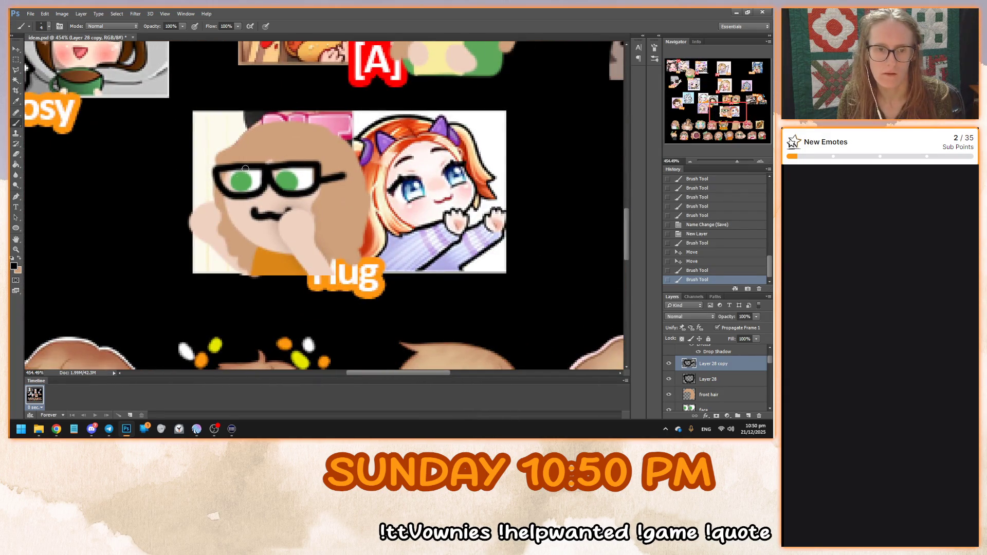
# Merge the two glasses layers into one
pyautogui.click(225, 183)
pyautogui.keyDown('ctrl'); pyautogui.click(710, 378); pyautogui.keyUp('ctrl')
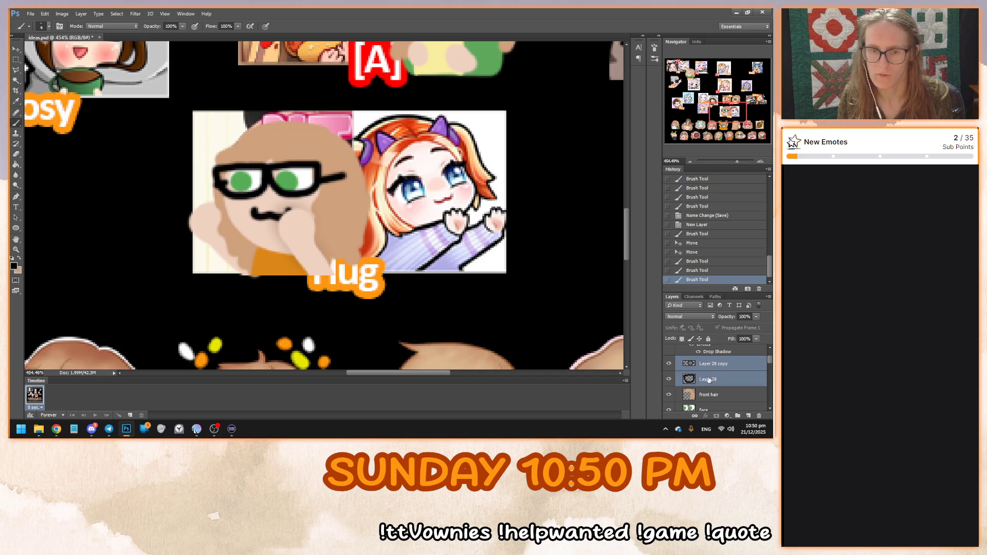
pyautogui.rightClick(708, 379)
pyautogui.click(628, 295)
# Load the glasses as a selection, contract it via Select > Modify, then deselect
pyautogui.keyDown('ctrl'); pyautogui.click(689, 363); pyautogui.keyUp('ctrl')
pyautogui.click(117, 13)
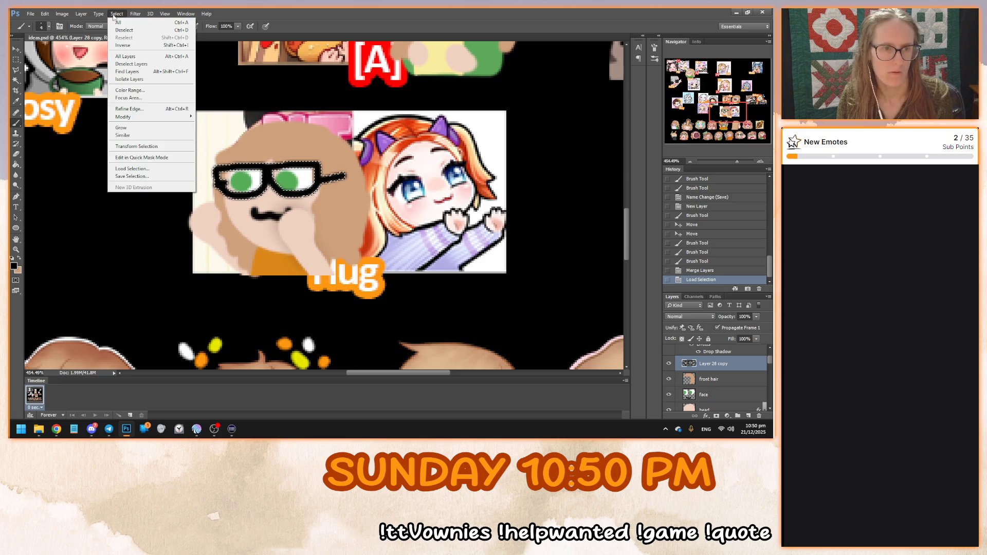
pyautogui.moveTo(144, 117)
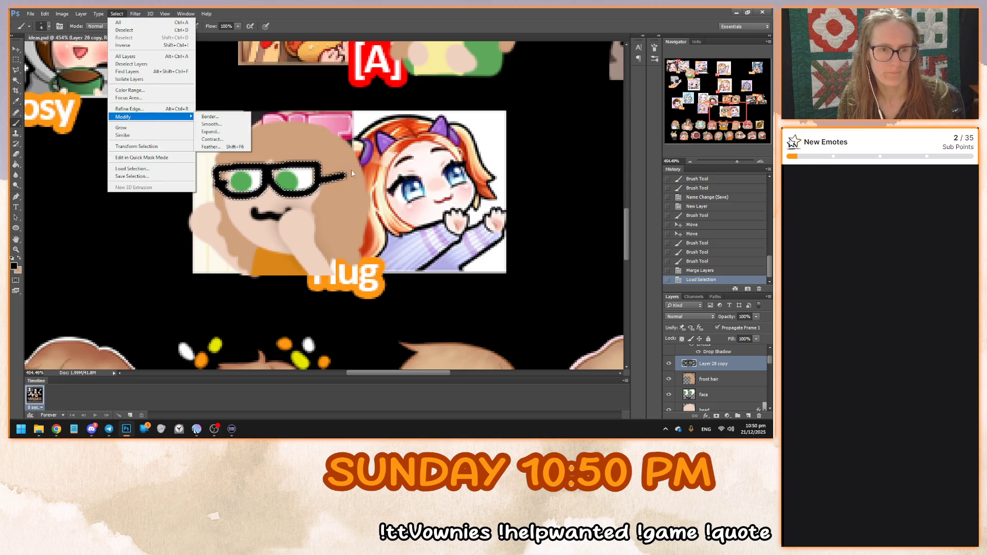
pyautogui.click(224, 139)
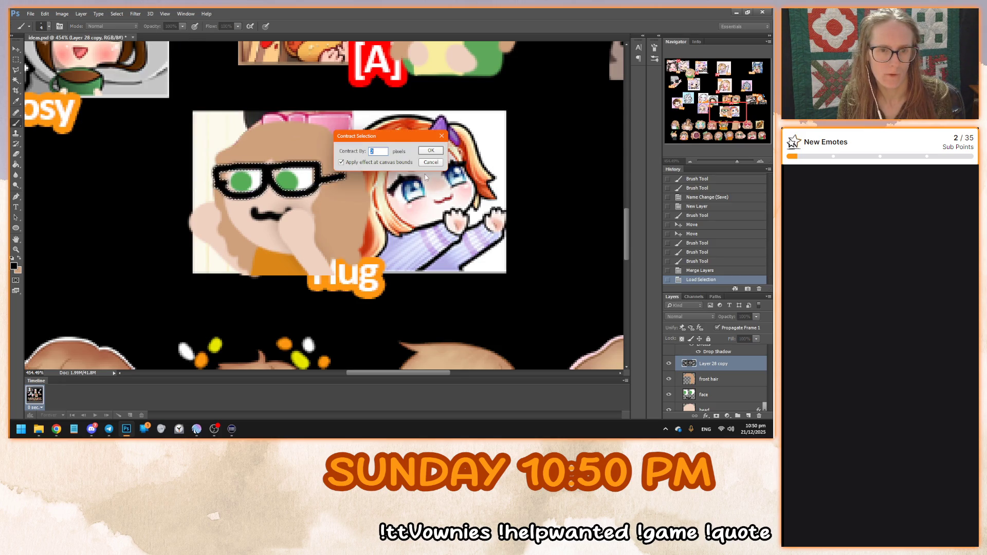
pyautogui.press('Return')
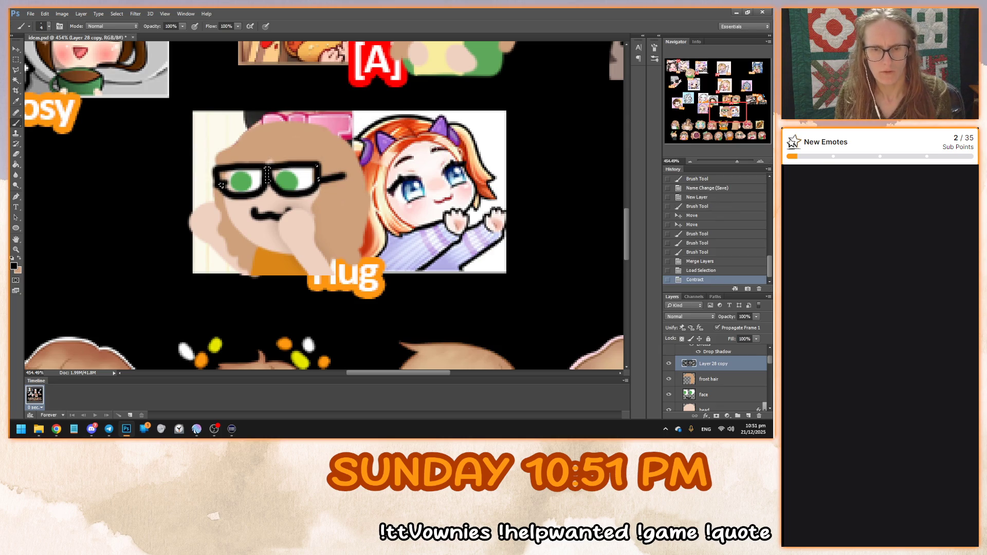
pyautogui.hotkey('ctrl', 'd')
# Rename the merged layer 'glasses'
pyautogui.click(669, 364)
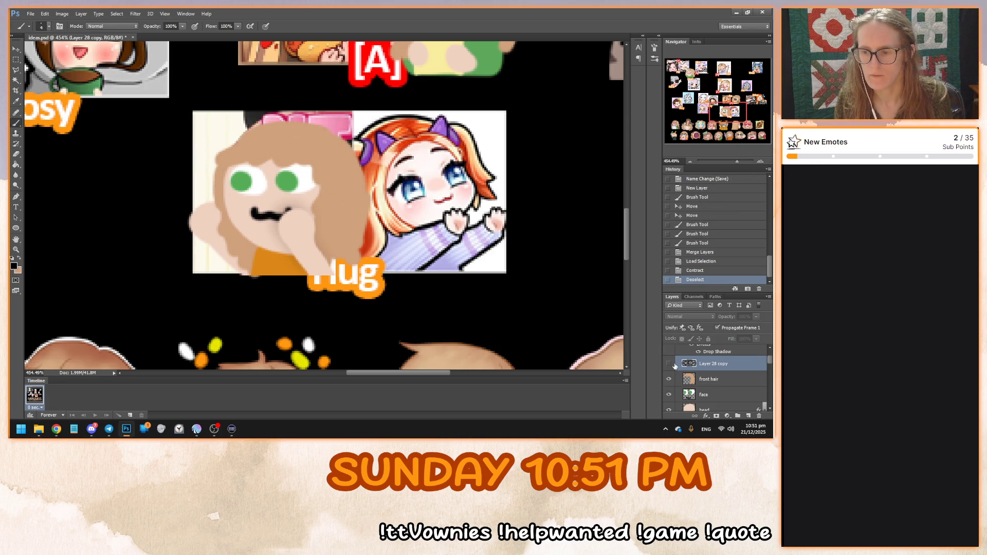
pyautogui.click(668, 363)
pyautogui.doubleClick(713, 363)
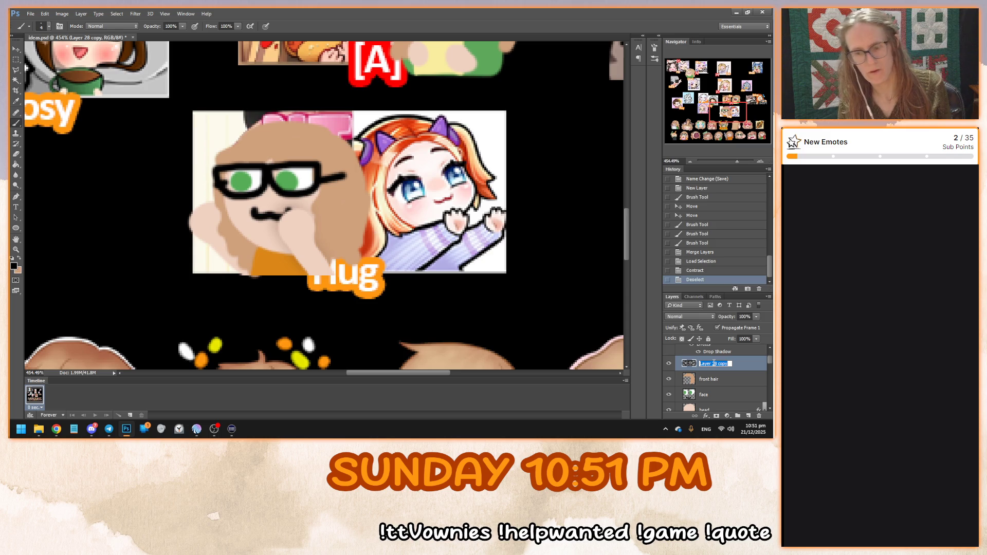
pyautogui.write('glasses')
pyautogui.press('Return')
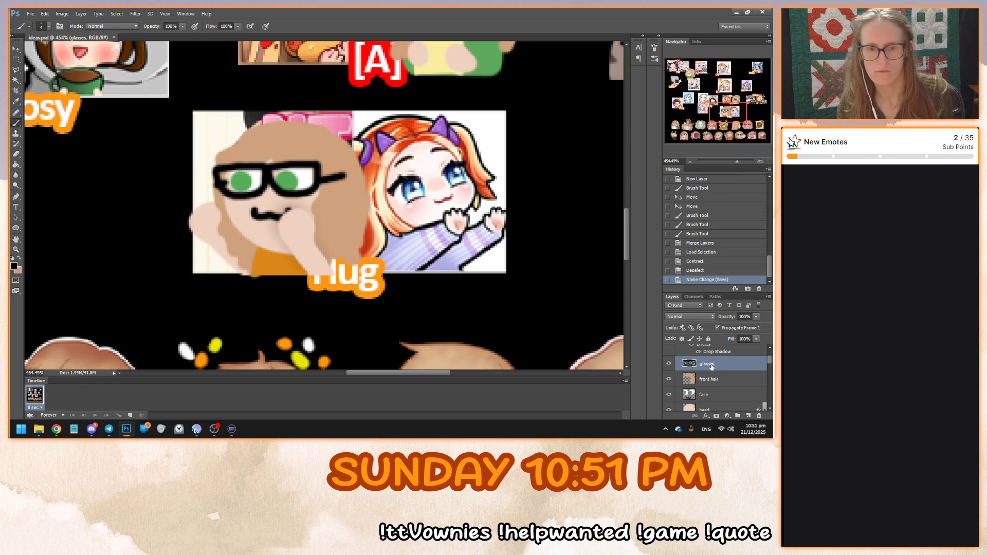
pyautogui.scroll(2, 677, 370)
# Move the glasses Hug sketch layers to the right of the Hug emote
pyautogui.scroll(-5, 390, 257)
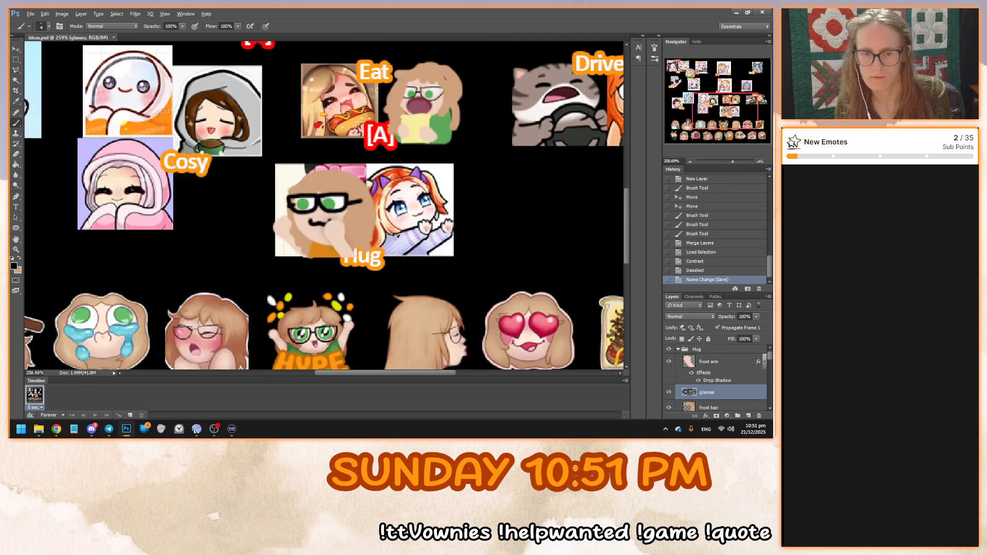
pyautogui.scroll(1, 397, 263)
pyautogui.scroll(3, 444, 267)
pyautogui.click(722, 361)
pyautogui.scroll(-4, 719, 370)
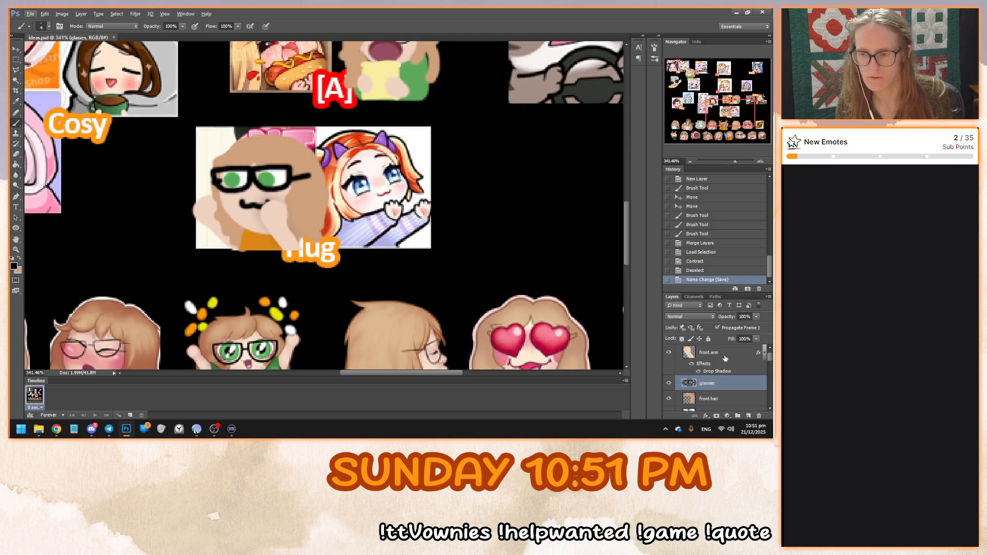
pyautogui.scroll(-1, 714, 375)
pyautogui.scroll(-1, 713, 391)
pyautogui.click(714, 372)
pyautogui.keyDown('shift'); pyautogui.click(705, 356); pyautogui.keyUp('shift')
pyautogui.press('v')
pyautogui.moveTo(278, 199)
pyautogui.mouseDown()
pyautogui.moveTo(545, 223)
pyautogui.moveTo(528, 201)
pyautogui.moveTo(509, 236)
pyautogui.mouseUp()
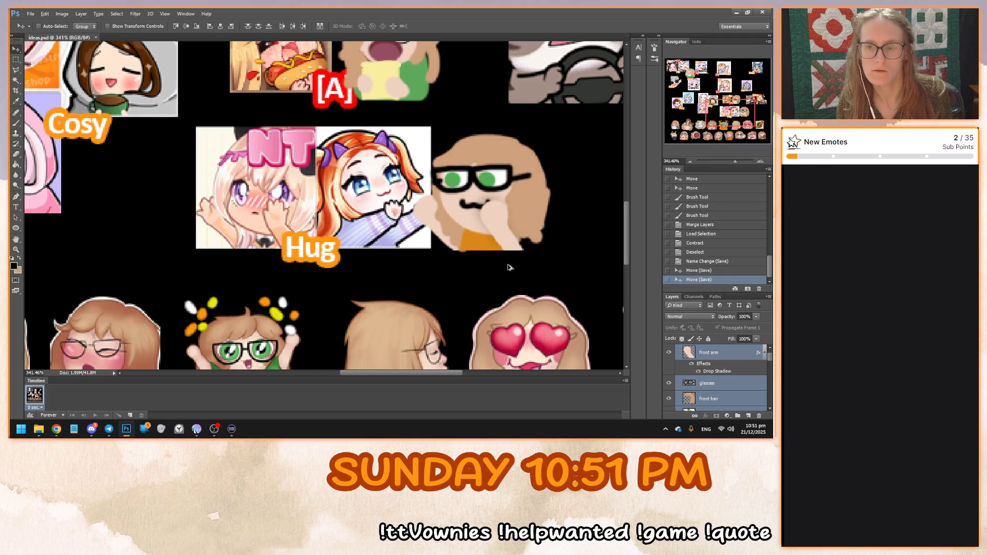
# Collapse the Hug group and expand the Pat group in the Layers panel
pyautogui.scroll(-3, 486, 307)
pyautogui.scroll(-3, 486, 307)
pyautogui.scroll(2, 333, 303)
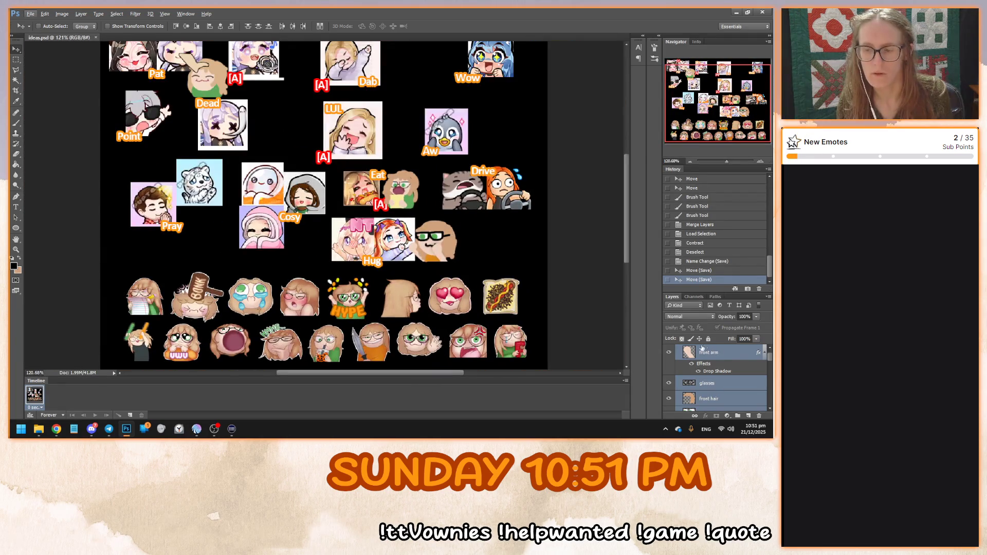
pyautogui.click(705, 352)
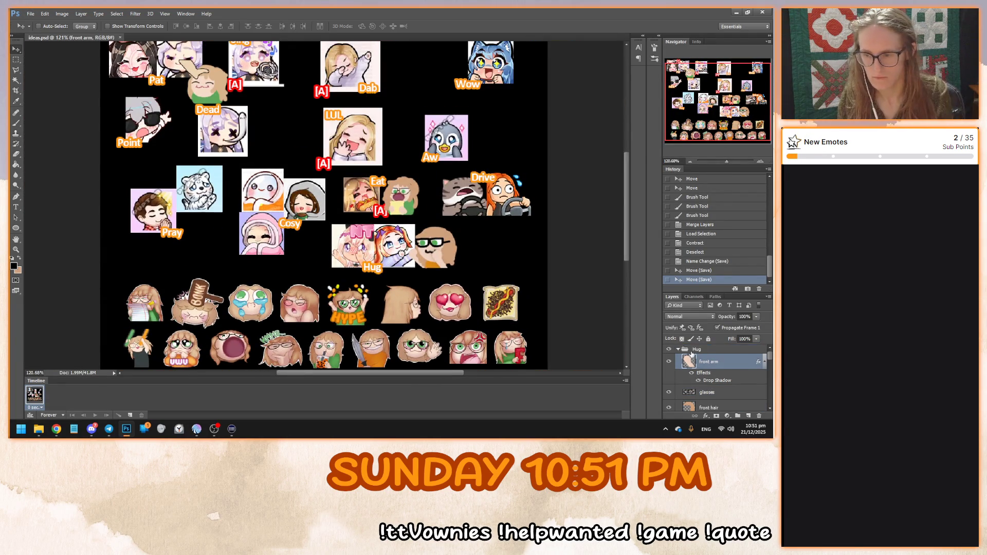
pyautogui.click(683, 351)
pyautogui.click(677, 349)
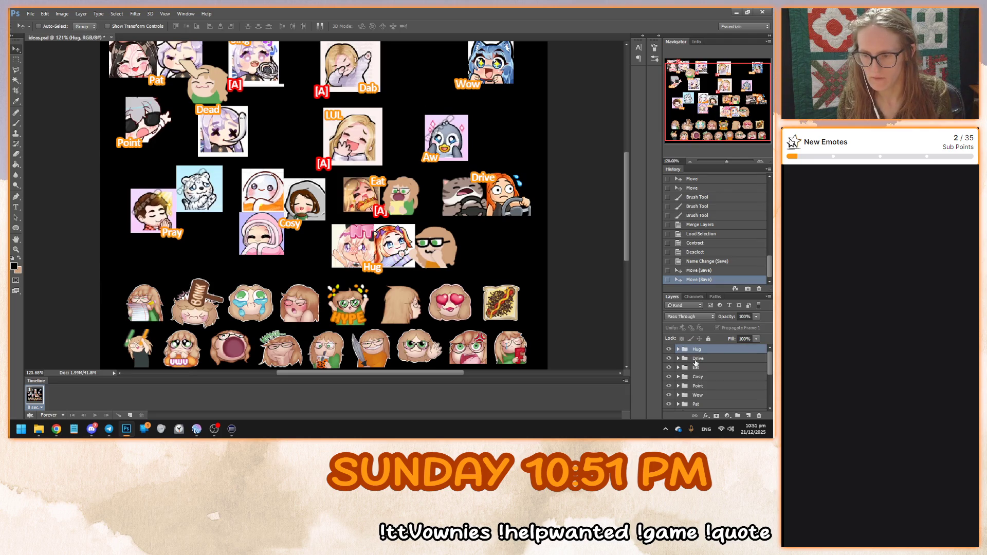
pyautogui.scroll(-1, 688, 386)
pyautogui.click(678, 396)
pyautogui.scroll(-3, 689, 387)
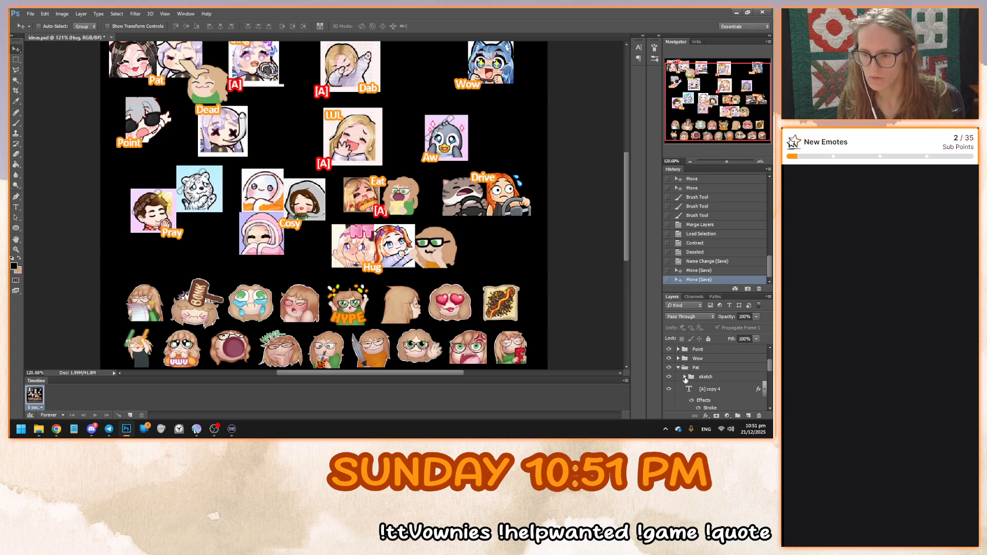
# Group the Hug sketch's front and back arm layers as 'sketch' and save the document
pyautogui.click(709, 363)
pyautogui.scroll(-2, 720, 391)
pyautogui.scroll(-1, 723, 394)
pyautogui.scroll(1, 711, 374)
pyautogui.keyDown('shift'); pyautogui.click(715, 354); pyautogui.keyUp('shift')
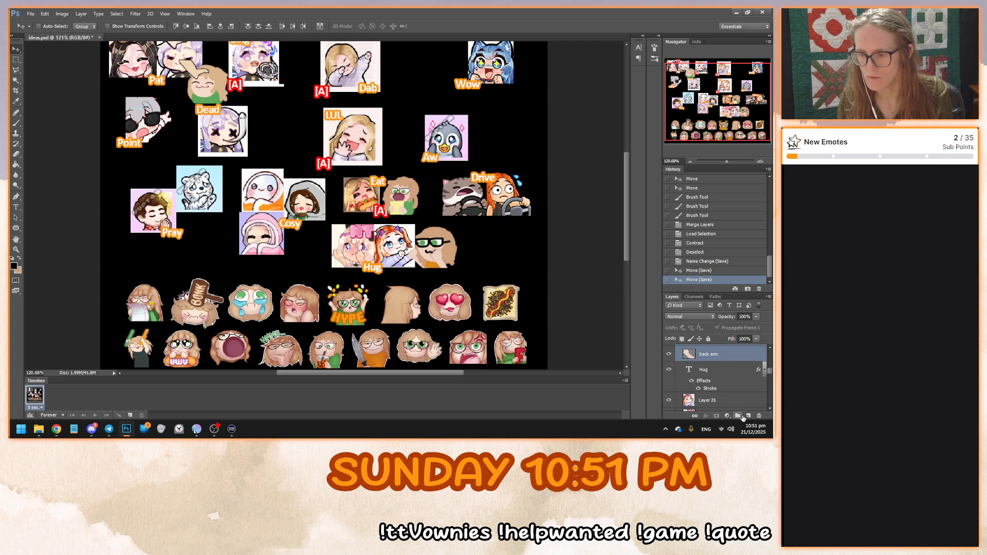
pyautogui.click(748, 416)
pyautogui.doubleClick(708, 358)
pyautogui.write('skelch')
pyautogui.press('Return')
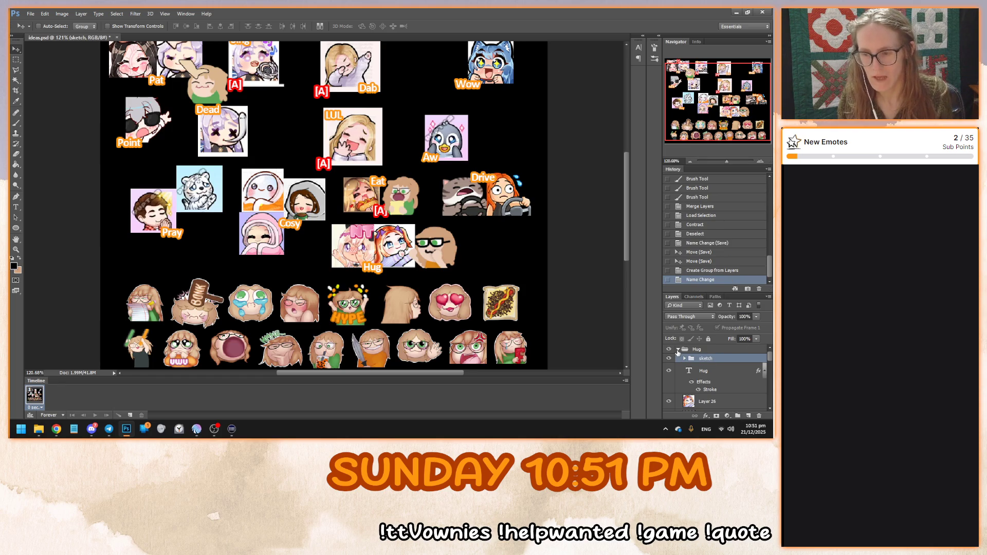
pyautogui.click(678, 350)
pyautogui.hotkey('ctrl', 's')
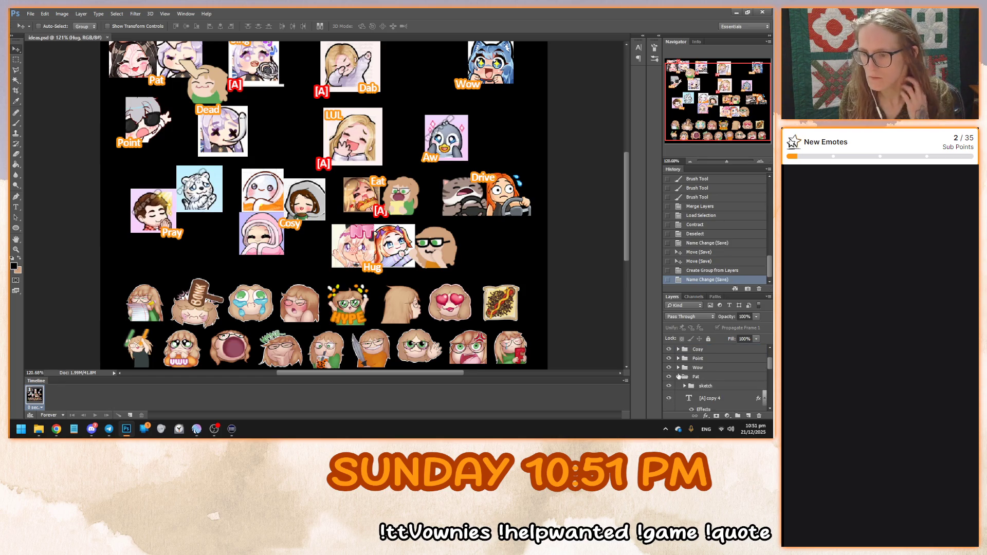
# Add a new empty layer above Layer 24 in Pat's sketch group
pyautogui.click(700, 379)
pyautogui.click(684, 388)
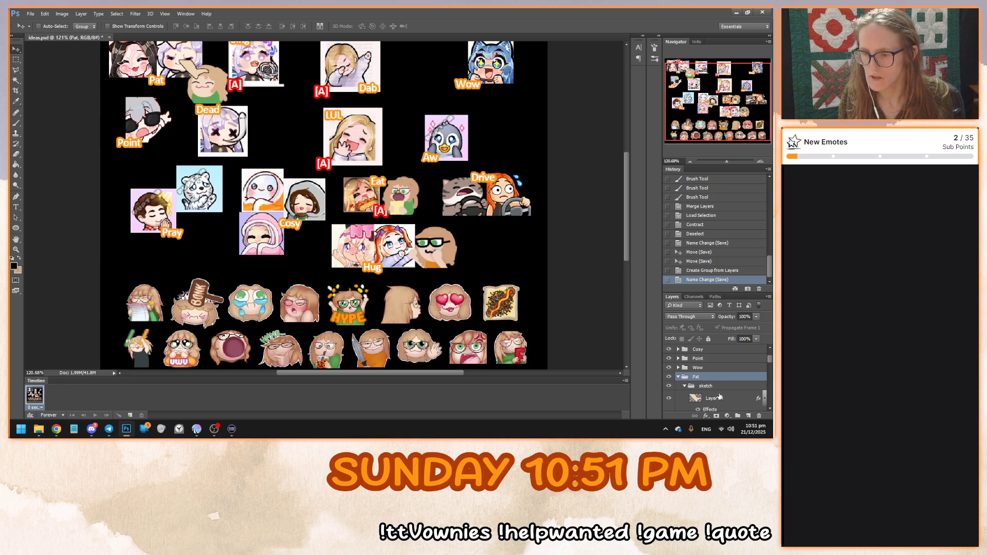
pyautogui.scroll(-2, 723, 396)
pyautogui.click(716, 364)
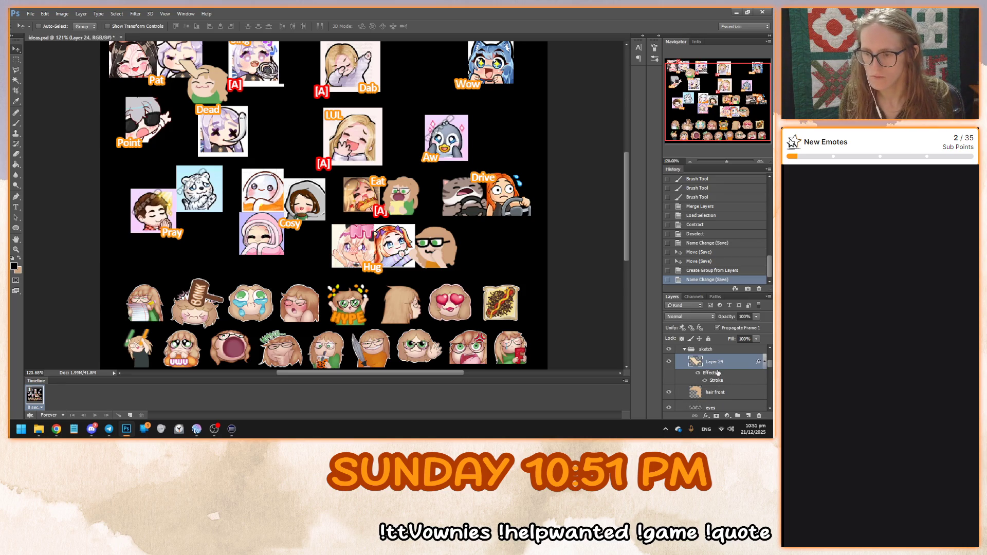
pyautogui.click(749, 416)
pyautogui.scroll(10, 291, 225)
pyautogui.scroll(-1, 292, 225)
pyautogui.scroll(3, 268, 216)
pyautogui.press('b')
pyautogui.rightClick(225, 156)
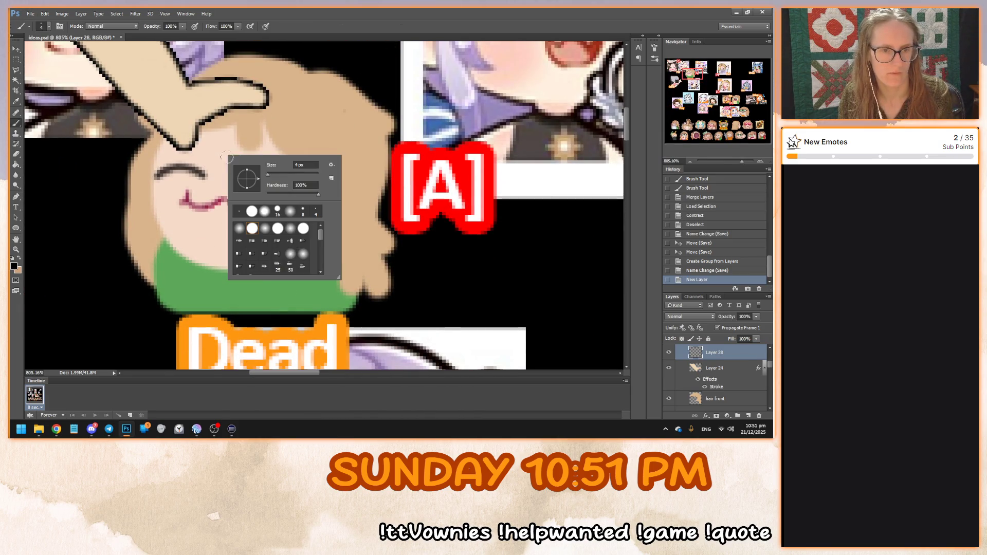
# With a 2 px brush, sketch rough glasses over Pat's eye and enlarge them to about 126%
pyautogui.write('2')
pyautogui.press('Return')
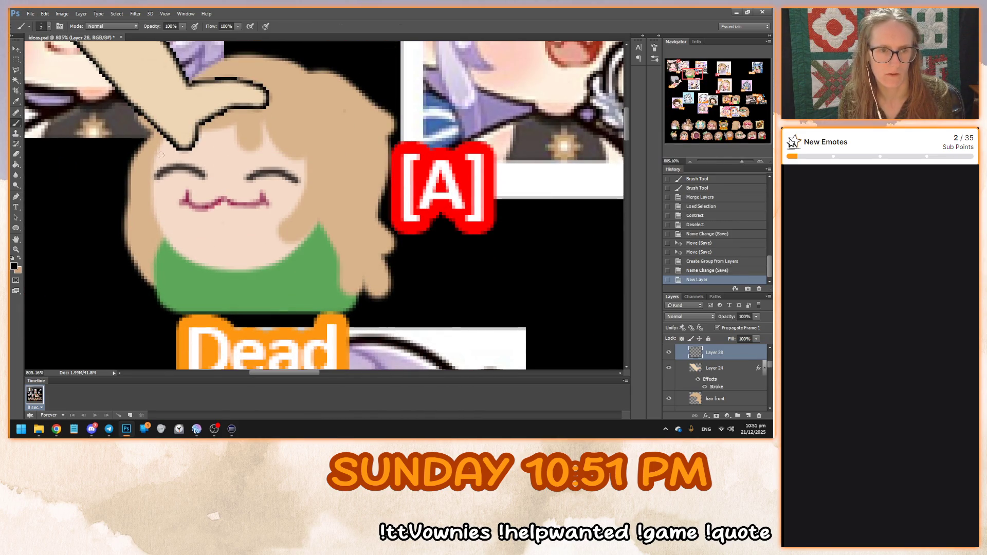
pyautogui.moveTo(155, 153); pyautogui.dragTo(216, 155)
pyautogui.moveTo(152, 153)
pyautogui.mouseDown()
pyautogui.moveTo(150, 170)
pyautogui.moveTo(195, 188)
pyautogui.moveTo(213, 154)
pyautogui.mouseUp()
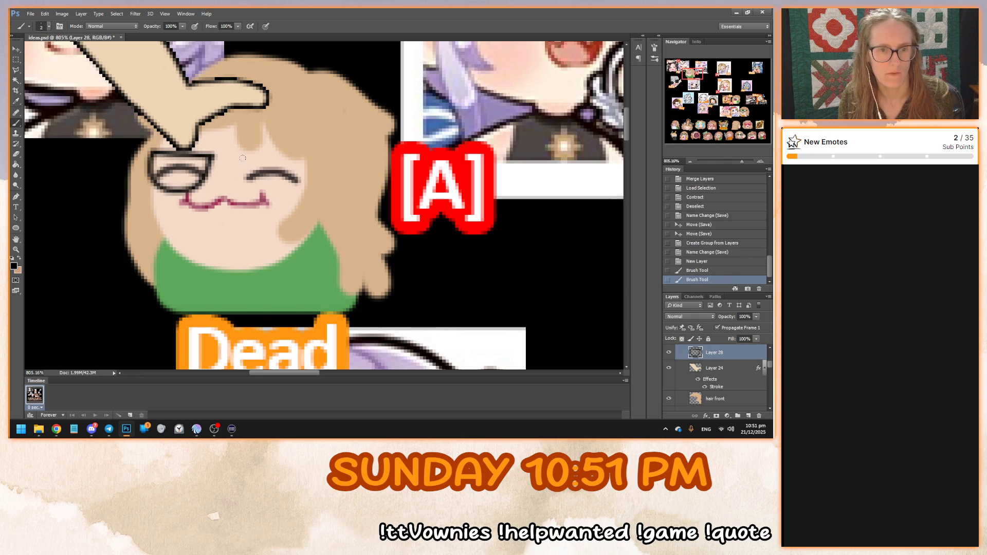
pyautogui.hotkey('ctrl', 't')
pyautogui.moveTo(218, 195); pyautogui.dragTo(223, 199)
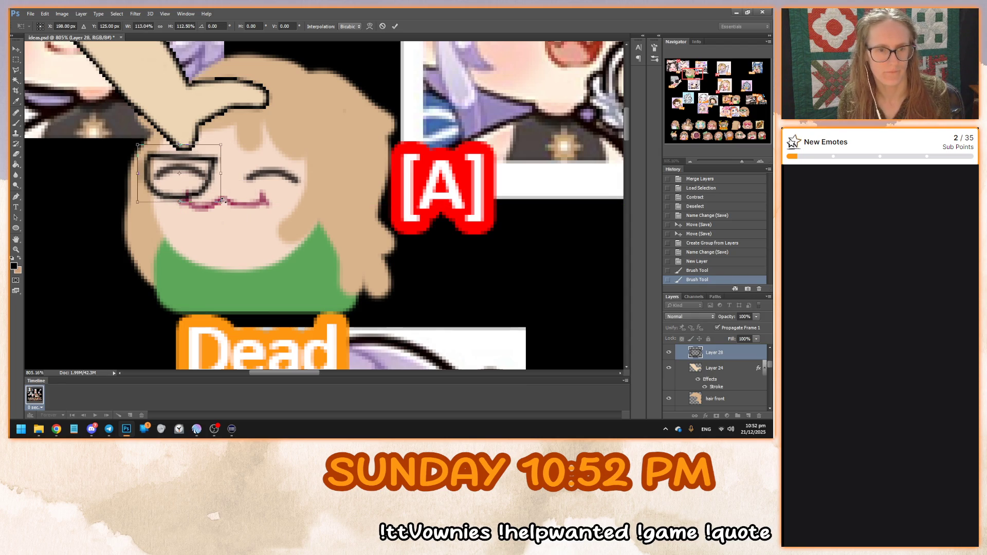
pyautogui.press('Return')
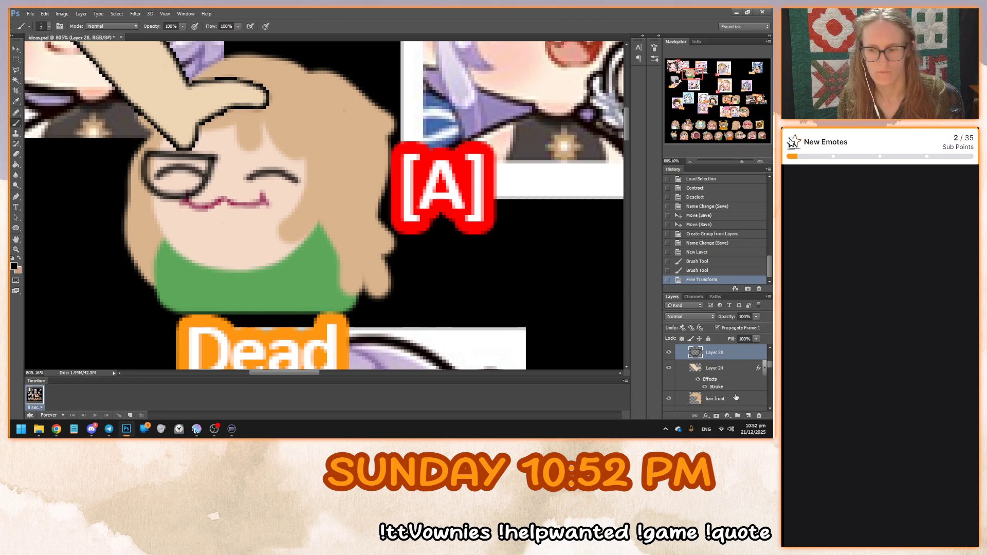
# Trace a cleaner left lens with a straight top edge on a new layer, then delete the rough glasses layer
pyautogui.click(748, 416)
pyautogui.moveTo(148, 158)
pyautogui.mouseDown()
pyautogui.moveTo(144, 183)
pyautogui.moveTo(172, 199)
pyautogui.moveTo(202, 185)
pyautogui.moveTo(213, 156)
pyautogui.moveTo(201, 189)
pyautogui.moveTo(160, 192)
pyautogui.moveTo(142, 170)
pyautogui.moveTo(146, 150)
pyautogui.mouseUp()
pyautogui.hotkey('ctrl', 'z')
pyautogui.keyDown('shift'); pyautogui.click(213, 159); pyautogui.keyUp('shift')
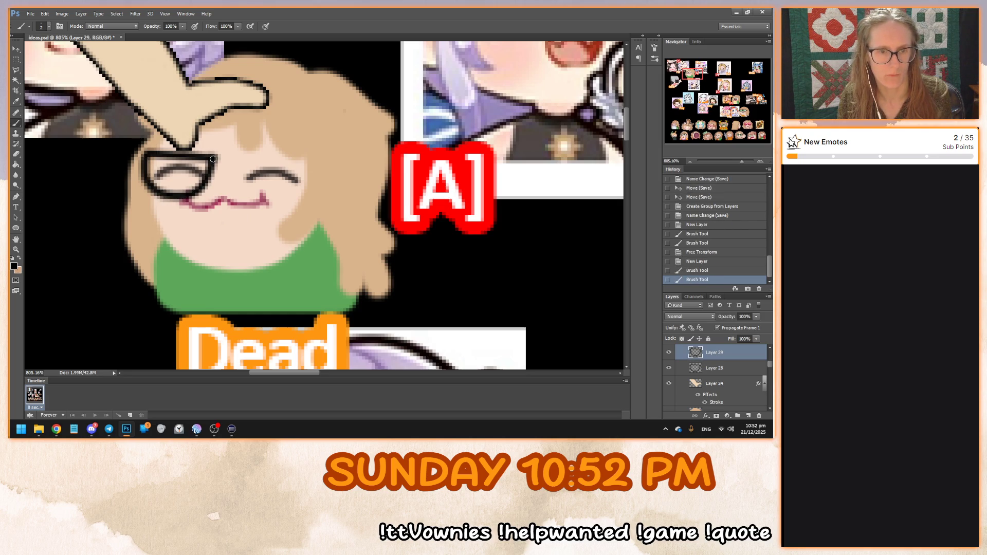
pyautogui.keyDown('shift'); pyautogui.click(714, 368); pyautogui.keyUp('shift')
pyautogui.click(758, 416)
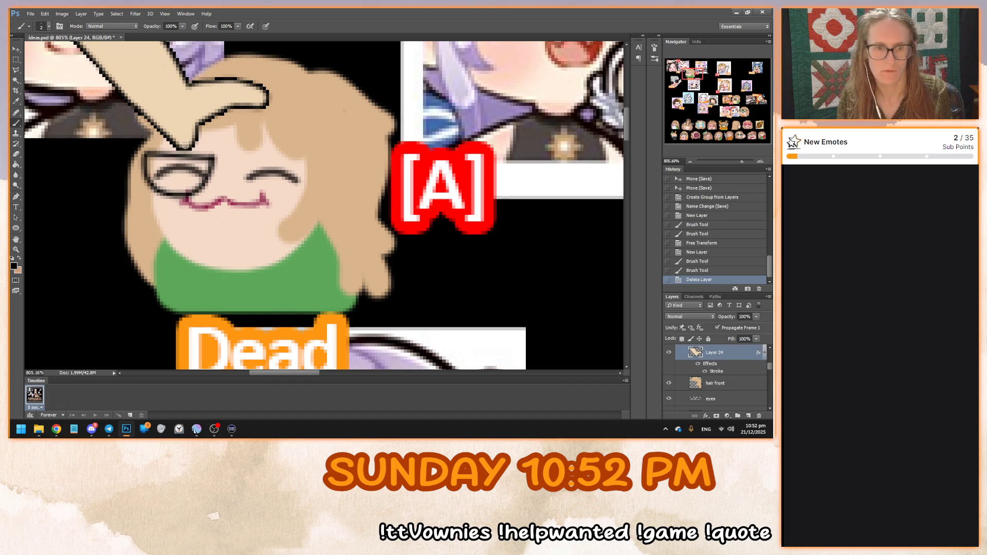
# Shift the traced lens layer slightly right and down with the Move tool
pyautogui.press('v')
pyautogui.scroll(1, 718, 358)
pyautogui.click(718, 359)
pyautogui.moveTo(221, 190); pyautogui.dragTo(314, 195)
# On a new layer, brush in the bridge joining the lenses and the right arm, and touch up the left lens corner
pyautogui.click(753, 415)
pyautogui.press('b')
pyautogui.moveTo(212, 175); pyautogui.dragTo(245, 178)
pyautogui.moveTo(312, 180); pyautogui.dragTo(337, 180)
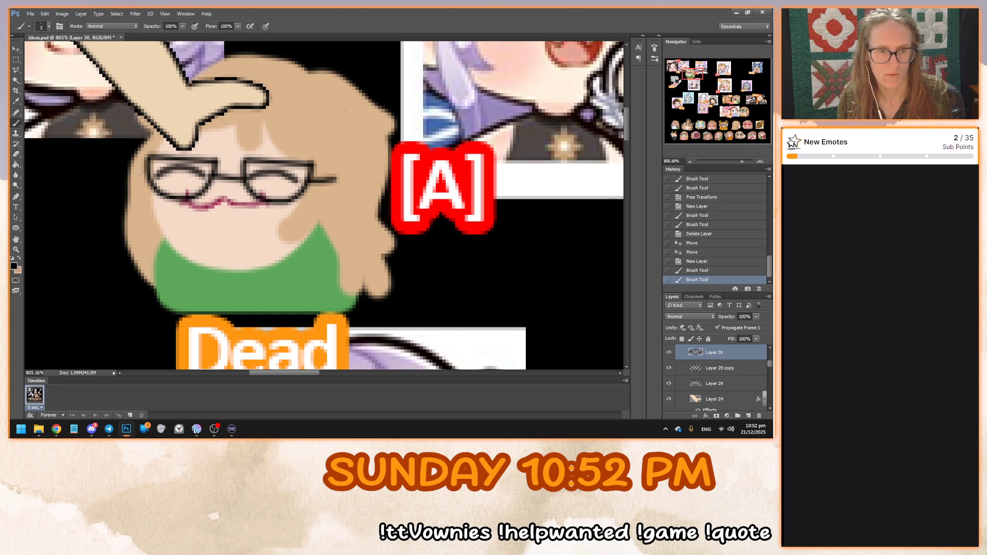
pyautogui.click(155, 167)
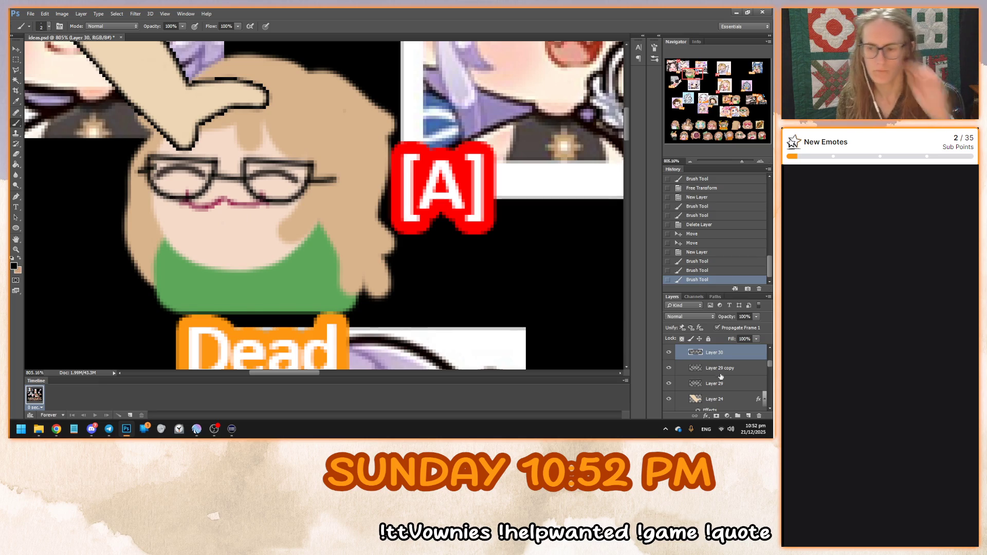
# Merge Pat's glasses stroke layers into Layer 29
pyautogui.scroll(-1, 718, 368)
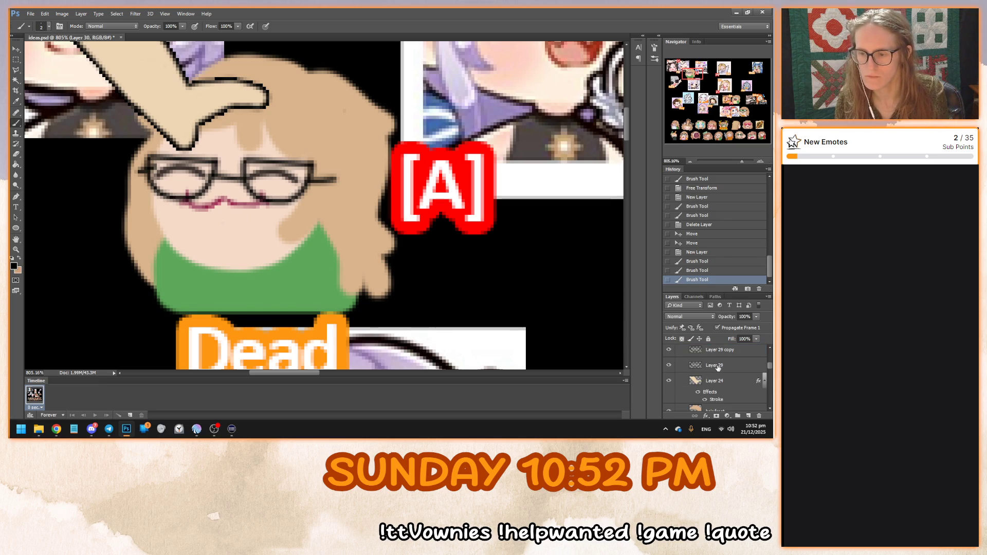
pyautogui.rightClick(719, 367)
pyautogui.click(639, 294)
# Preview the kitty mouth against the plain mouth, keep the plain one, and nudge it 2 px
pyautogui.scroll(-1, 722, 374)
pyautogui.click(719, 406)
pyautogui.click(669, 389)
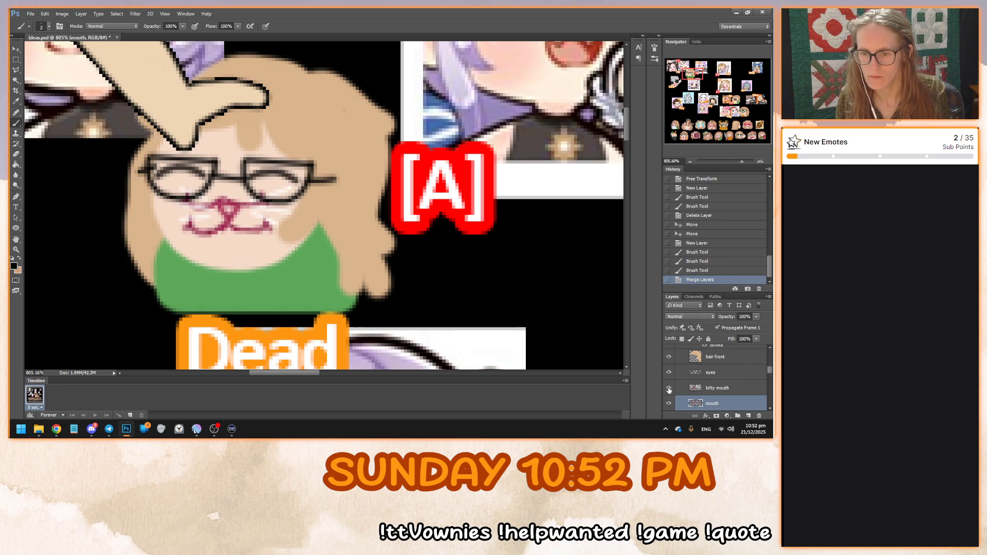
pyautogui.click(669, 403)
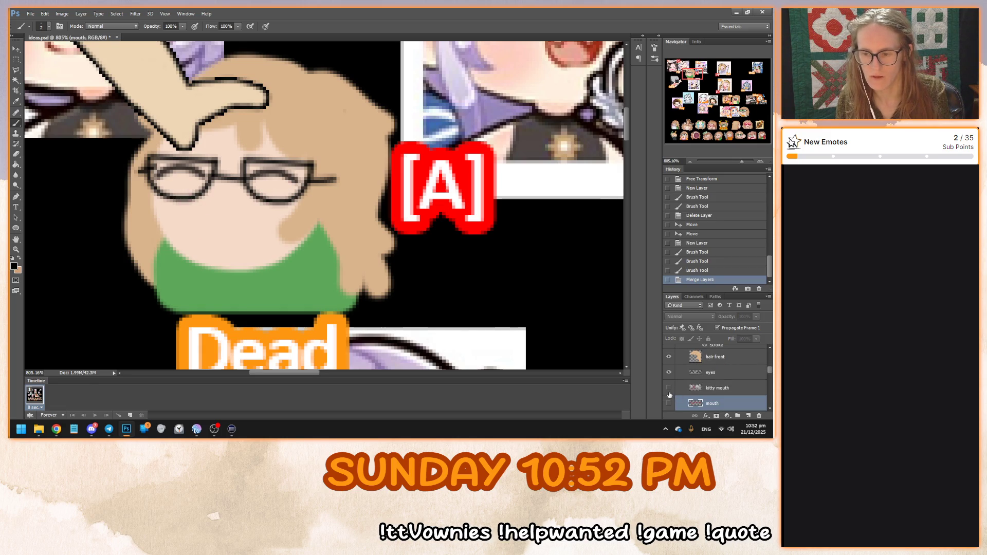
pyautogui.click(669, 387)
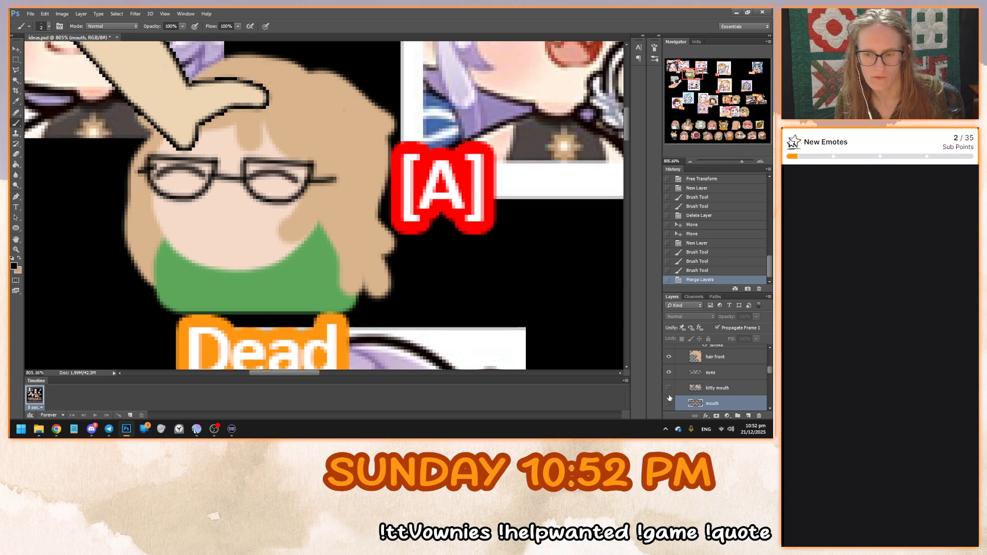
pyautogui.click(669, 403)
pyautogui.press('v')
pyautogui.moveTo(265, 234)
pyautogui.mouseDown()
pyautogui.moveTo(275, 221)
pyautogui.moveTo(261, 242)
pyautogui.mouseUp()
# Rename the merged glasses layer to 'glasses'
pyautogui.scroll(3, 712, 382)
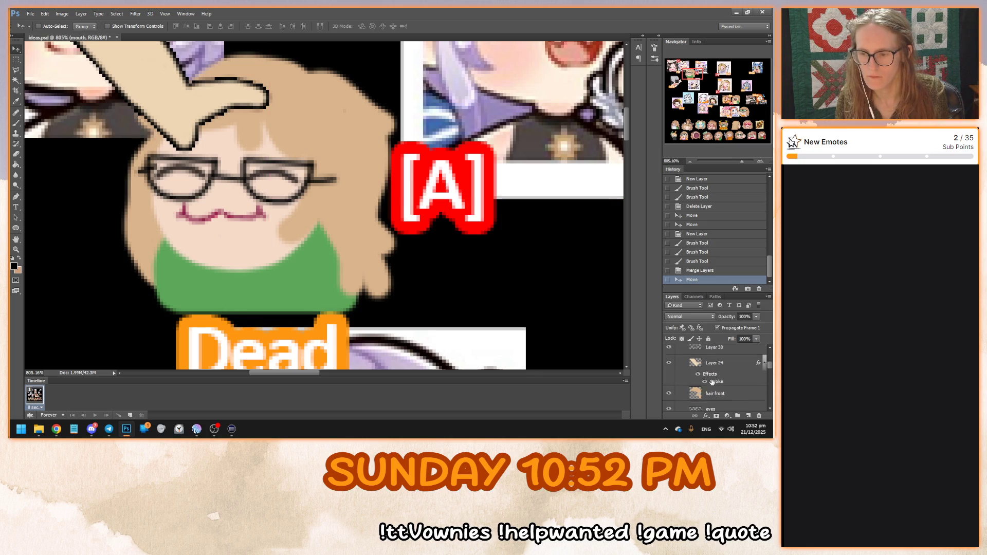
pyautogui.click(714, 365)
pyautogui.doubleClick(715, 366)
pyautogui.write('lasses')
pyautogui.press('Return')
# Collapse the Pat group, fit the whole emote sheet in view, and save the document
pyautogui.scroll(2, 703, 374)
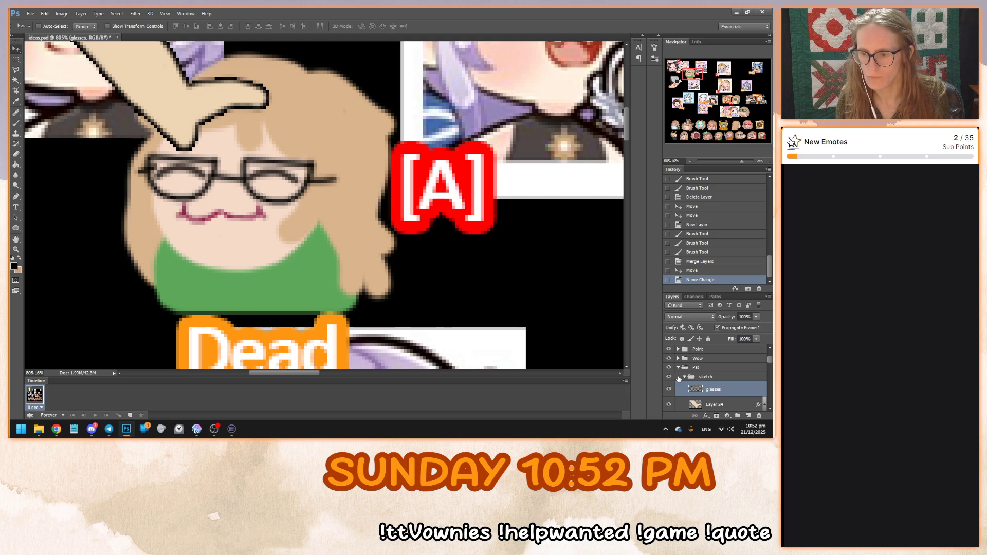
pyautogui.click(678, 367)
pyautogui.hotkey('ctrl', '0')
pyautogui.hotkey('ctrl', 's')
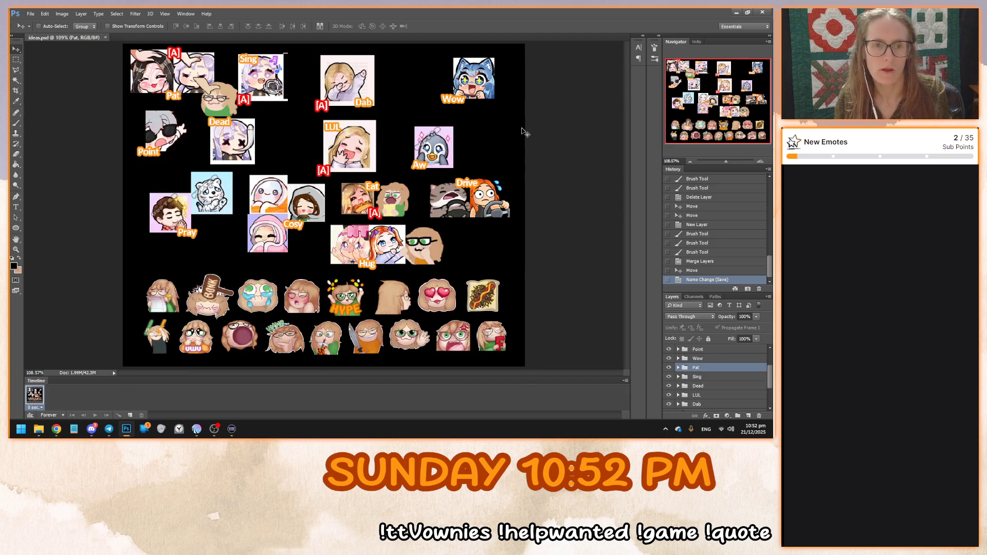